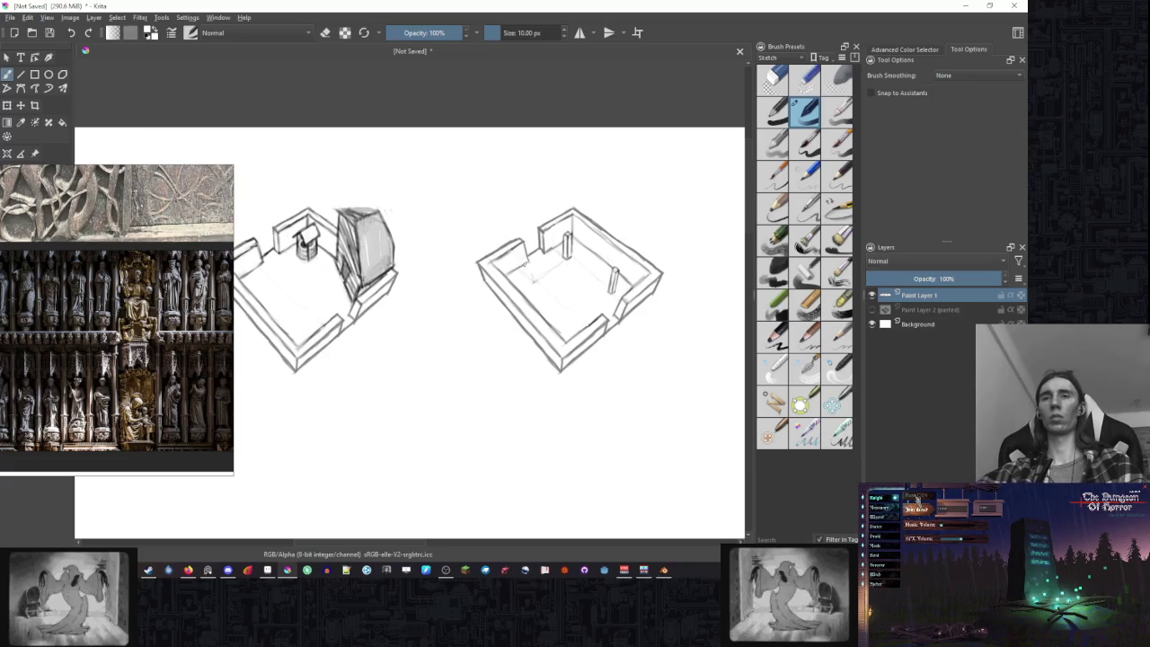
- Sketch a new vertical pillar inside the right-hand room with the pencil brush
key(e)
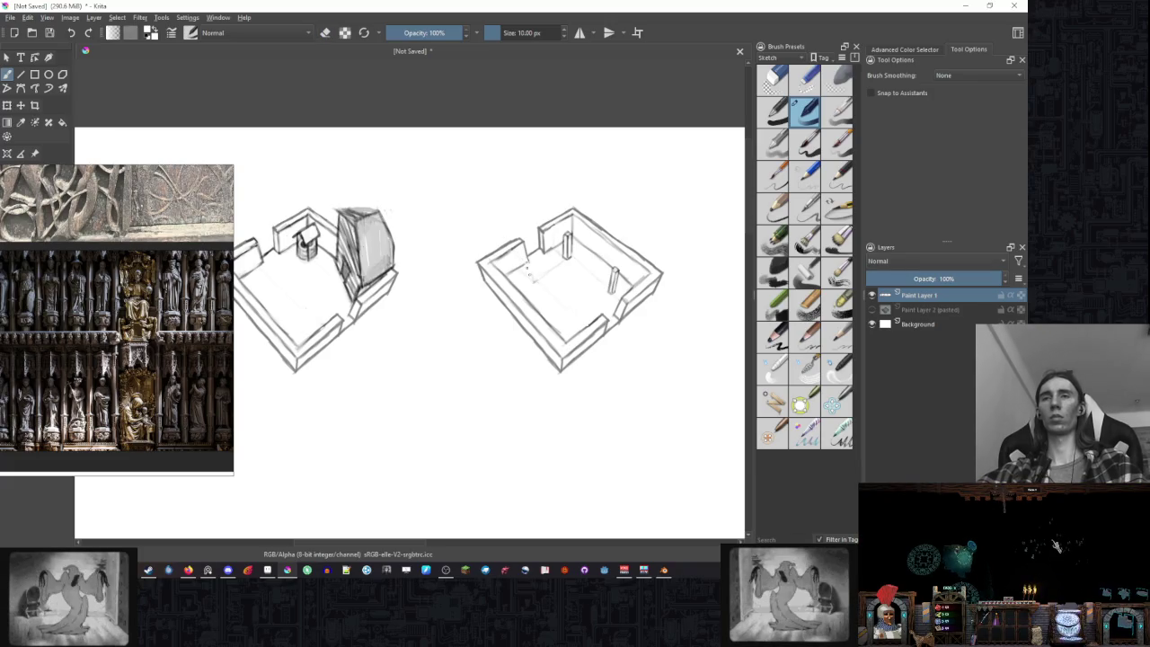
right_click(533, 281)
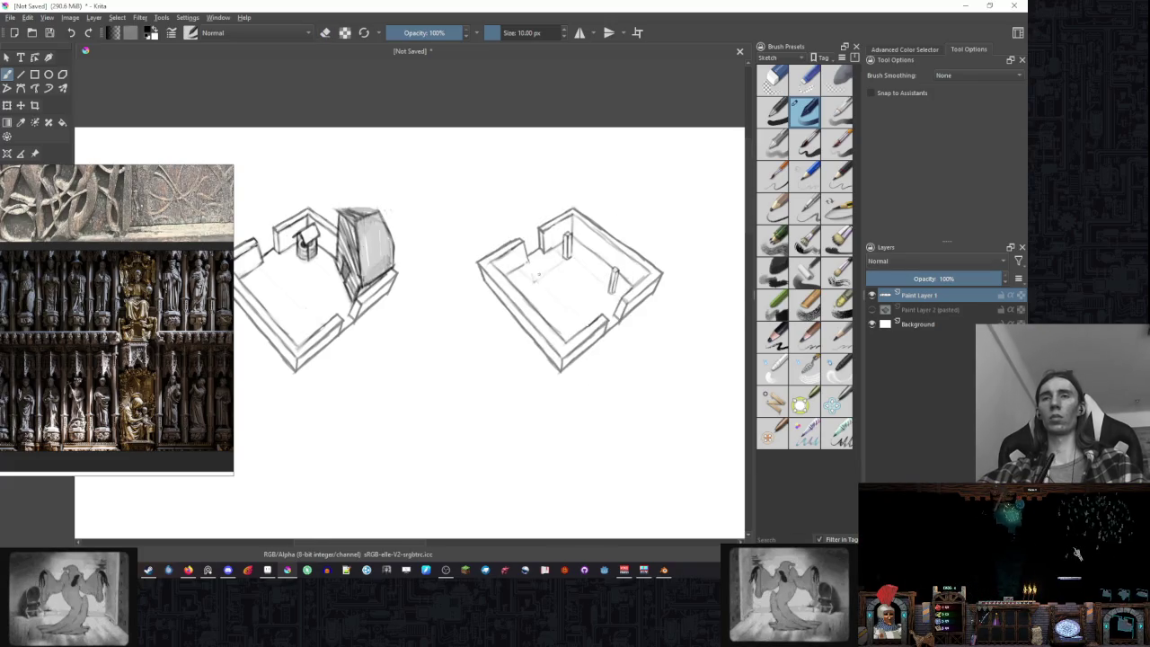
scroll(558, 269, up, 3)
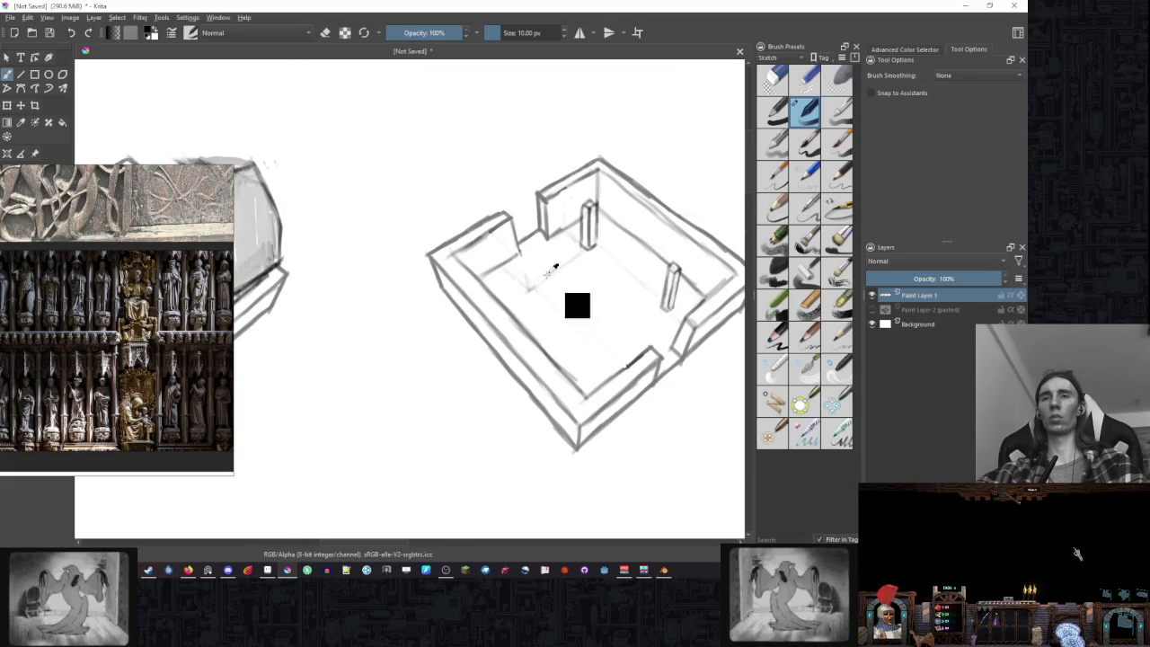
drag(506, 240, 519, 267)
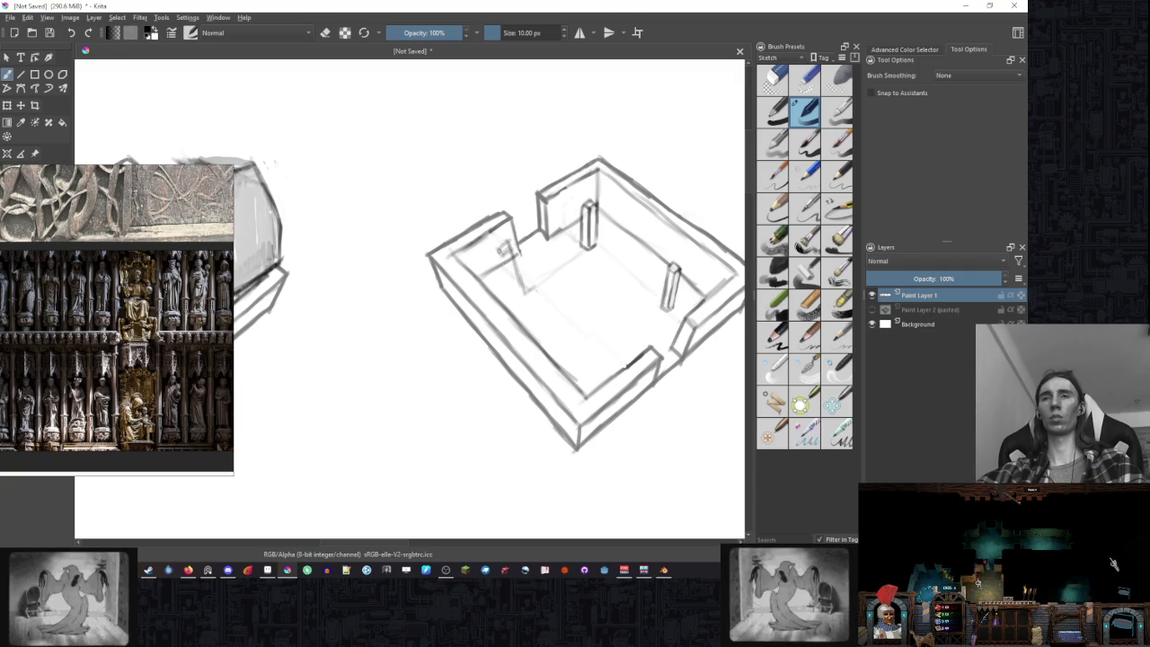
drag(503, 253, 521, 293)
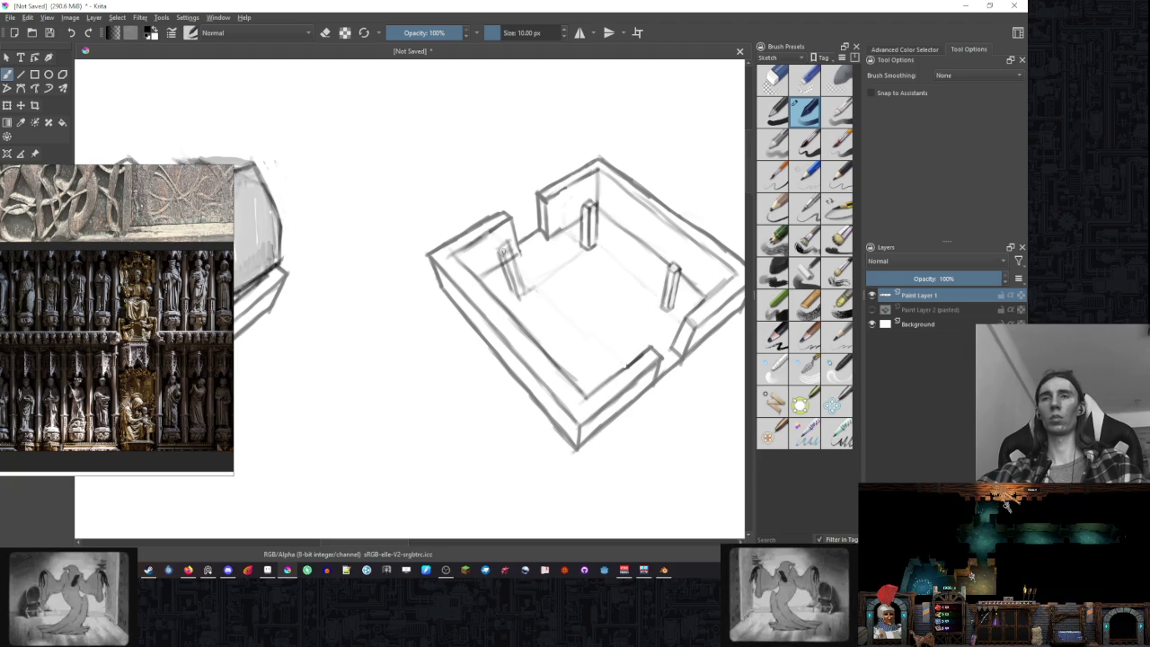
key(e)
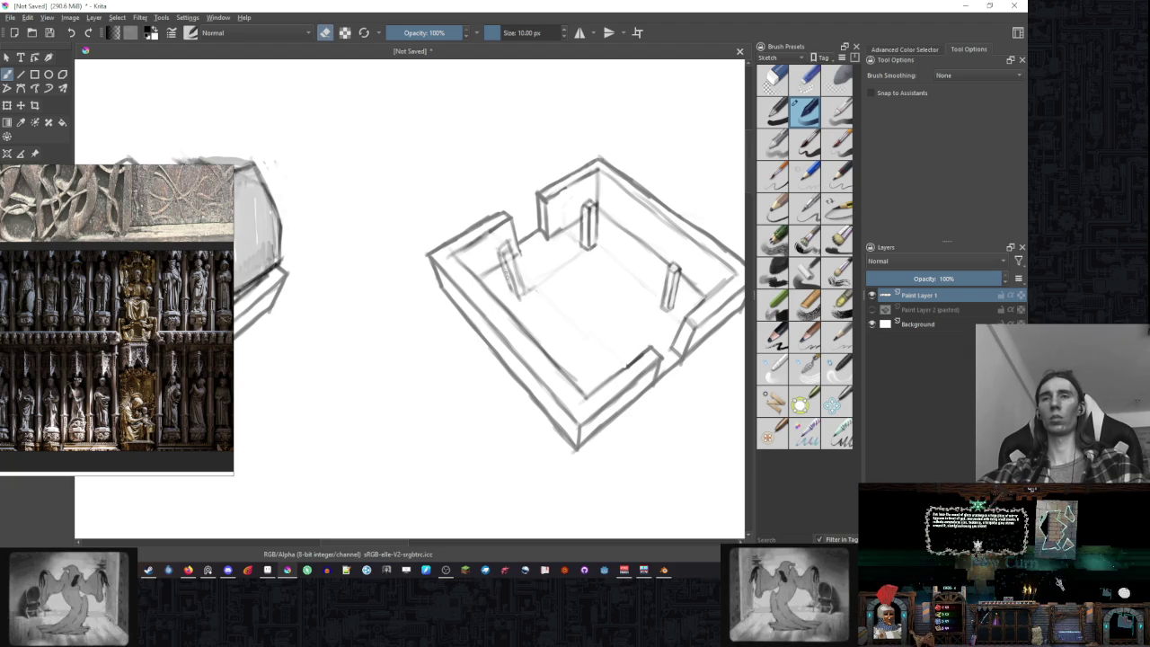
key(e)
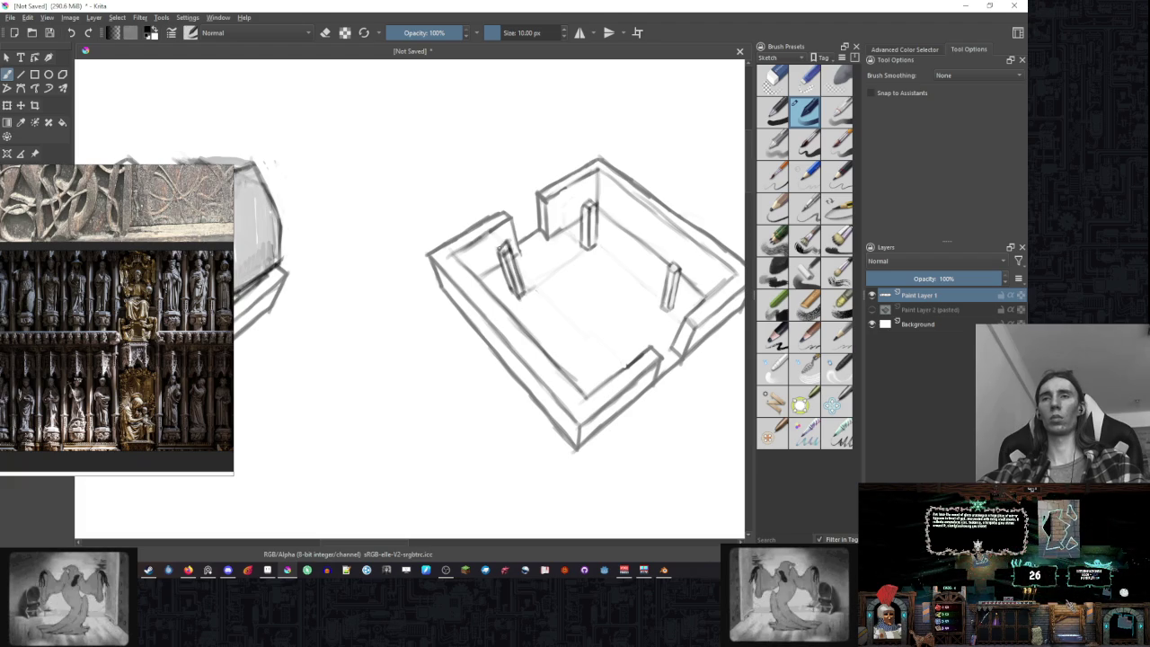
- Draw a second, smaller pillar near the room's front, darkening its left edge
scroll(585, 269, down, 5)
scroll(600, 256, up, 4)
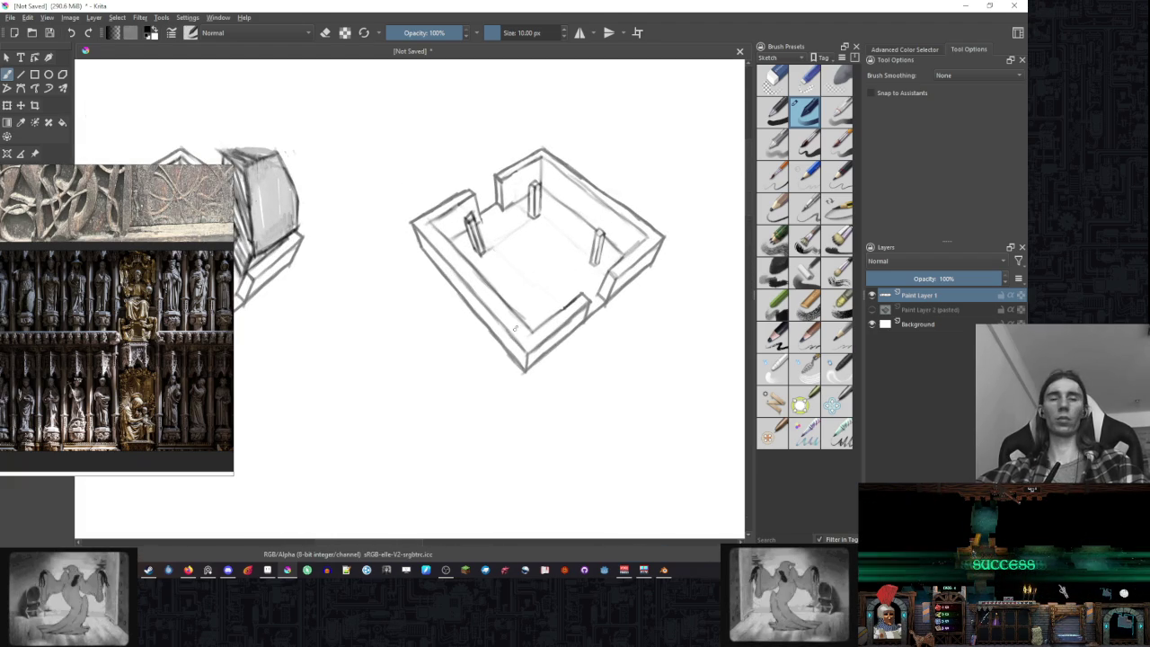
scroll(540, 279, up, 1)
scroll(541, 279, up, 1)
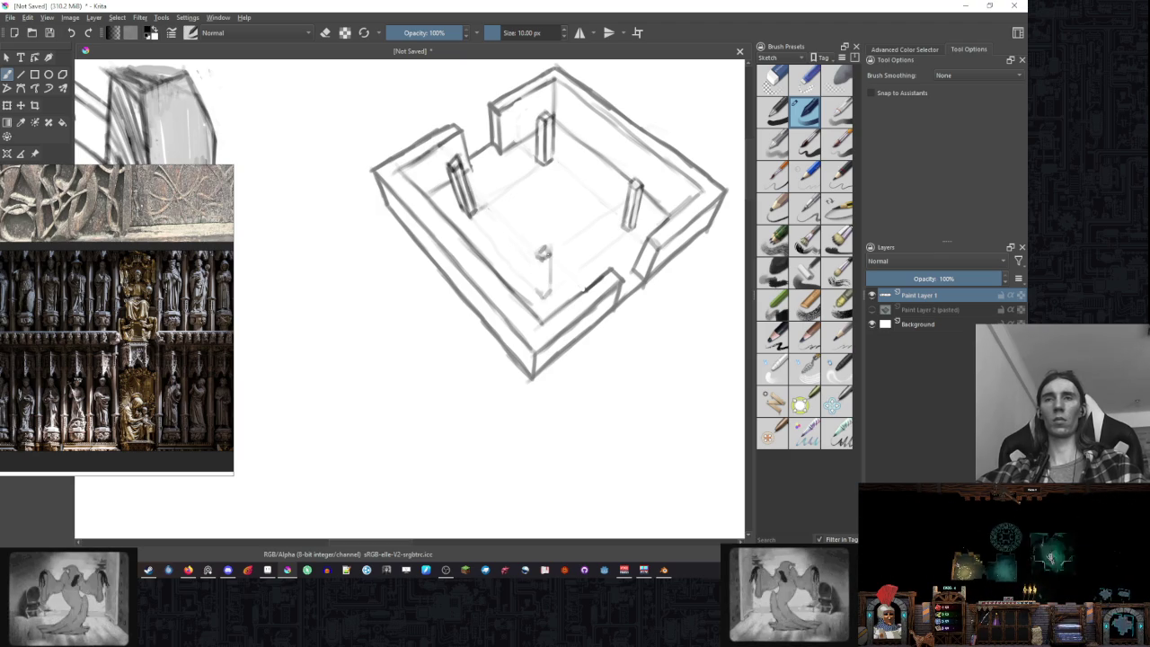
drag(539, 252, 544, 294)
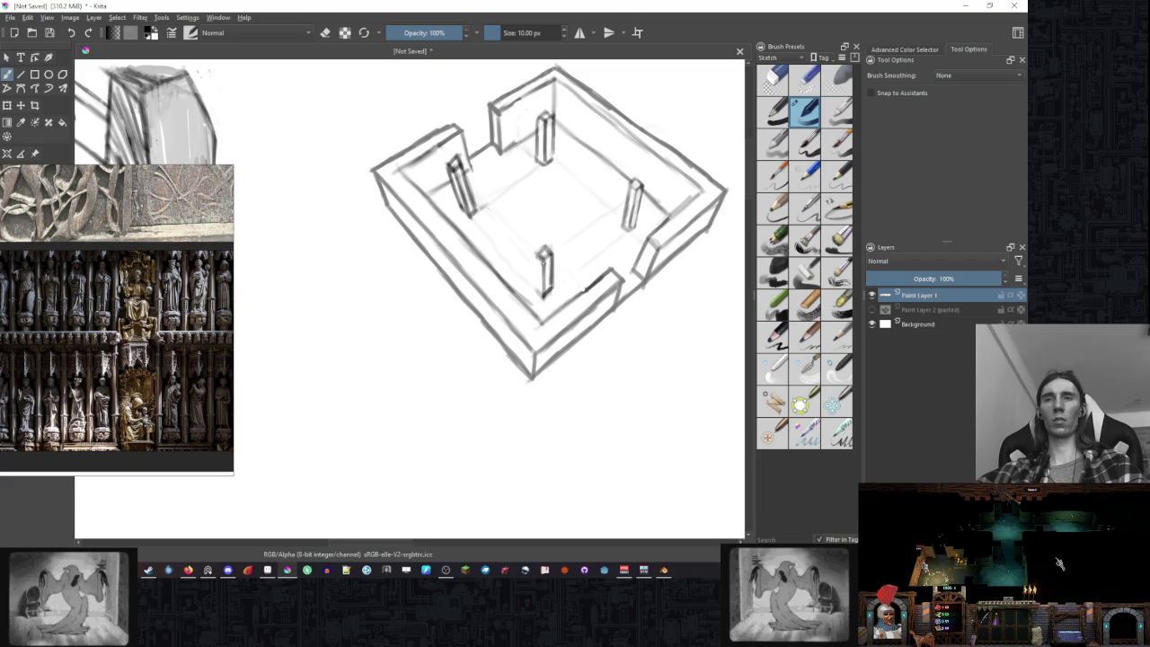
mouse_move(537, 256)
mouse_down()
mouse_move(538, 294)
mouse_move(539, 266)
mouse_up()
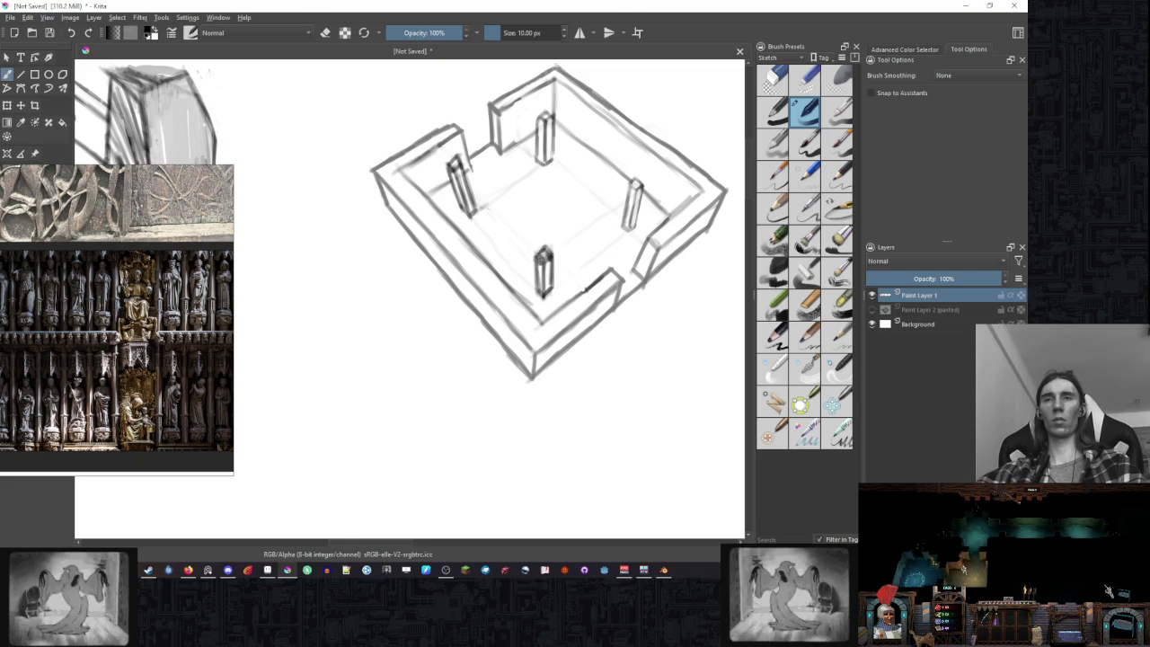
key(e)
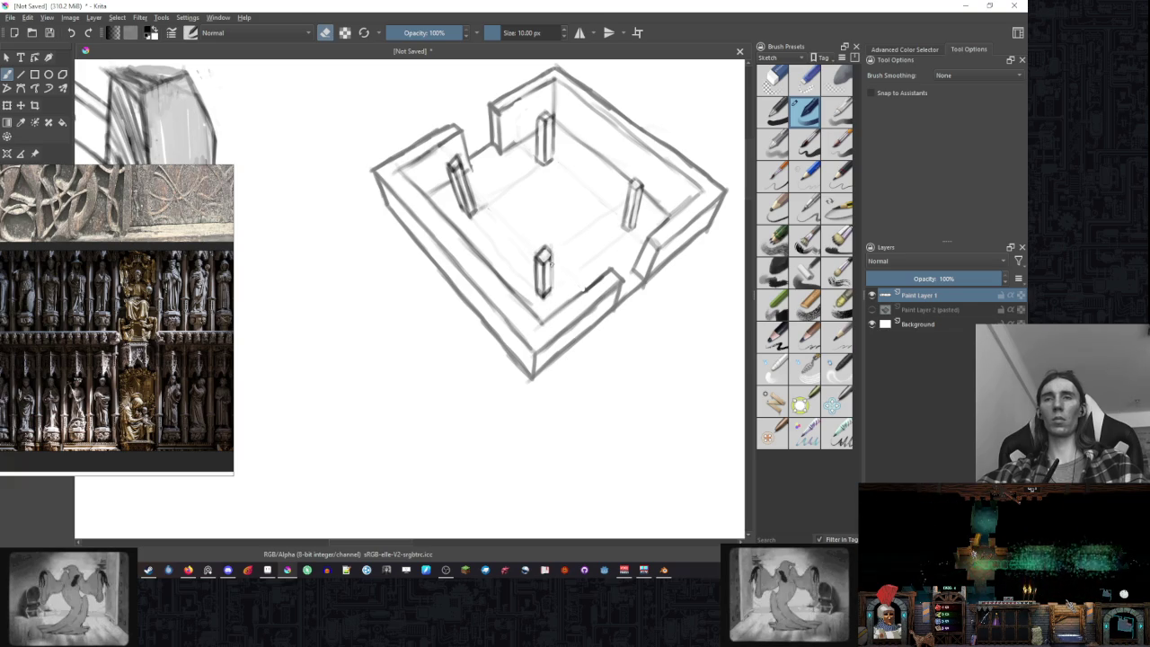
scroll(575, 297, down, 5)
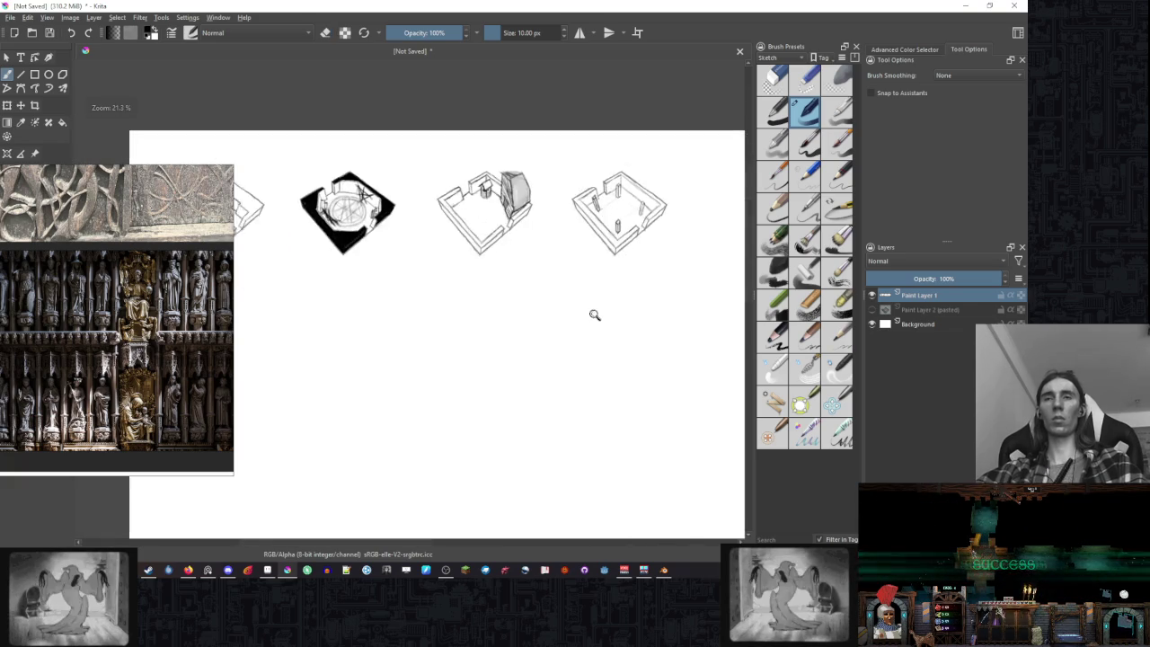
- Zoom in and hatch the right inner wall with vertical pencil strokes
scroll(580, 286, up, 2)
scroll(580, 286, up, 2)
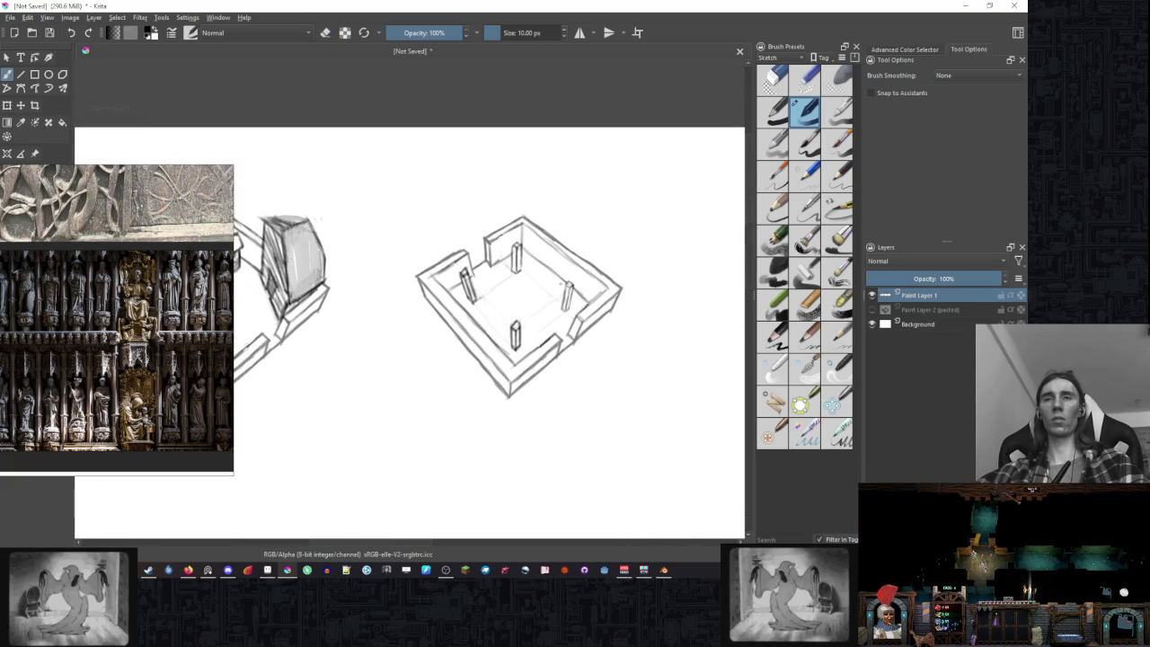
scroll(577, 280, up, 1)
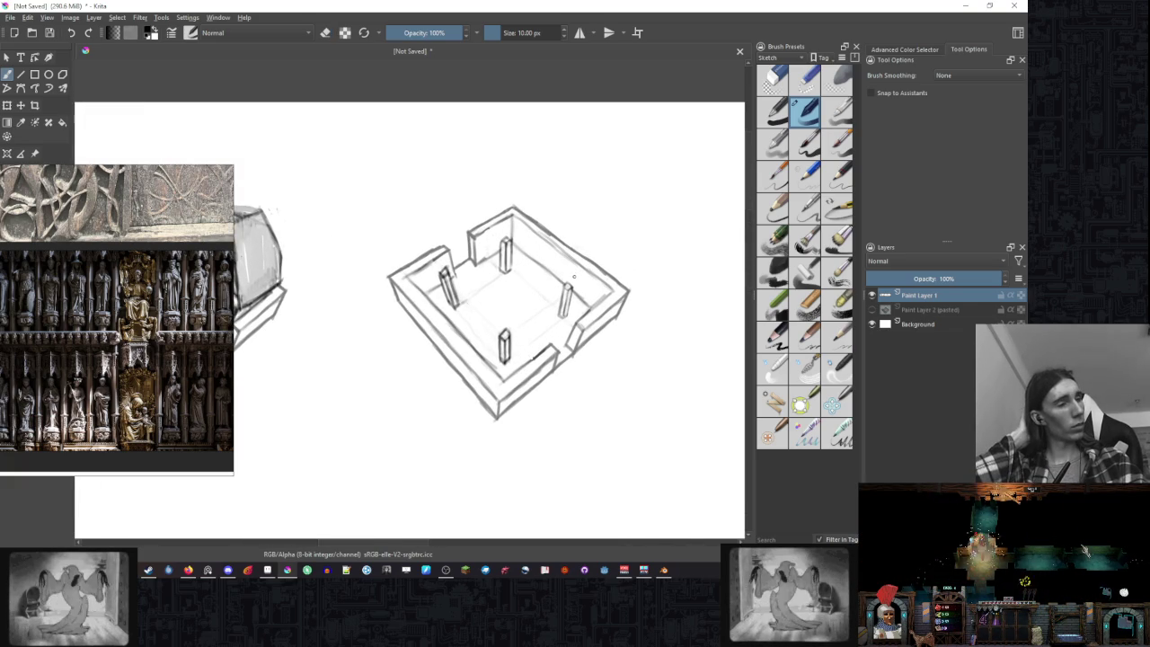
scroll(518, 268, up, 1)
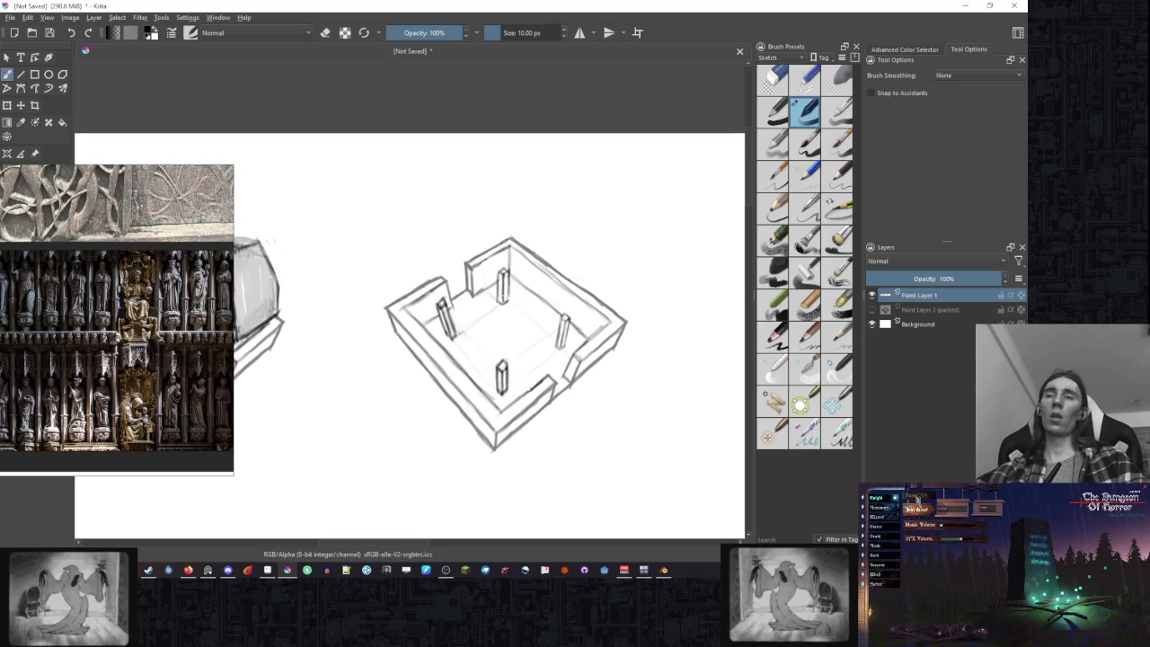
scroll(533, 256, up, 2)
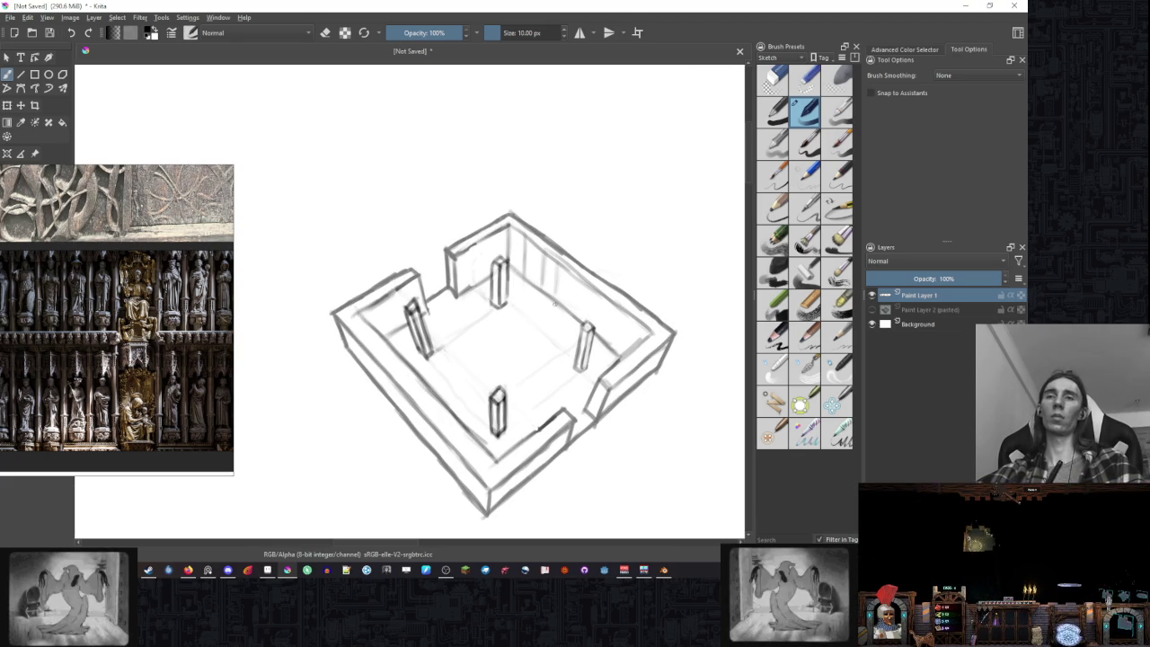
mouse_move(576, 277)
mouse_down()
mouse_move(578, 313)
mouse_move(591, 312)
mouse_up()
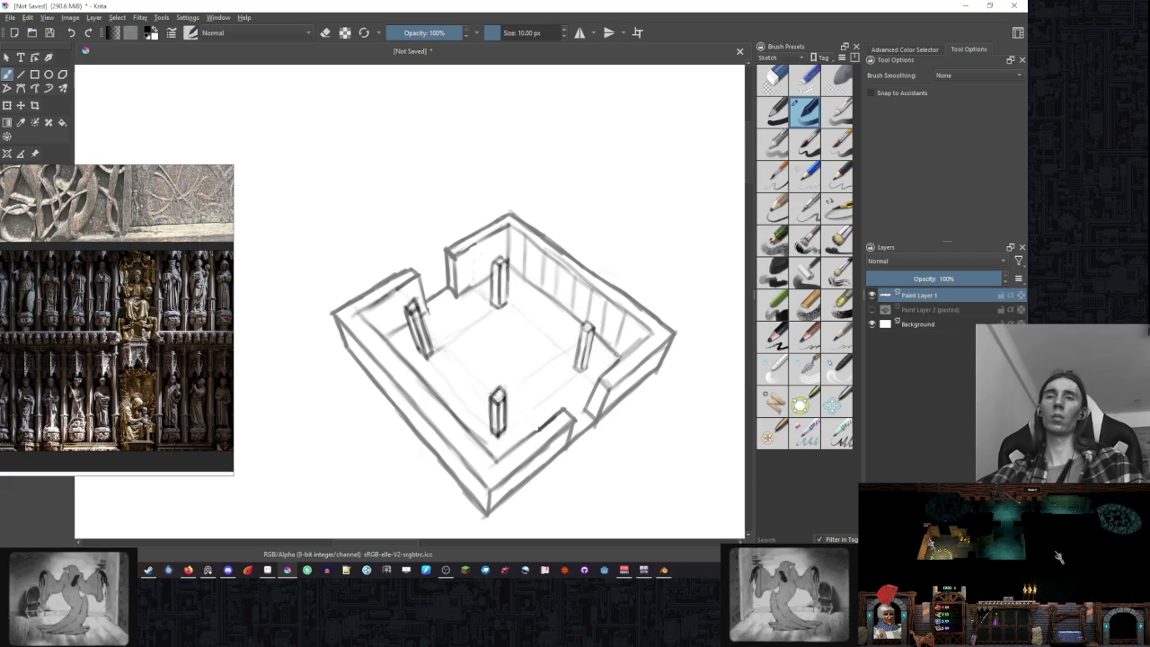
- Add lighter hatching to the right inner wall and begin sketching detail on it
scroll(601, 317, down, 3)
scroll(602, 317, up, 3)
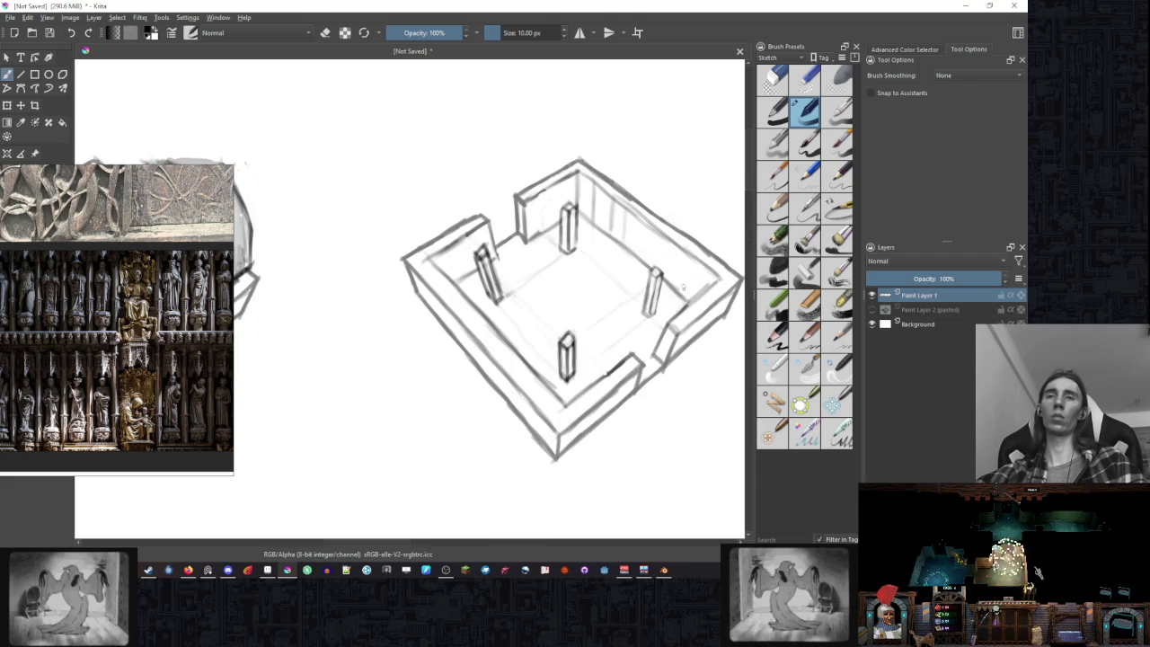
drag(702, 264, 686, 300)
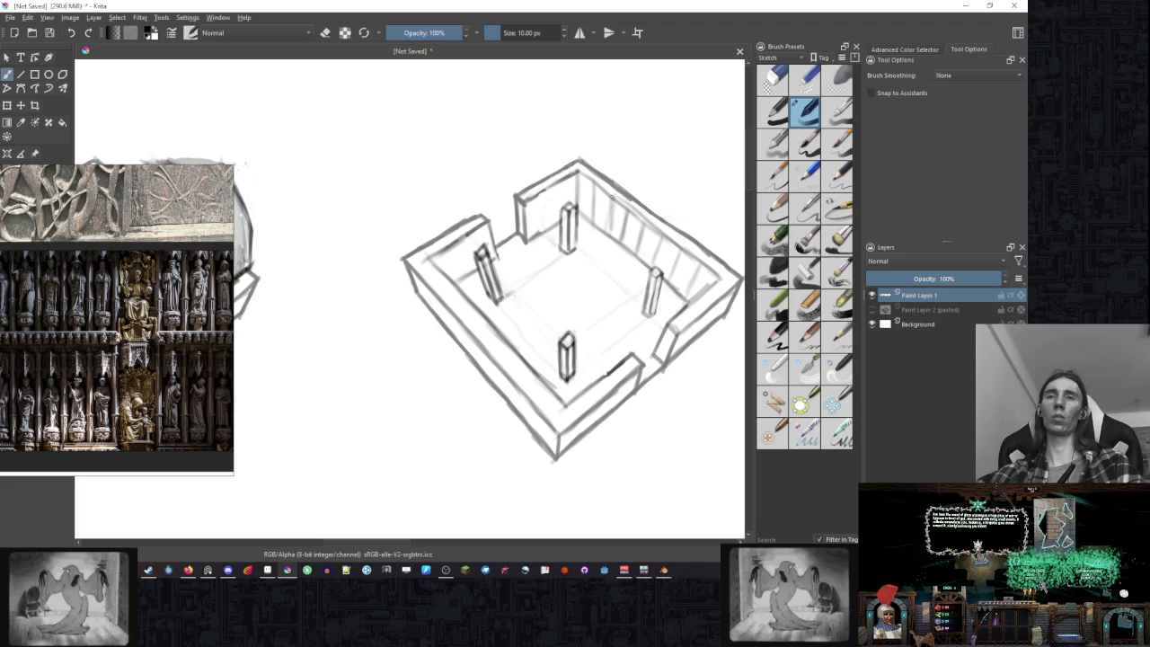
scroll(539, 269, down, 3)
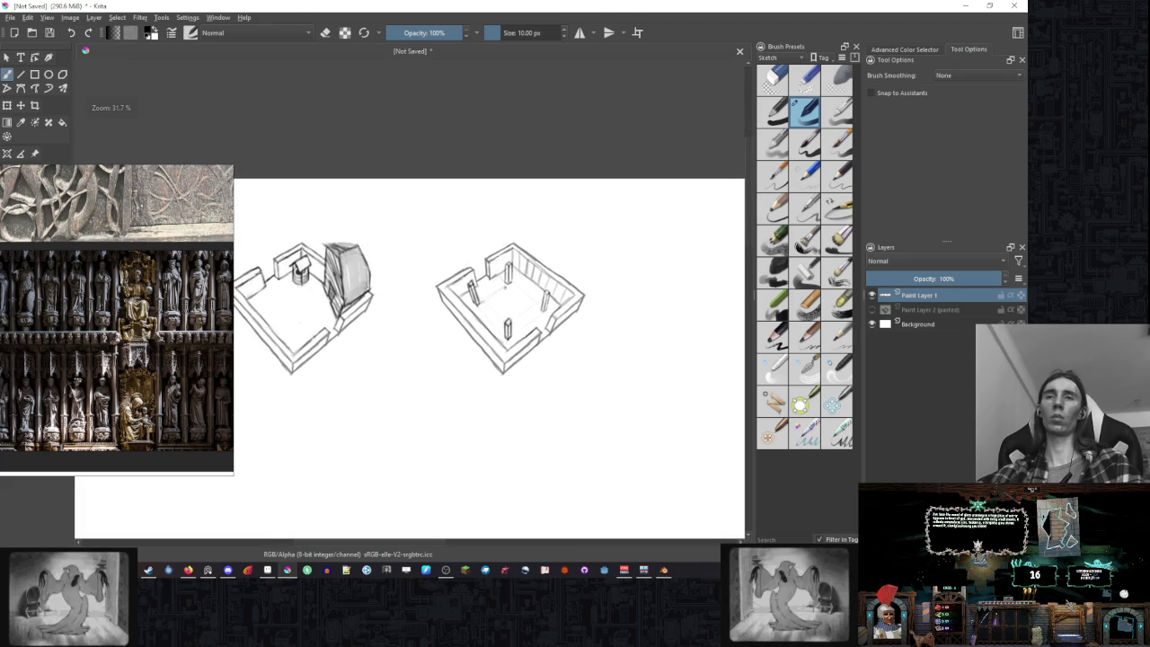
scroll(505, 286, up, 3)
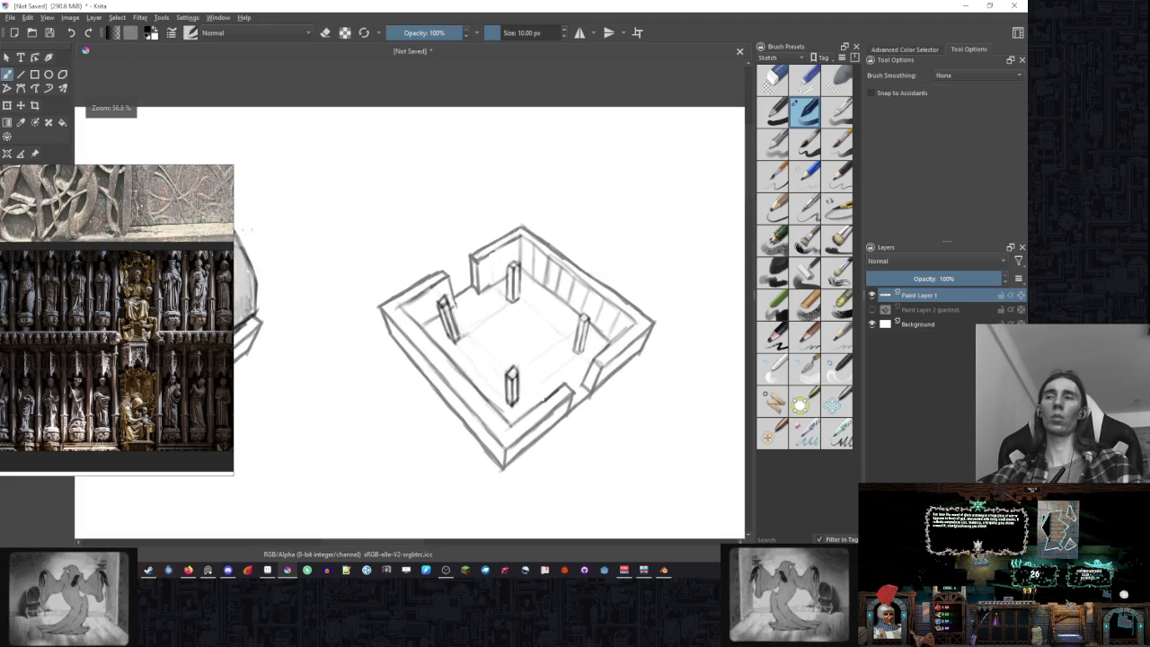
scroll(571, 285, up, 2)
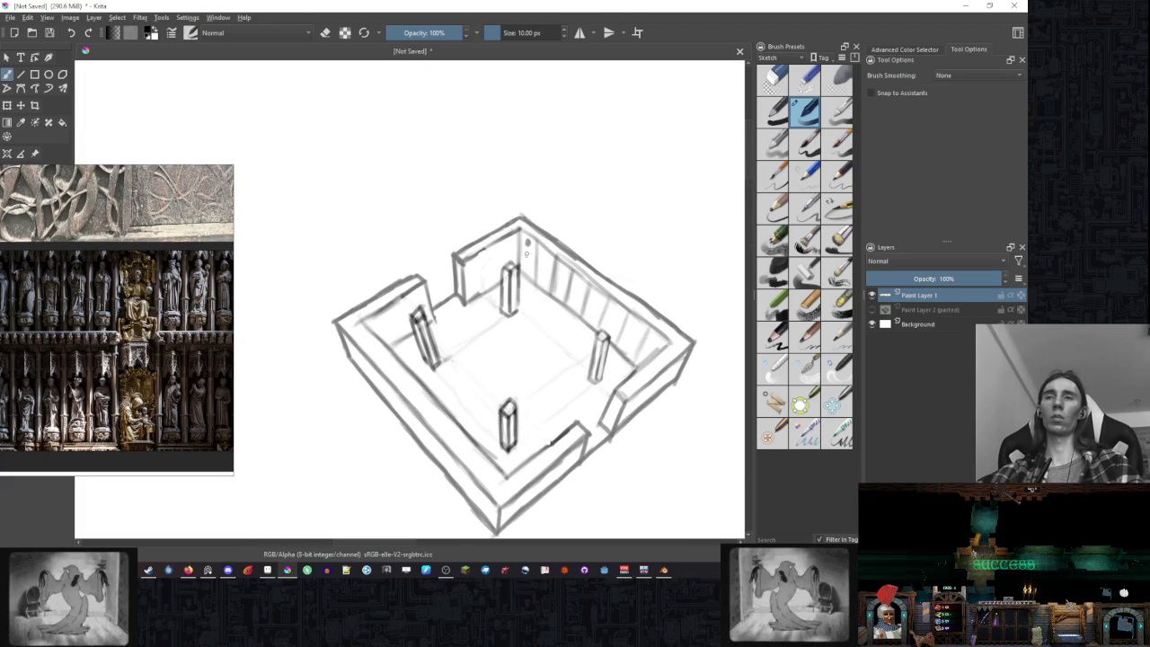
mouse_move(530, 252)
mouse_down()
mouse_move(544, 261)
mouse_move(544, 280)
mouse_up()
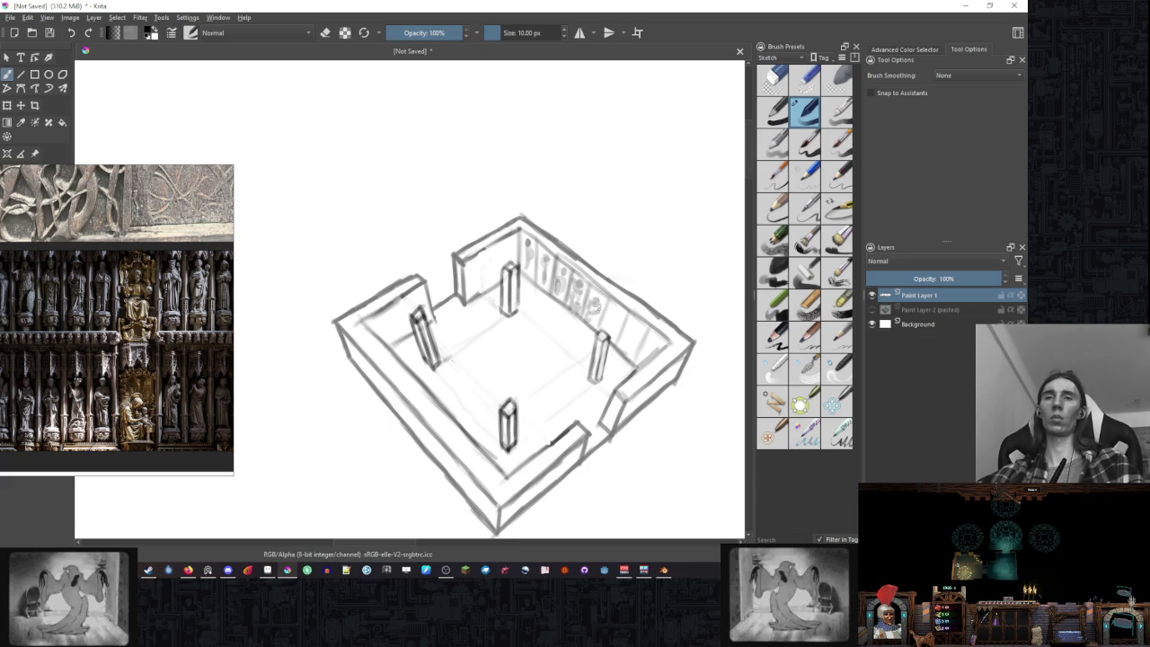
- Sketch arched niches with standing statue figures along the right inner wall
drag(594, 314, 560, 295)
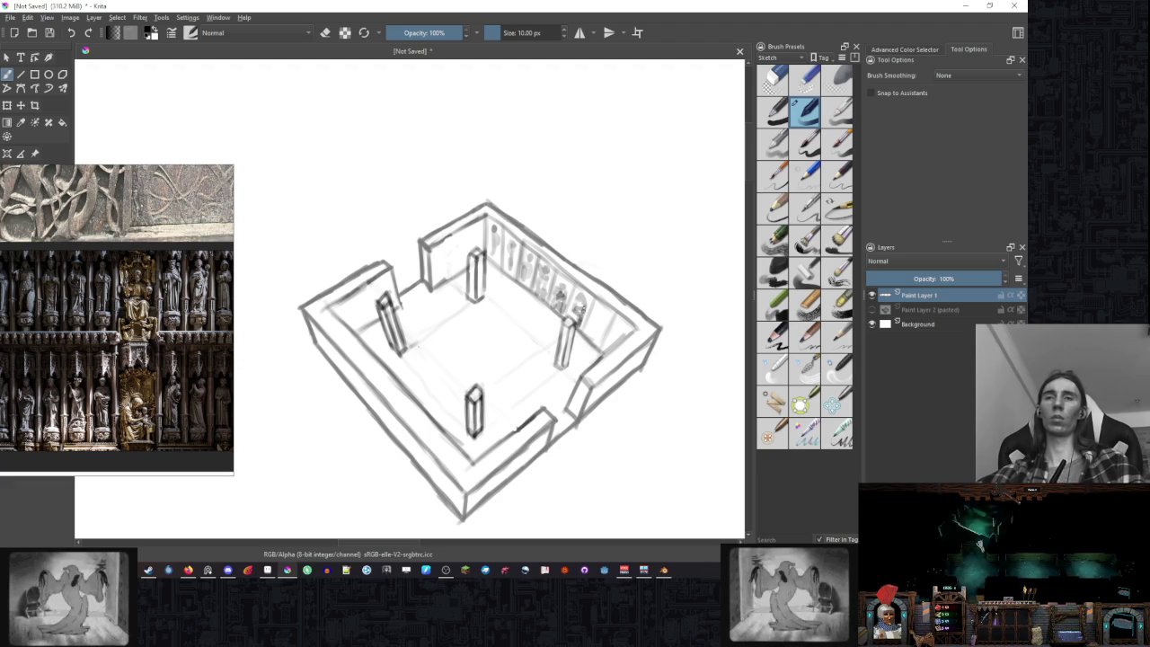
drag(580, 311, 582, 304)
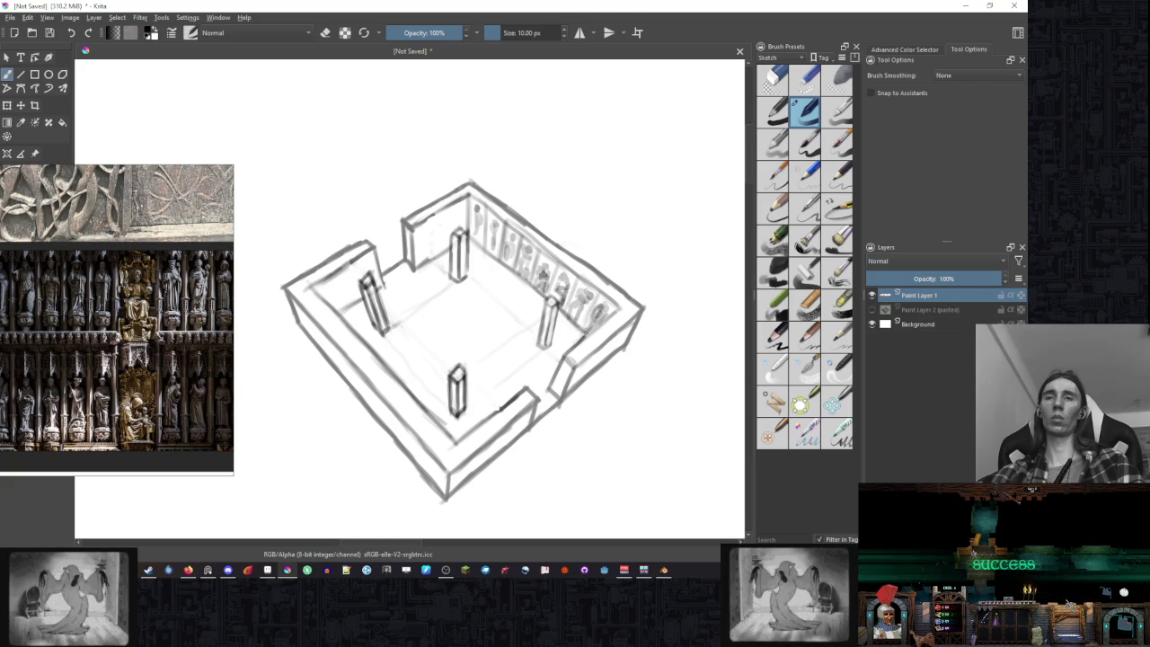
scroll(539, 270, down, 3)
scroll(662, 210, up, 3)
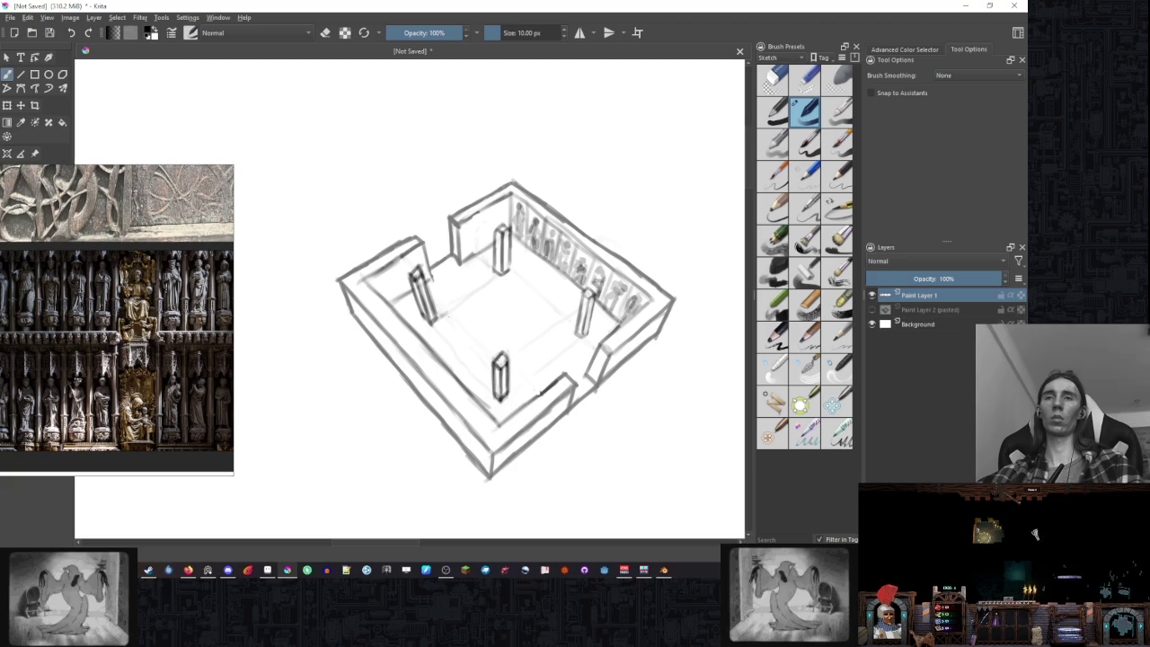
scroll(571, 249, down, 5)
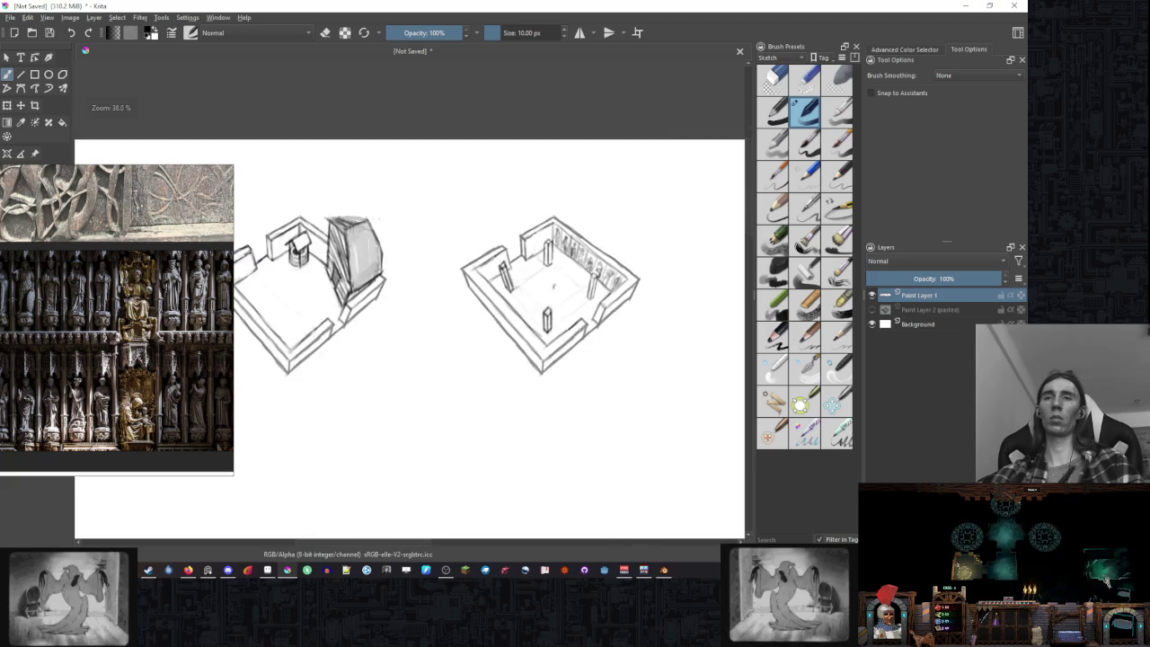
scroll(572, 248, up, 2)
scroll(533, 286, up, 4)
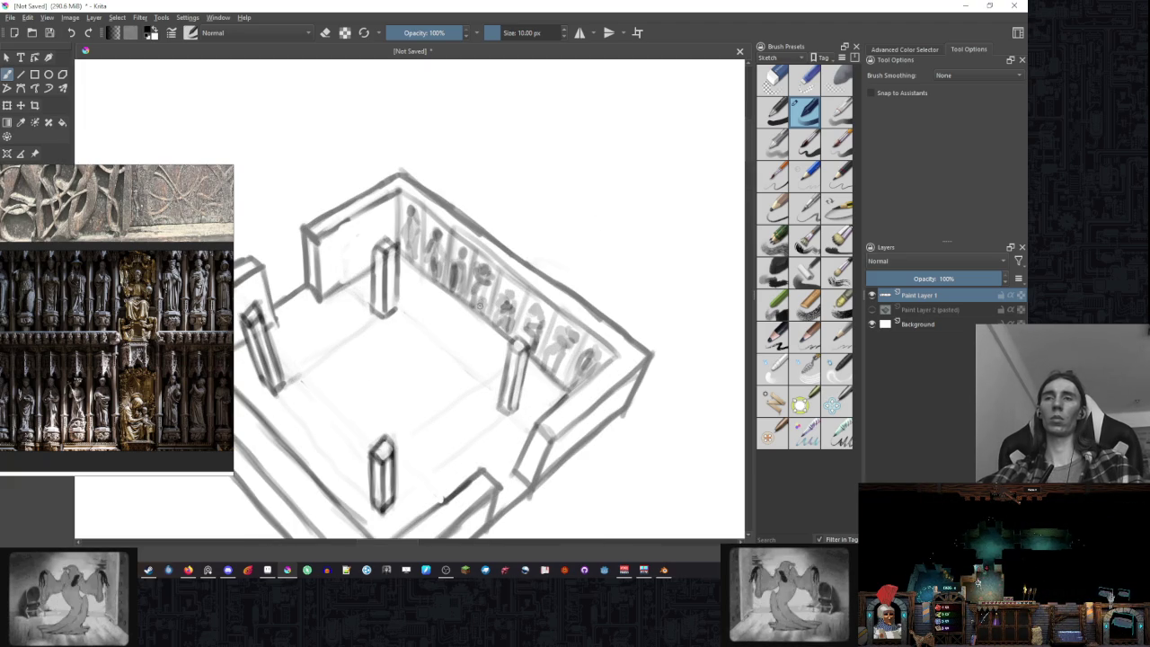
scroll(556, 294, down, 5)
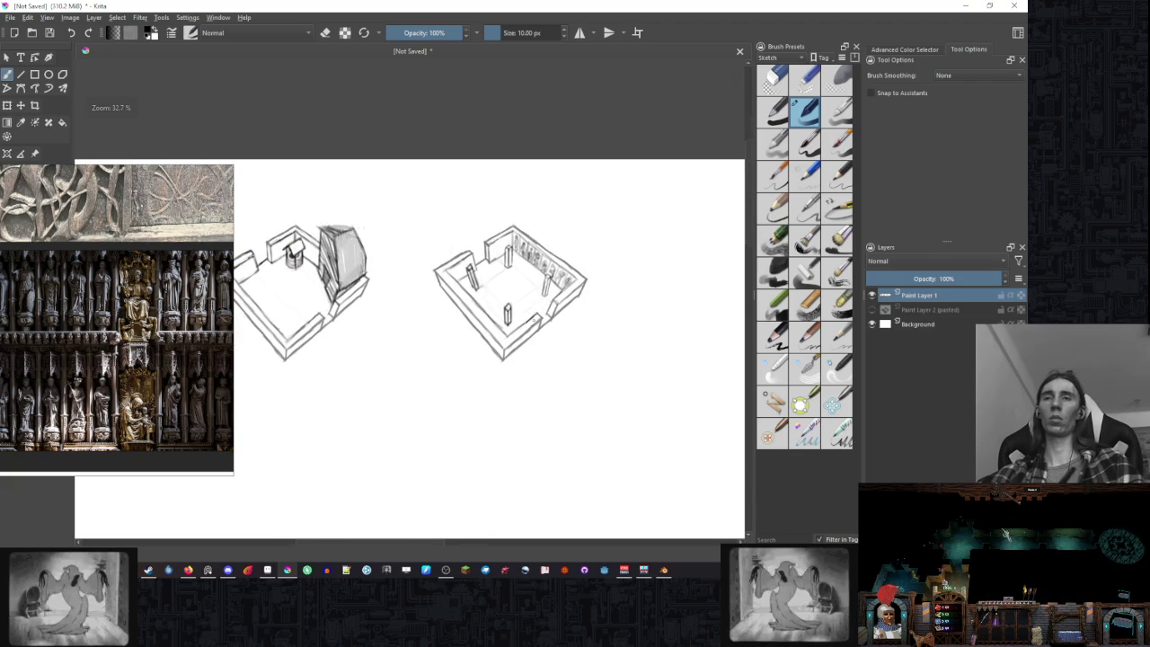
scroll(556, 294, up, 1)
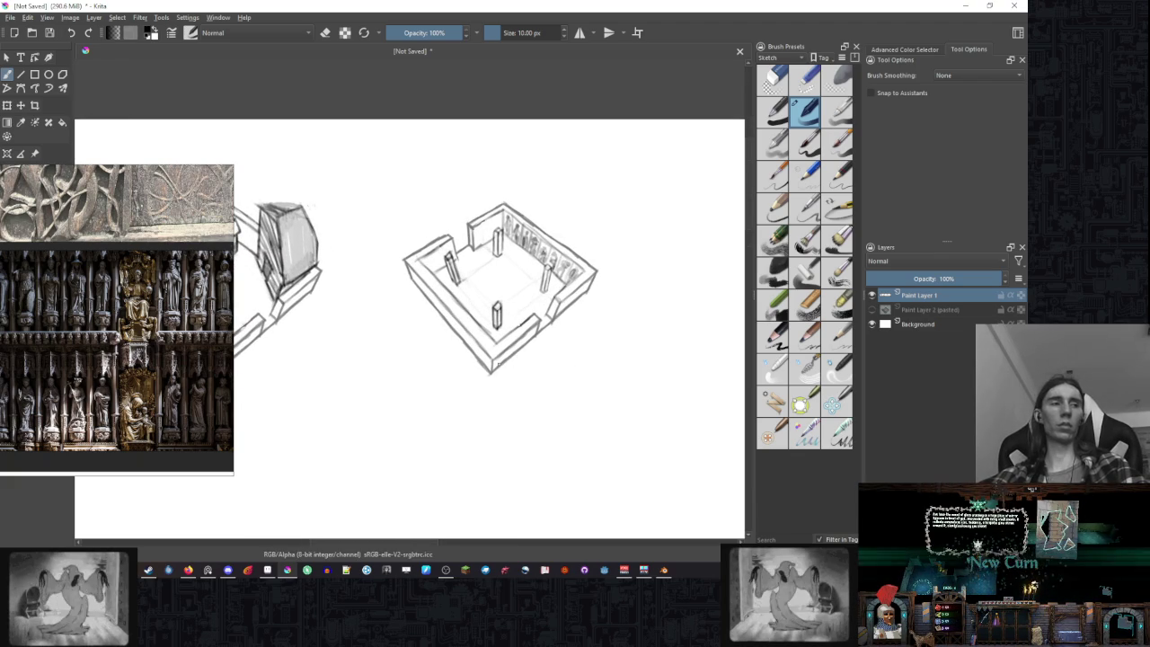
- Hatch the top faces of the back wall and left wall with pencil strokes
drag(477, 297, 491, 331)
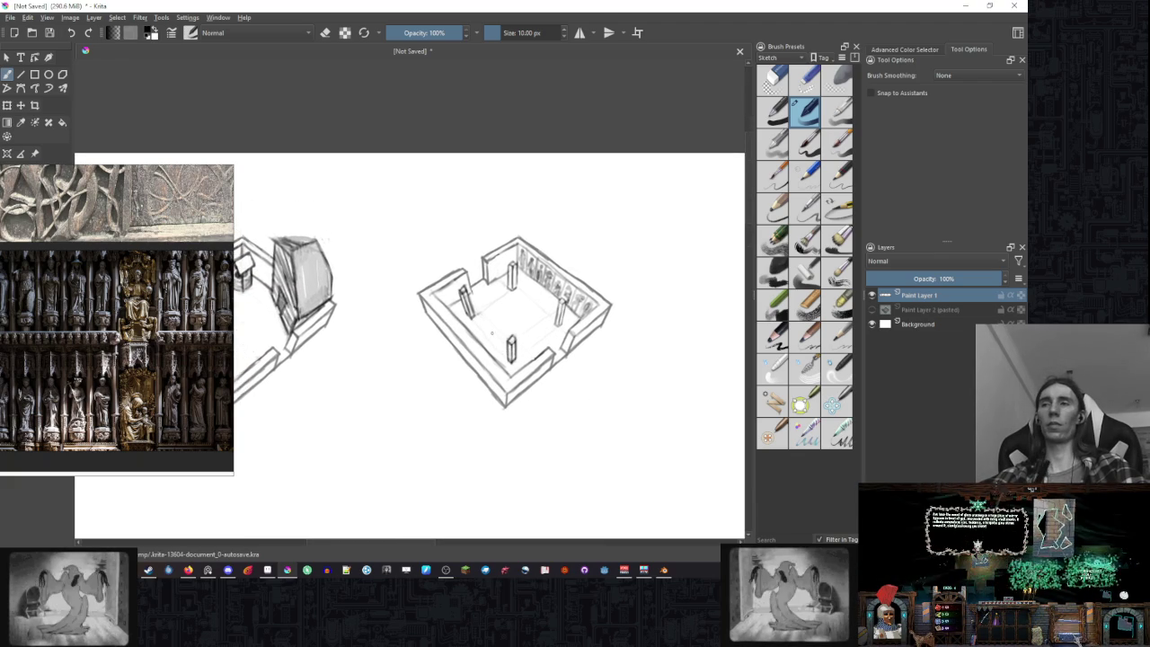
scroll(491, 331, up, 1)
scroll(491, 314, up, 1)
scroll(493, 296, up, 1)
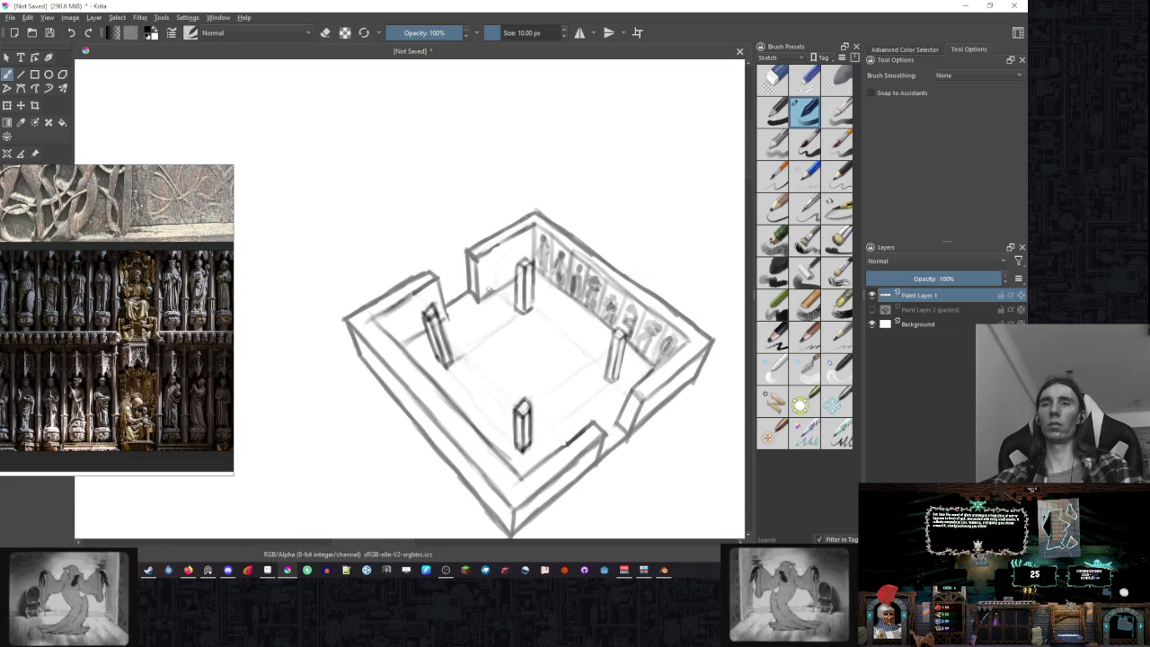
mouse_move(511, 244)
mouse_down()
mouse_move(526, 240)
mouse_move(488, 290)
mouse_up()
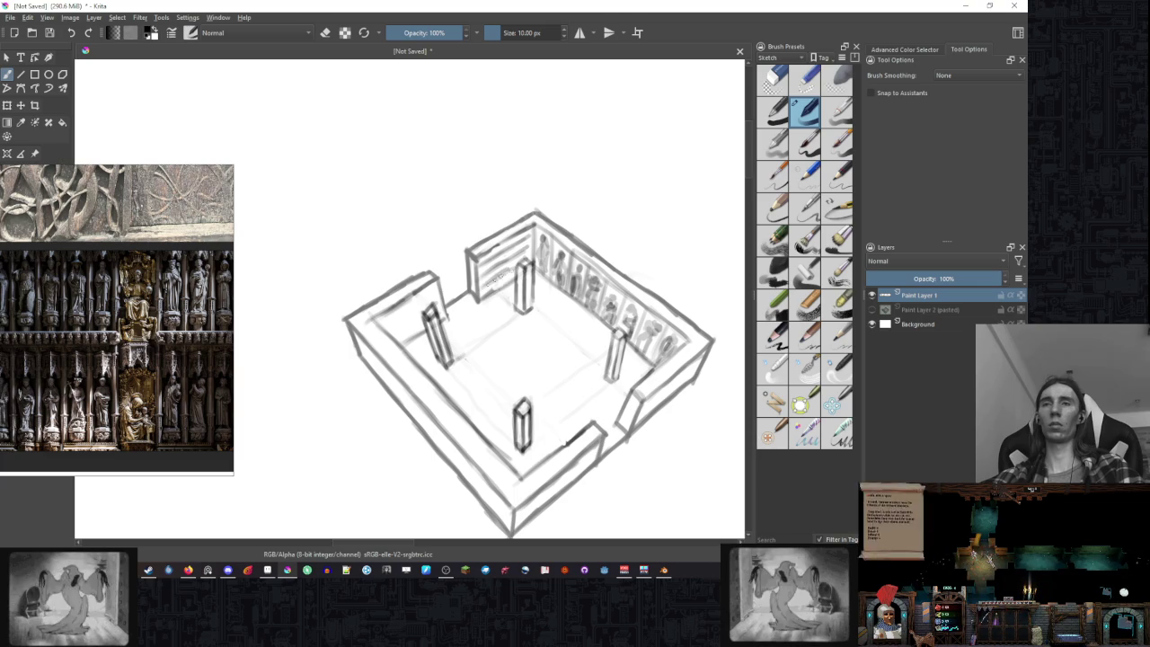
drag(402, 309, 431, 297)
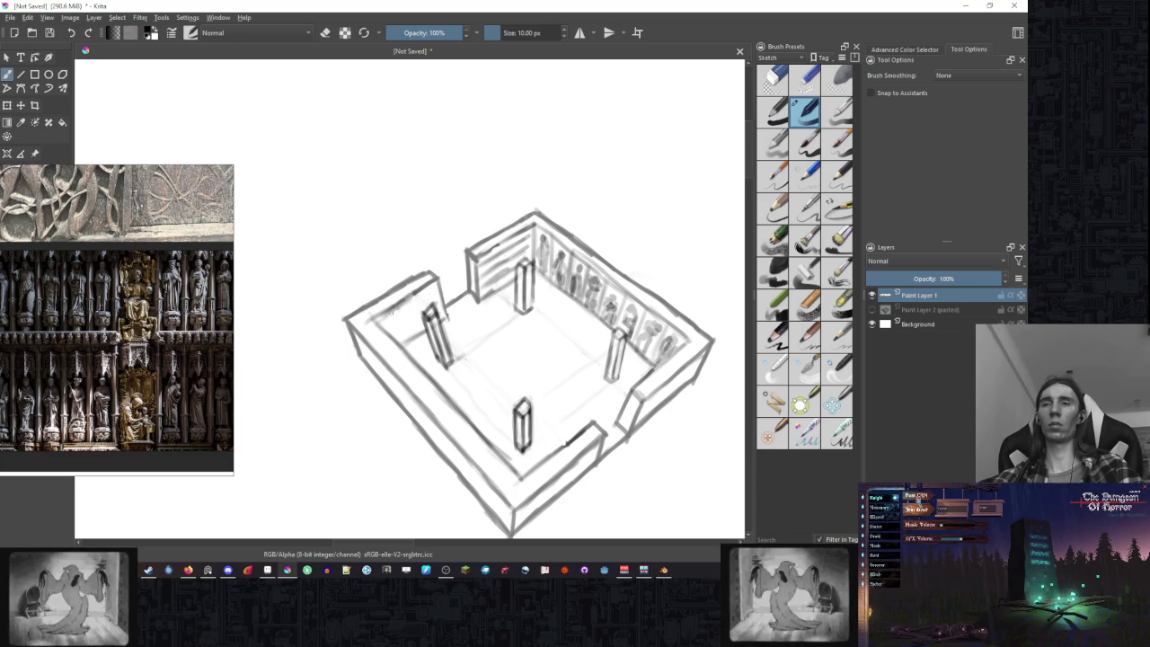
drag(405, 309, 432, 291)
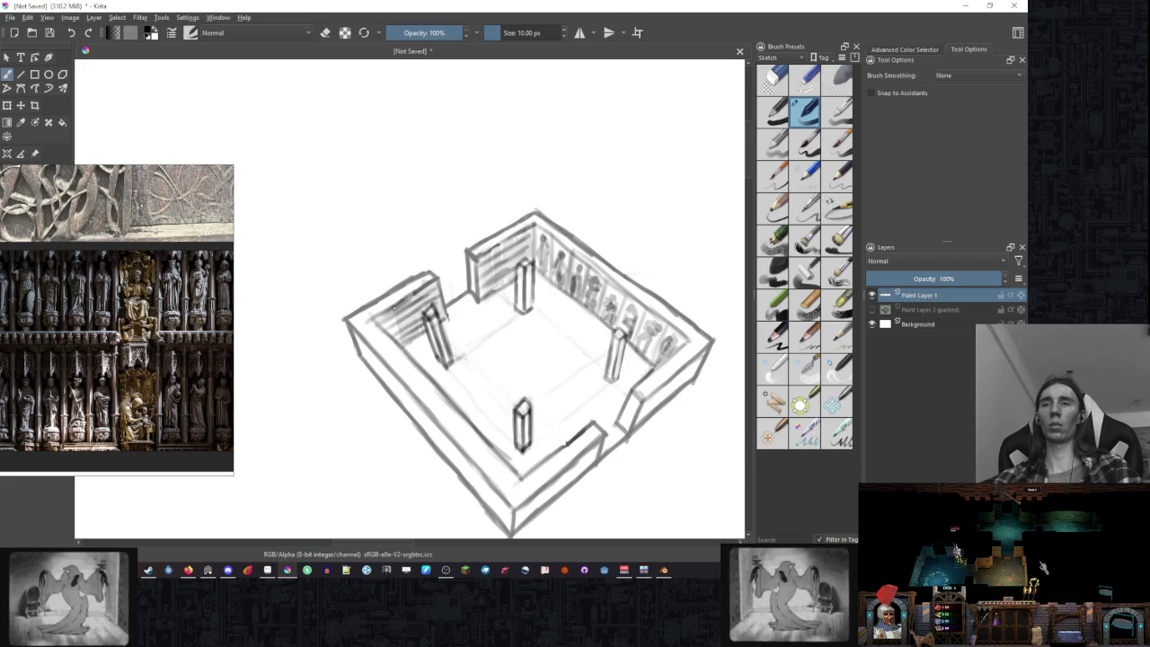
drag(392, 308, 383, 326)
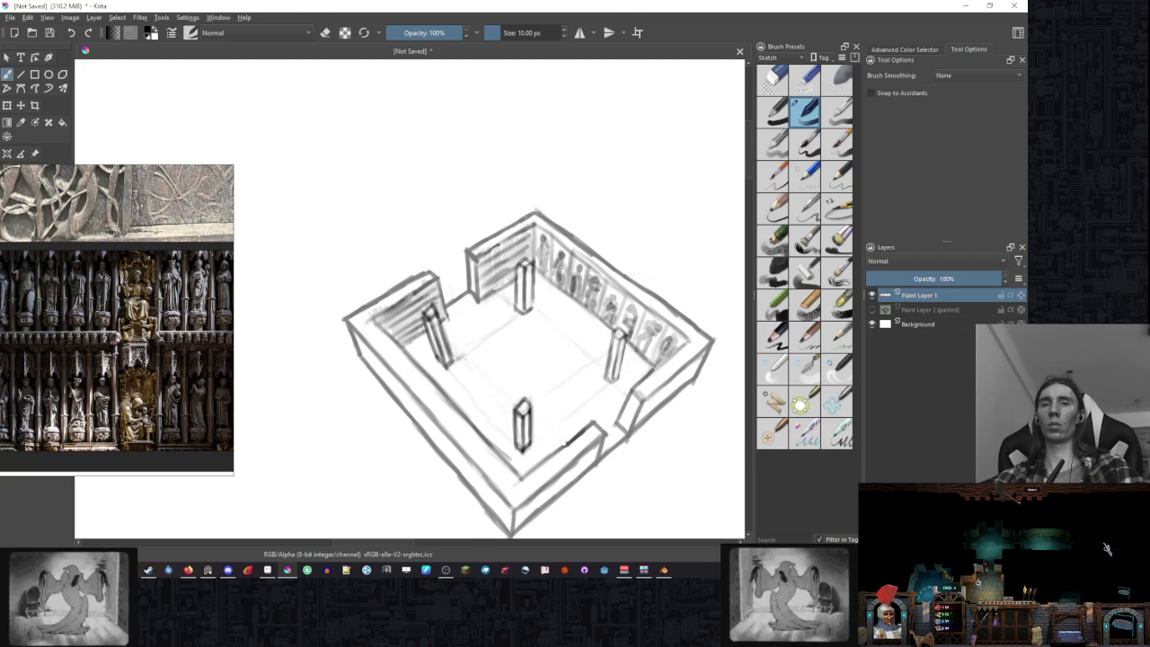
click(62, 122)
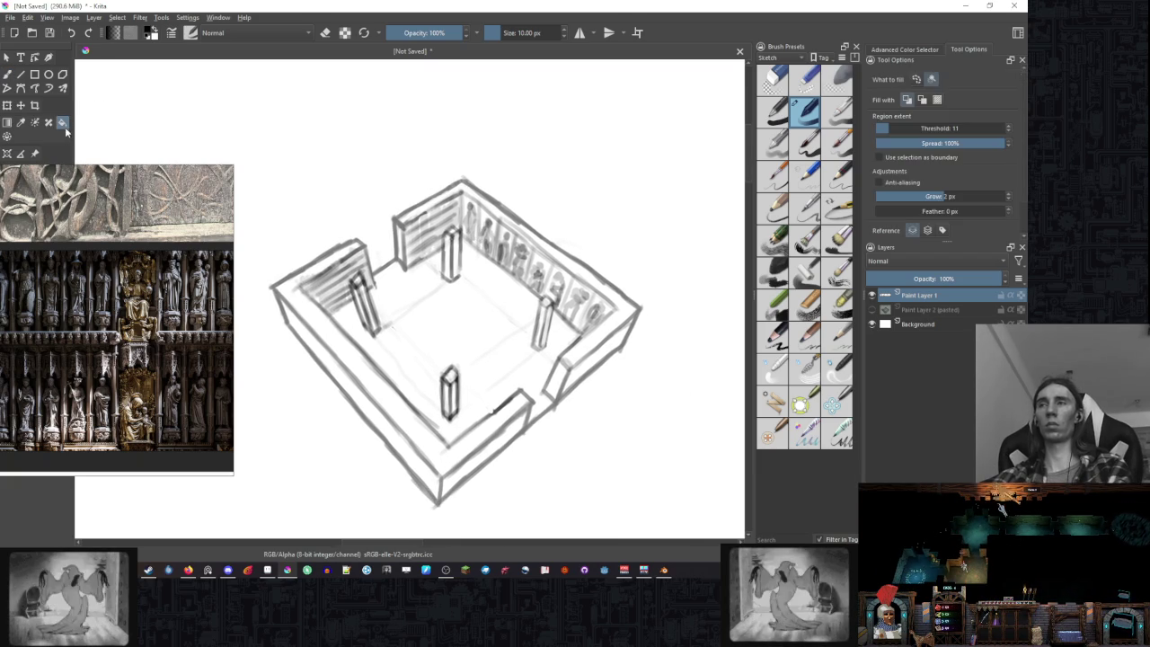
- Fill the left, front, right and back wall faces solid black
click(411, 423)
click(419, 464)
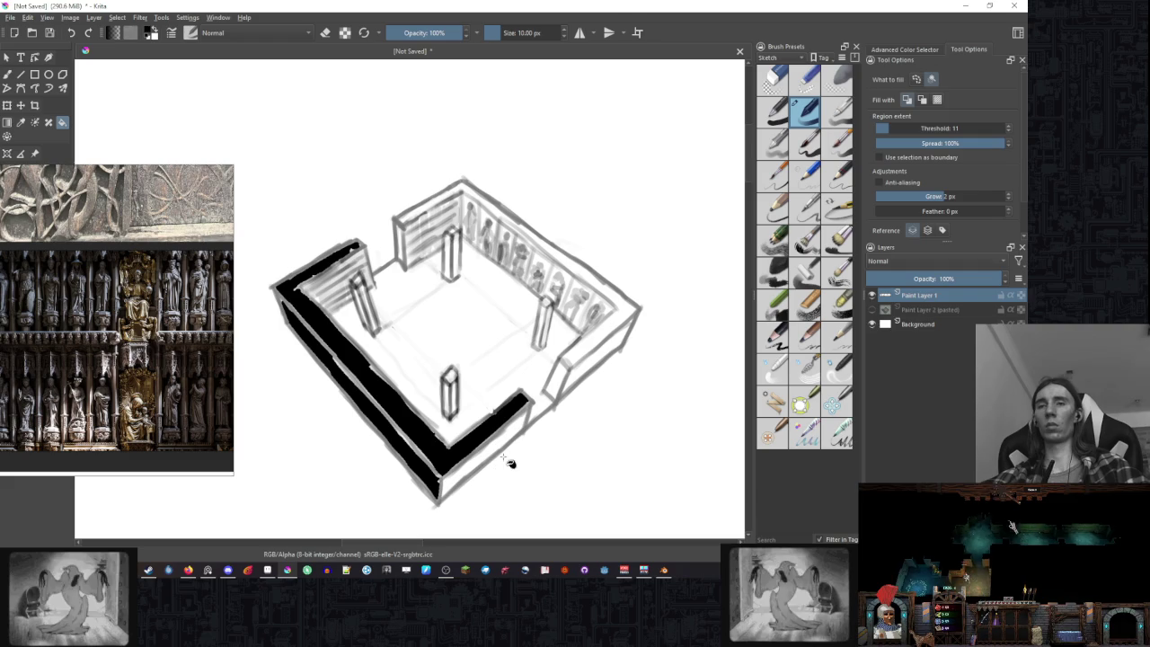
click(585, 375)
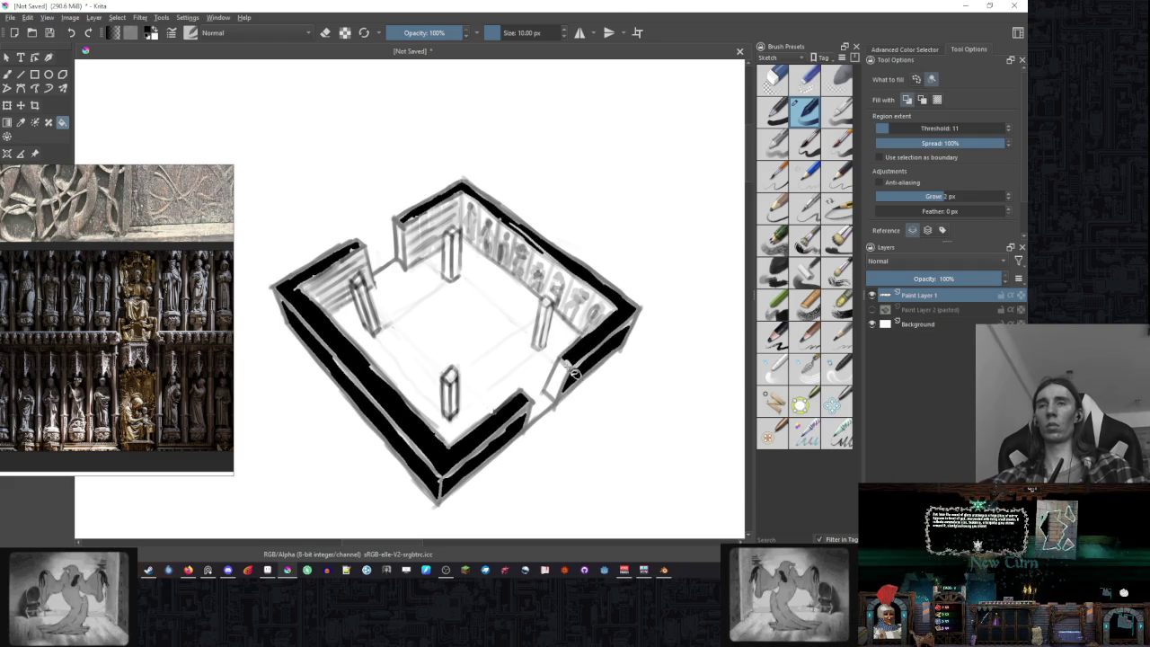
key(b)
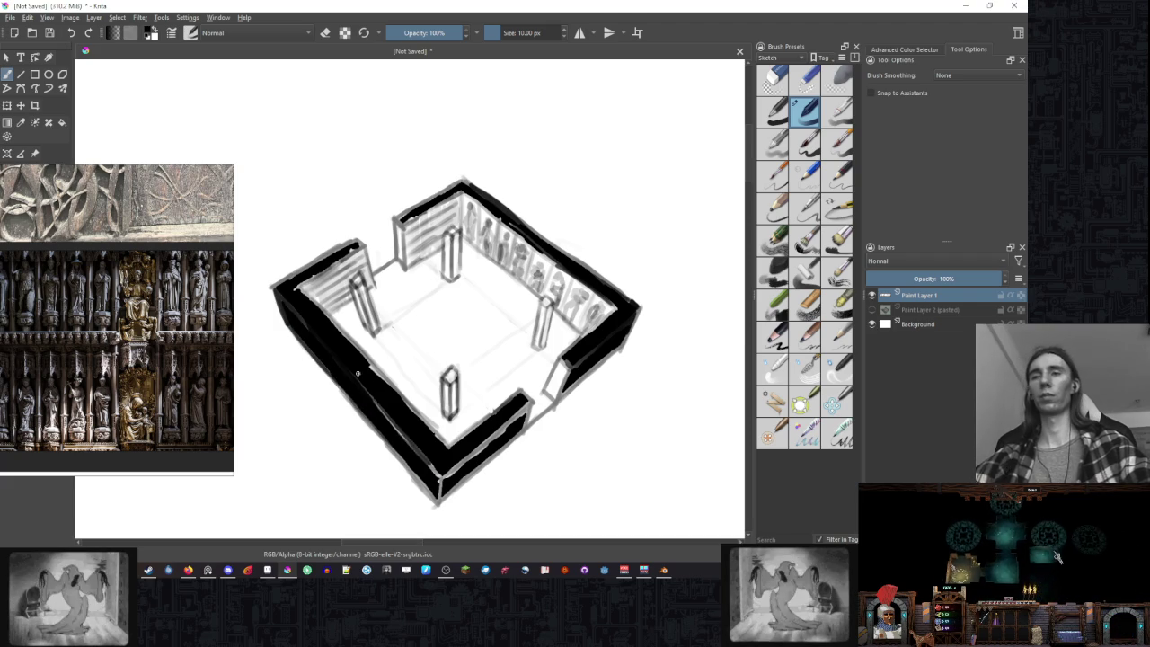
- Paint over white gaps on the lower-left wall, its corner and the right wall
drag(375, 401, 414, 445)
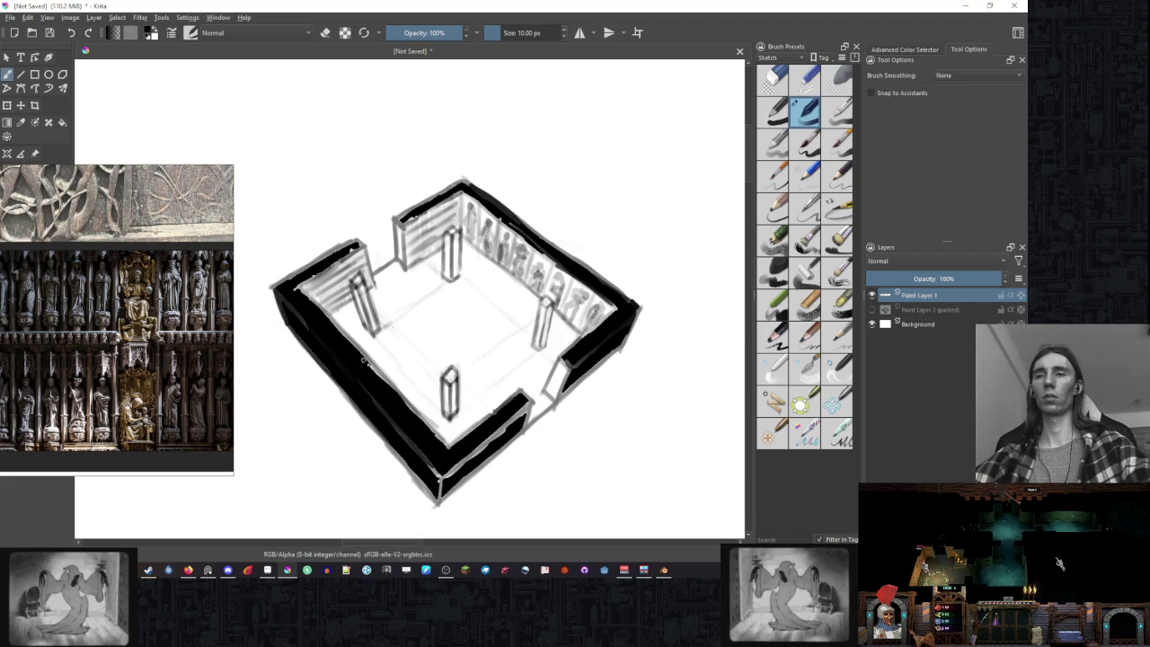
drag(376, 403, 415, 450)
drag(440, 494, 441, 474)
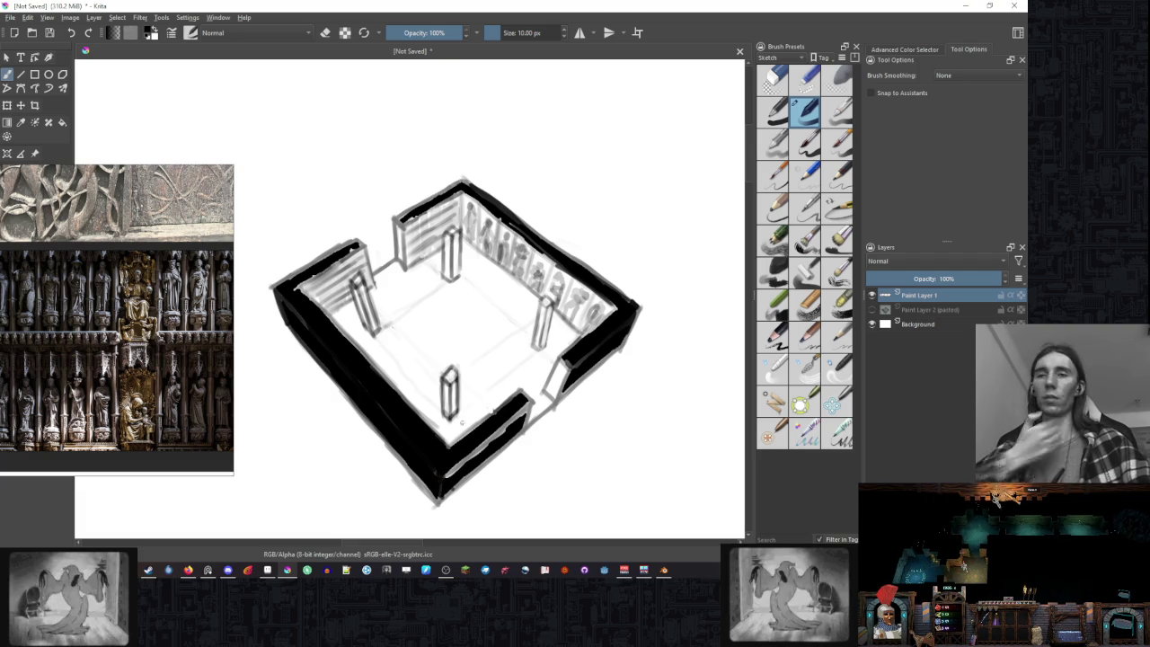
drag(442, 472, 526, 405)
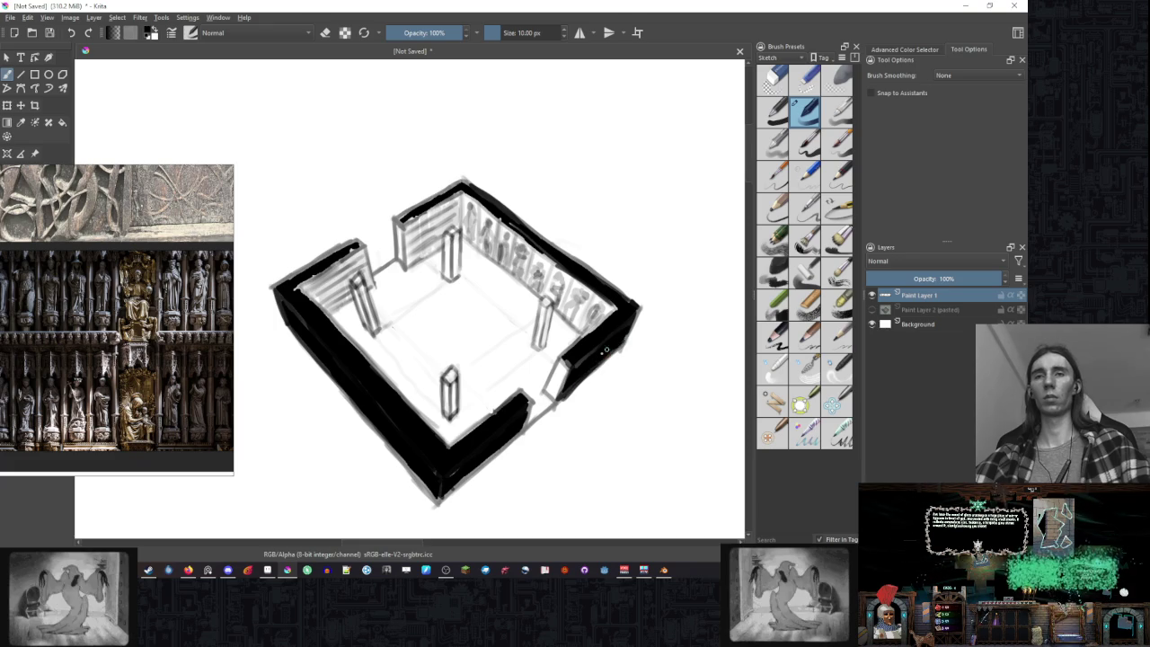
drag(627, 322, 572, 385)
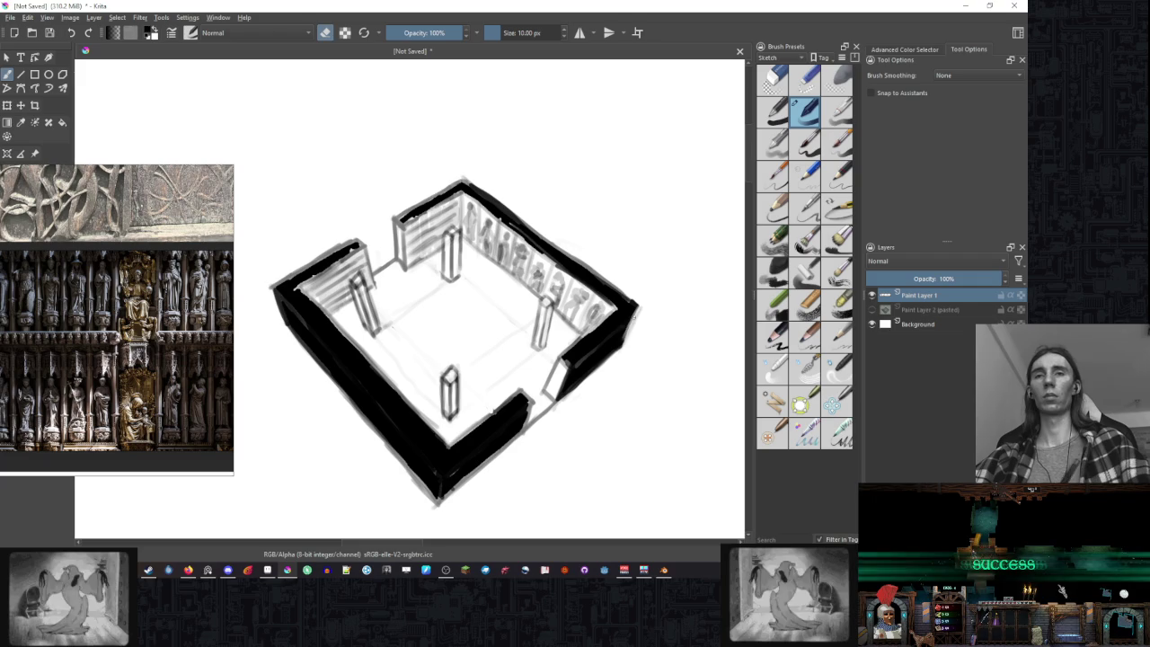
- Thicken the black along the top edges of the back-left and left walls
key(e)
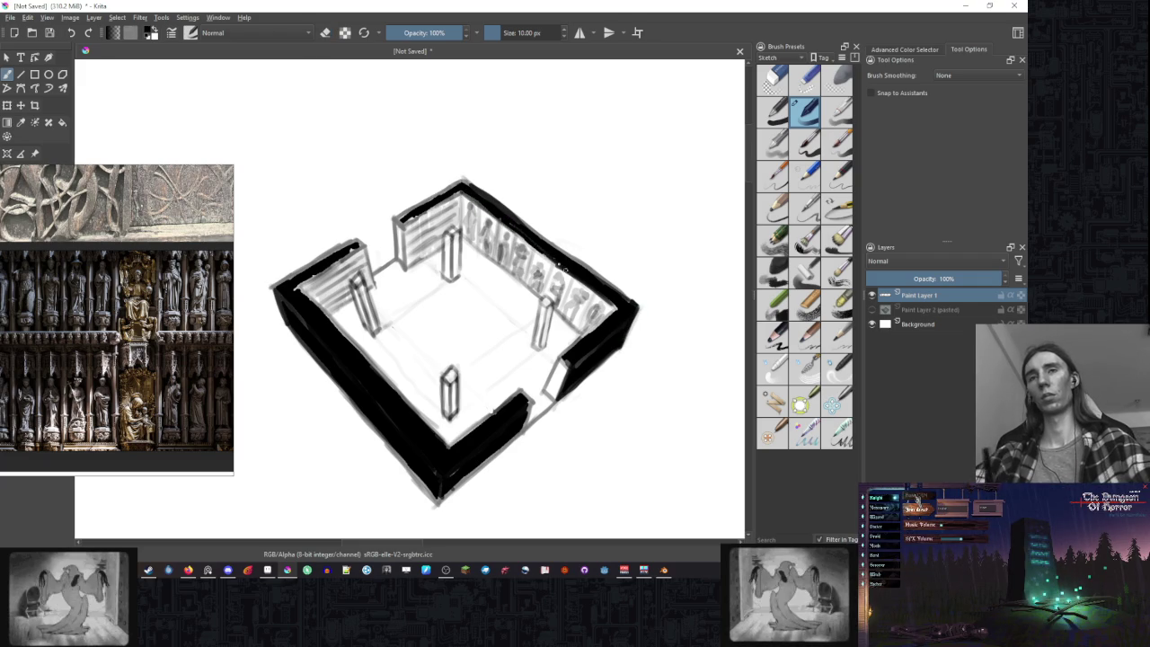
key(e)
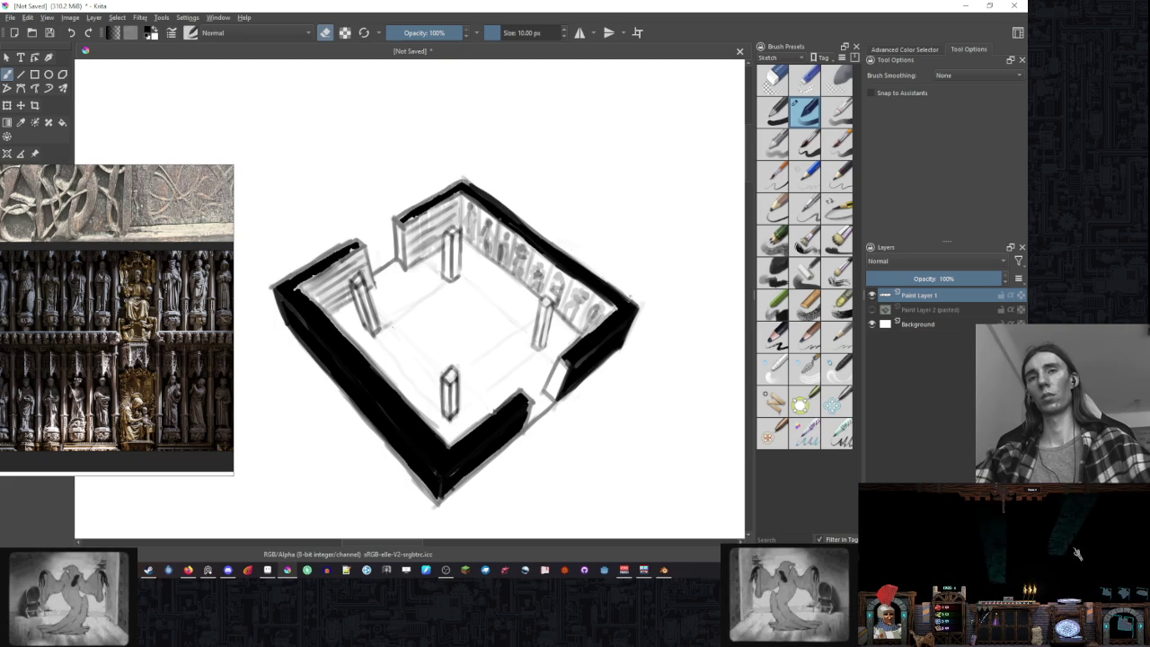
key(e)
drag(409, 213, 436, 191)
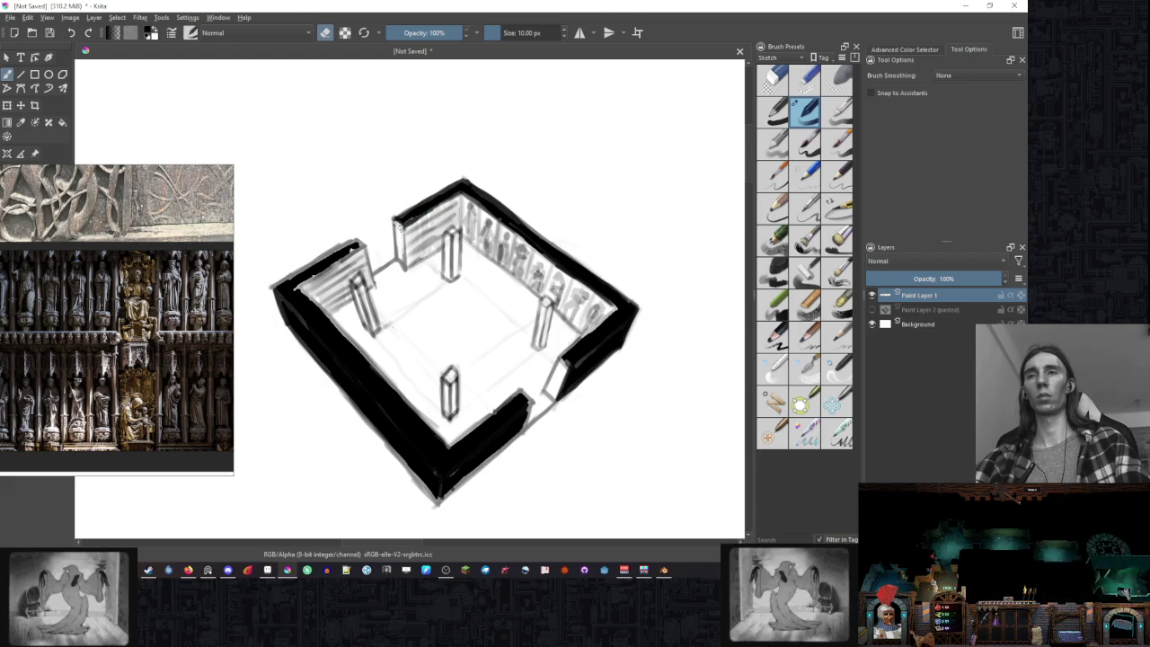
key(e)
mouse_move(353, 251)
mouse_down()
mouse_move(317, 268)
mouse_move(320, 311)
mouse_up()
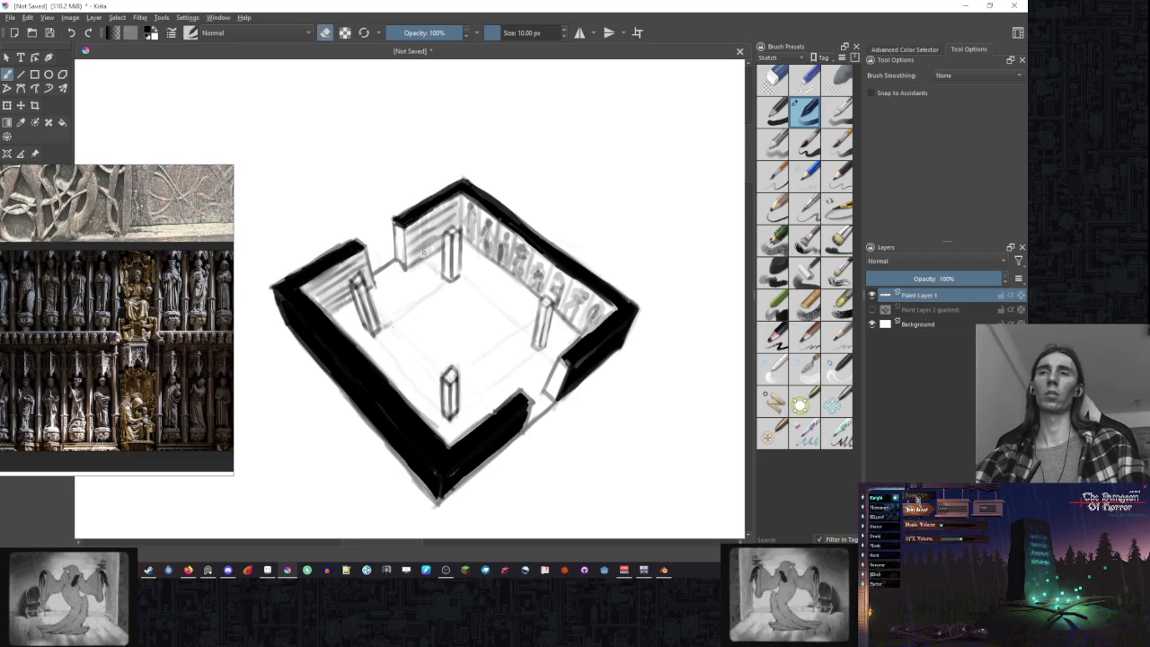
key(e)
drag(592, 359, 563, 340)
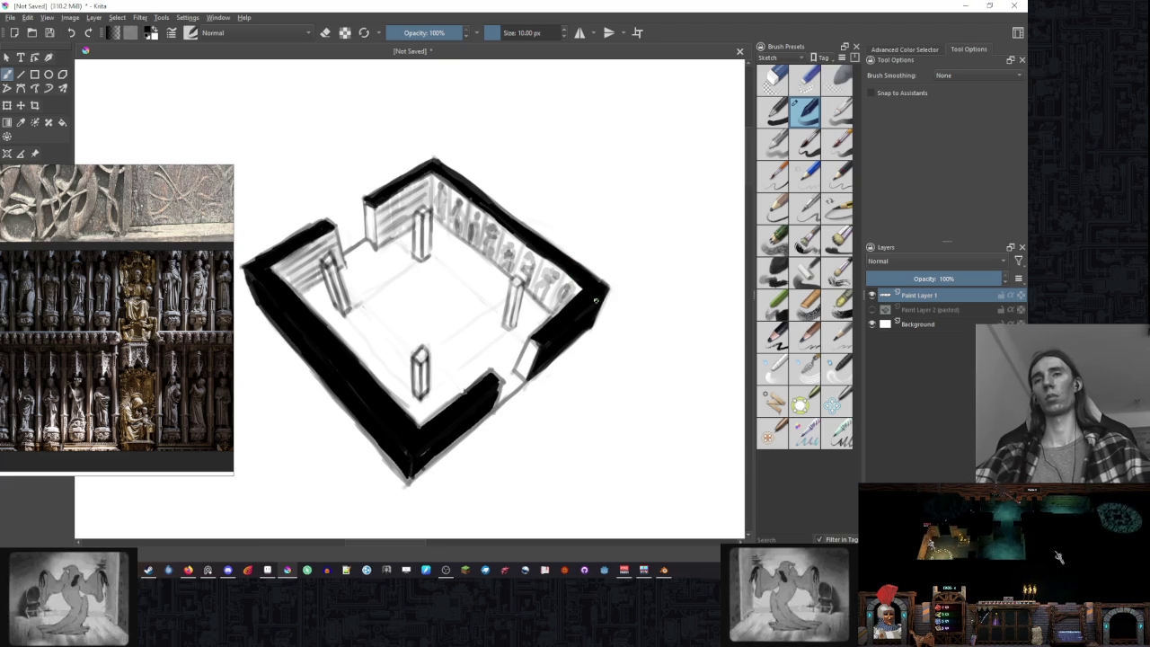
drag(628, 241, 625, 277)
- Pan and zoom to review the other room sketches, then recentre on the black-walled room
scroll(625, 277, down, 5)
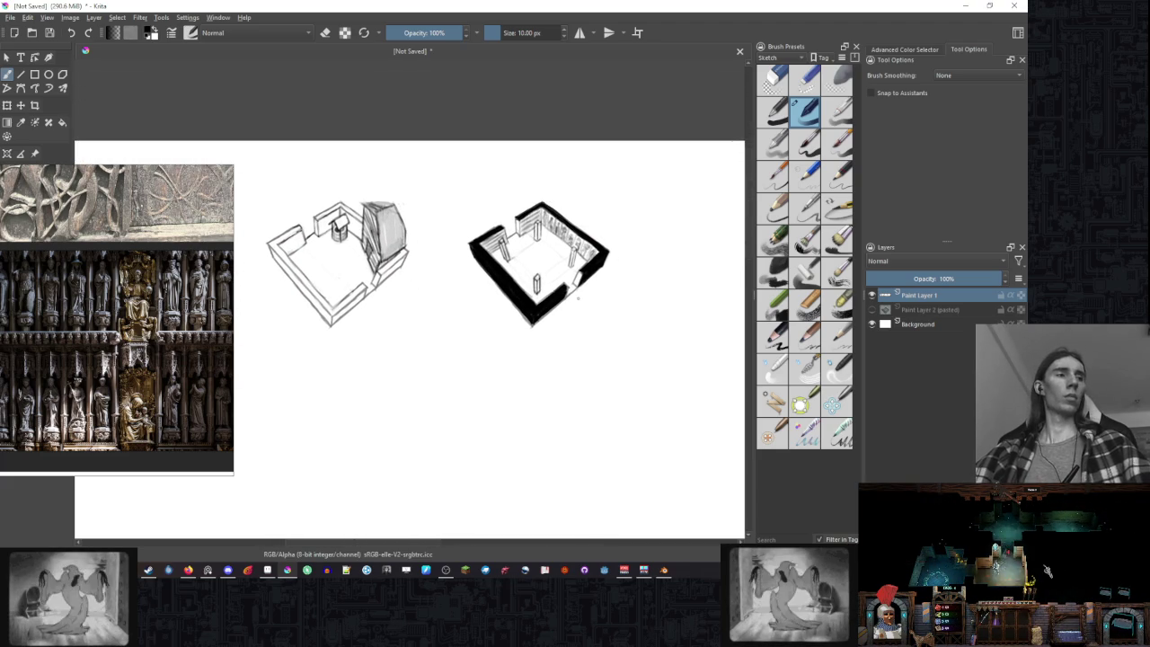
mouse_move(402, 300)
mouse_down()
mouse_move(488, 301)
mouse_move(688, 255)
mouse_up()
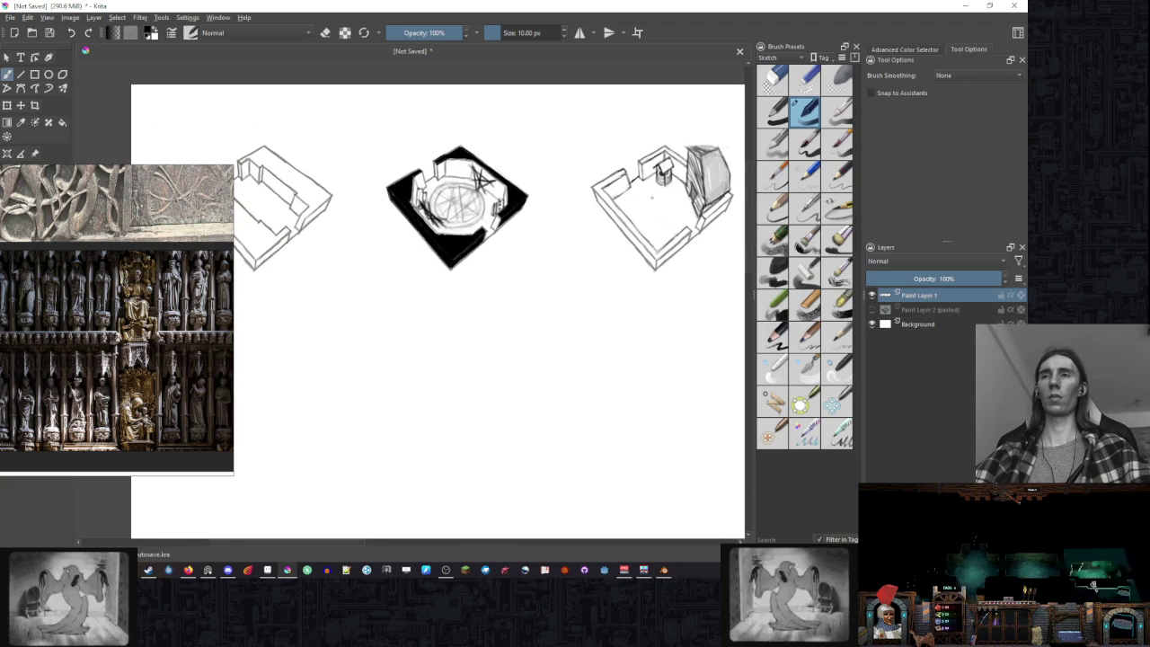
scroll(544, 268, down, 2)
drag(541, 271, 414, 289)
scroll(494, 251, up, 3)
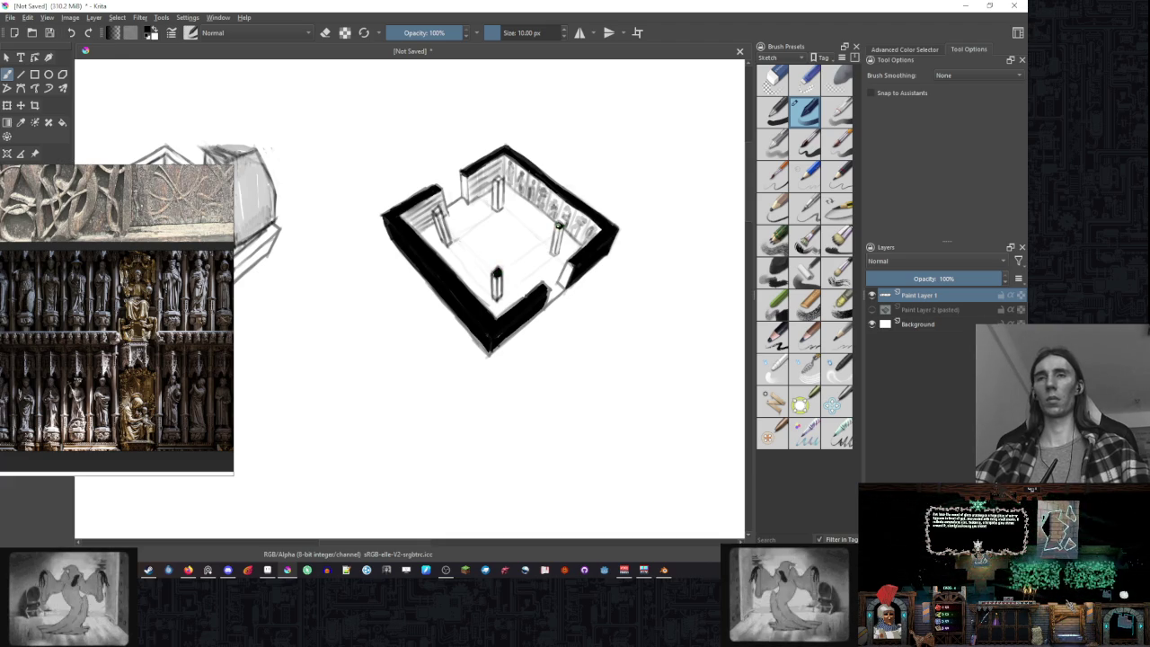
scroll(475, 149, up, 2)
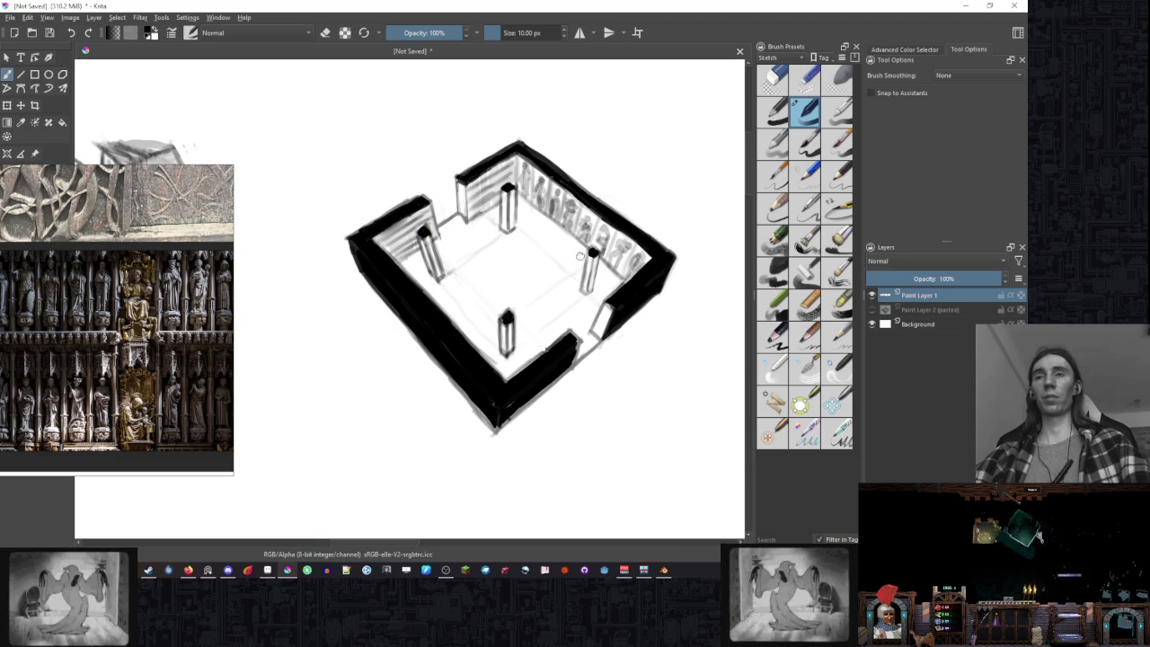
scroll(427, 230, down, 1)
scroll(426, 230, down, 1)
scroll(426, 230, down, 1)
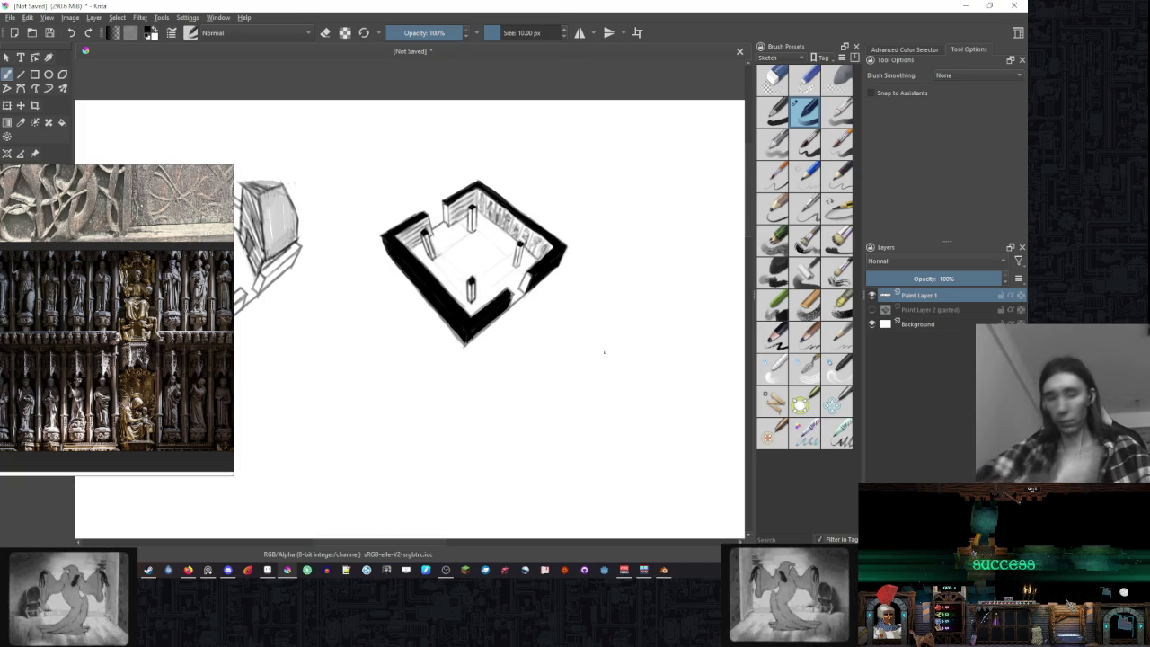
scroll(521, 312, down, 1)
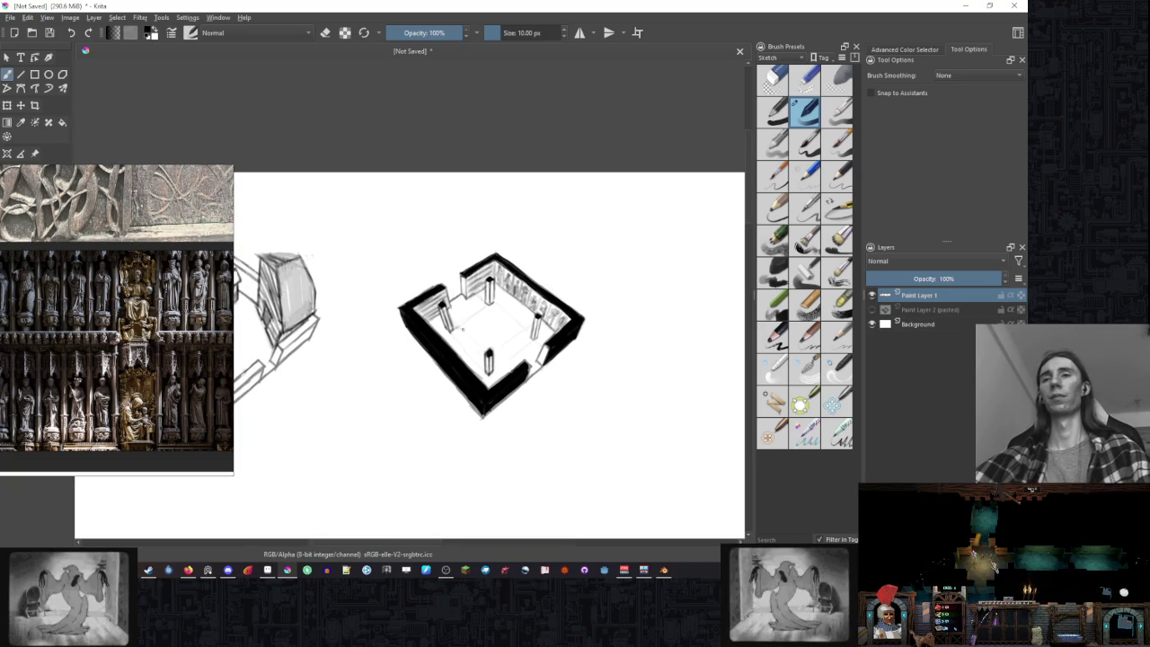
scroll(452, 308, up, 2)
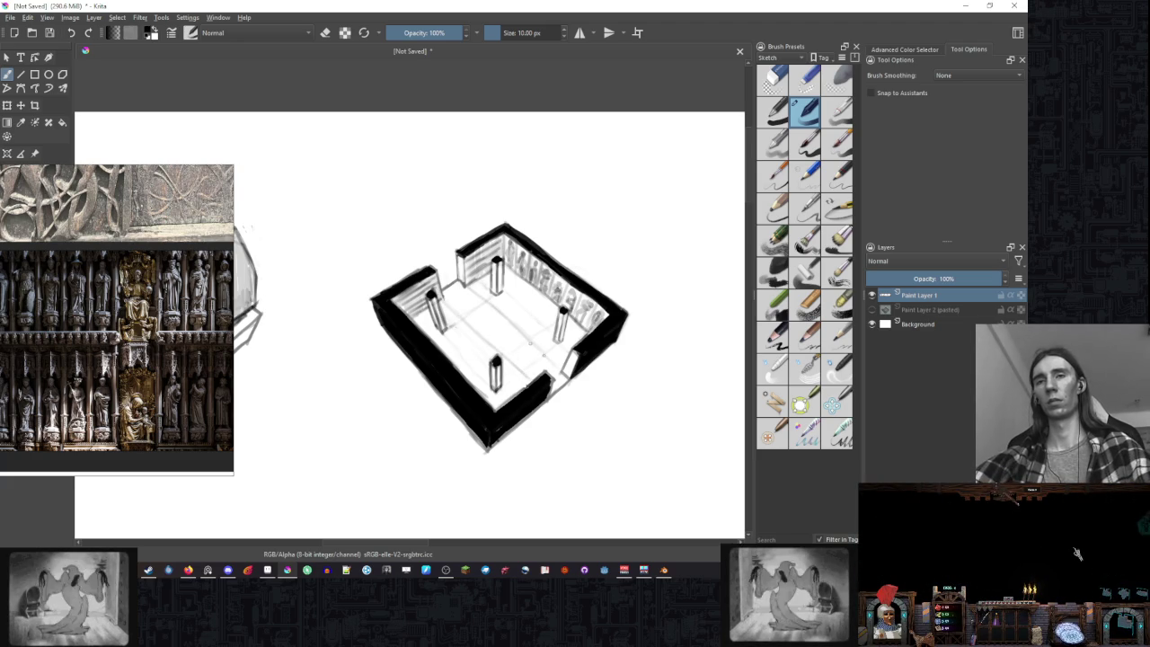
- Draw faint diagonal hatch lines across the floor, leaving a pale central aisle
drag(505, 320, 544, 351)
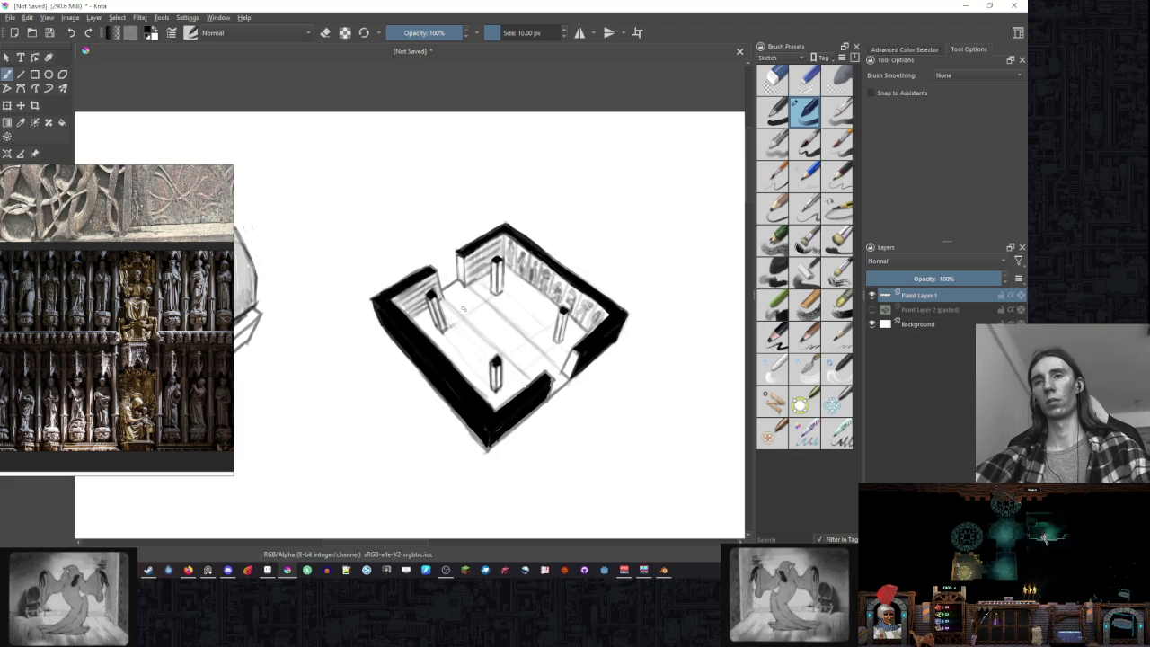
drag(612, 257, 616, 252)
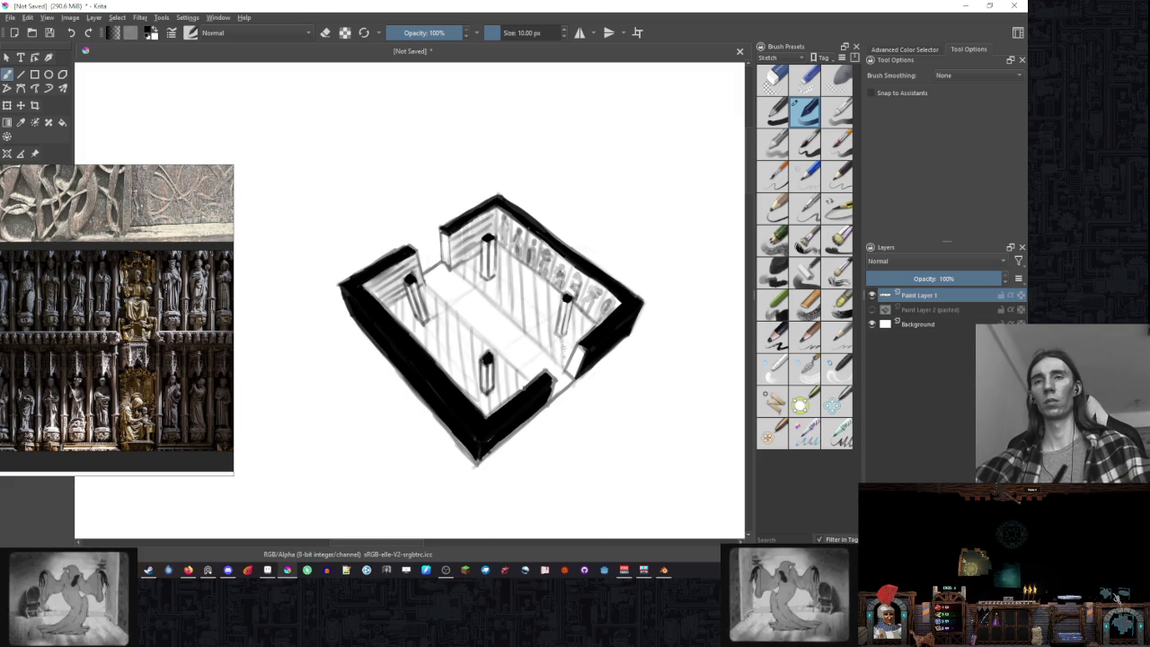
scroll(530, 298, down, 5)
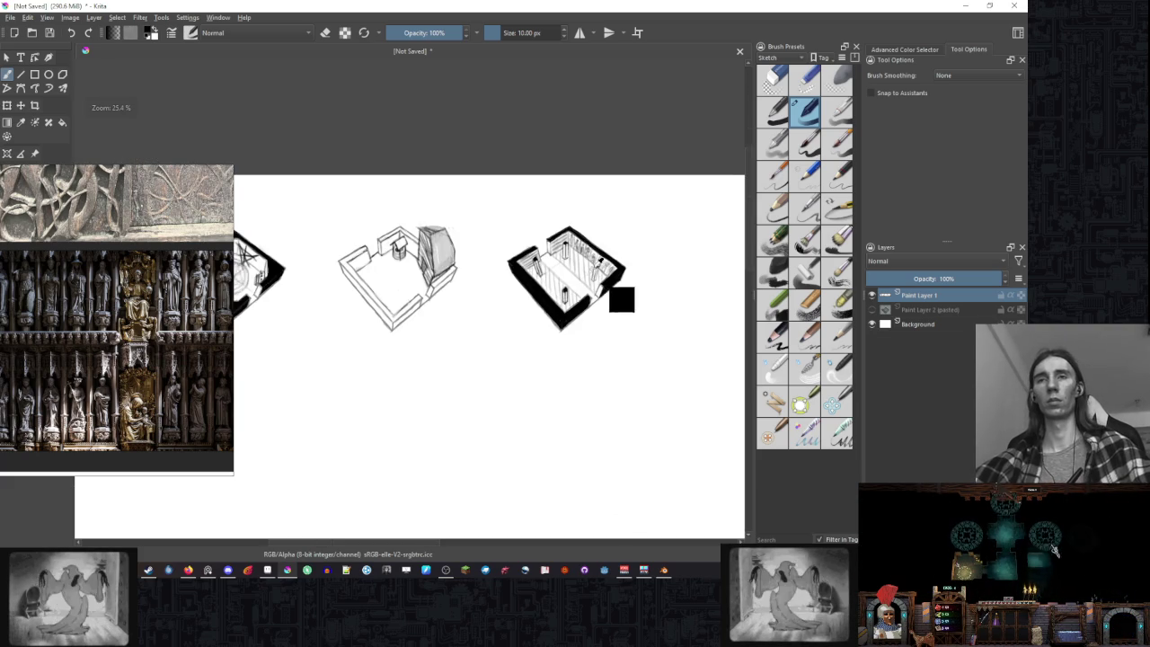
- Rotate the view and cross-hatch both floor strips into a tiled grid
scroll(530, 297, up, 2)
right_click(562, 337)
mouse_move(566, 241)
mouse_down()
mouse_move(594, 258)
mouse_move(566, 241)
mouse_up()
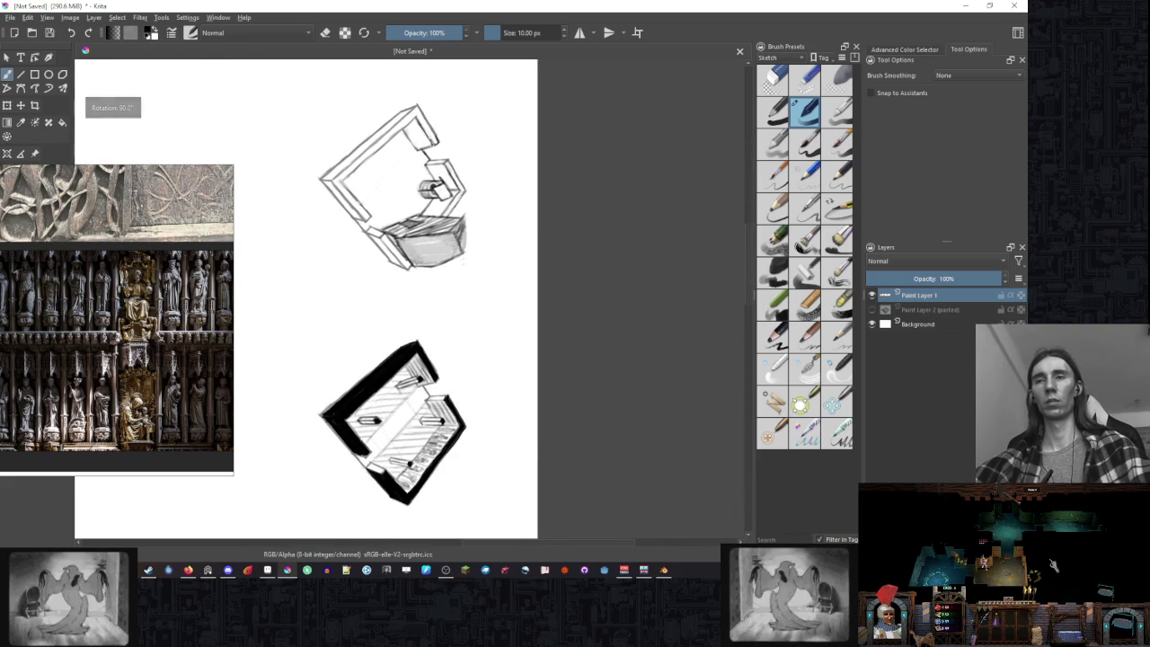
scroll(442, 274, up, 2)
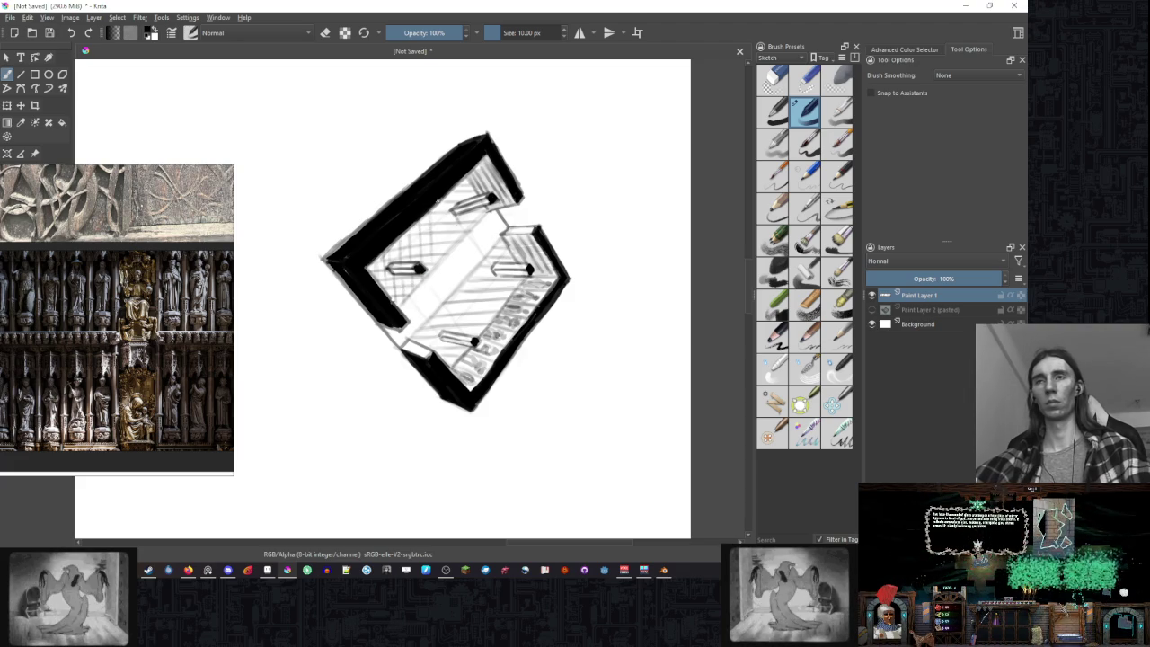
drag(430, 216, 449, 225)
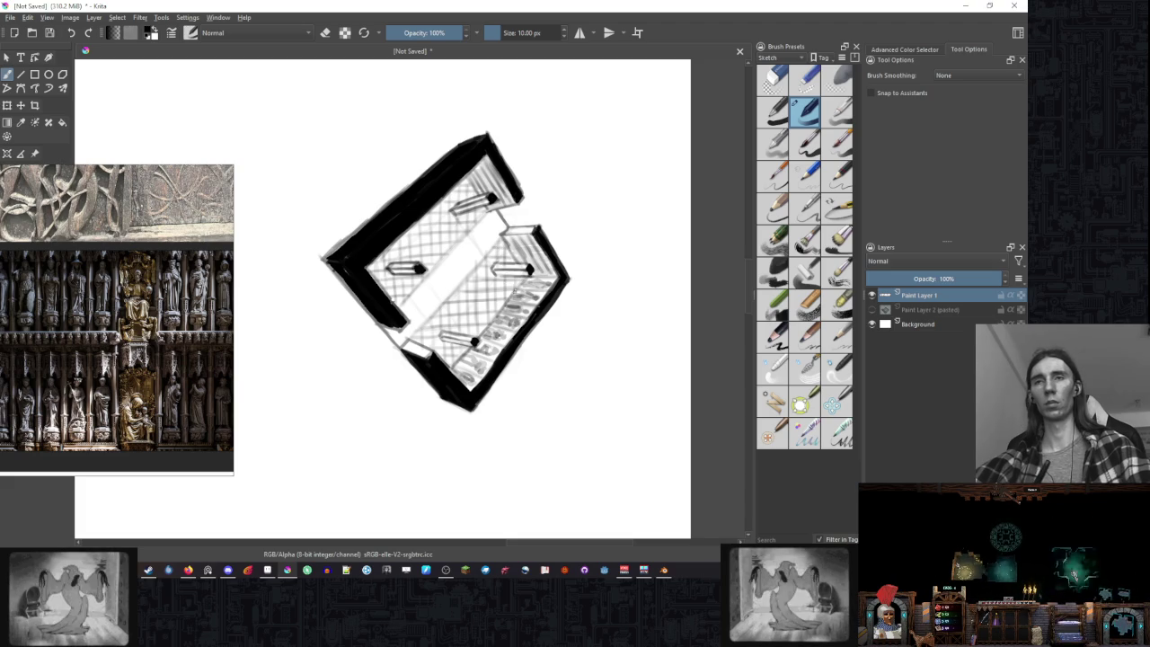
right_click(462, 283)
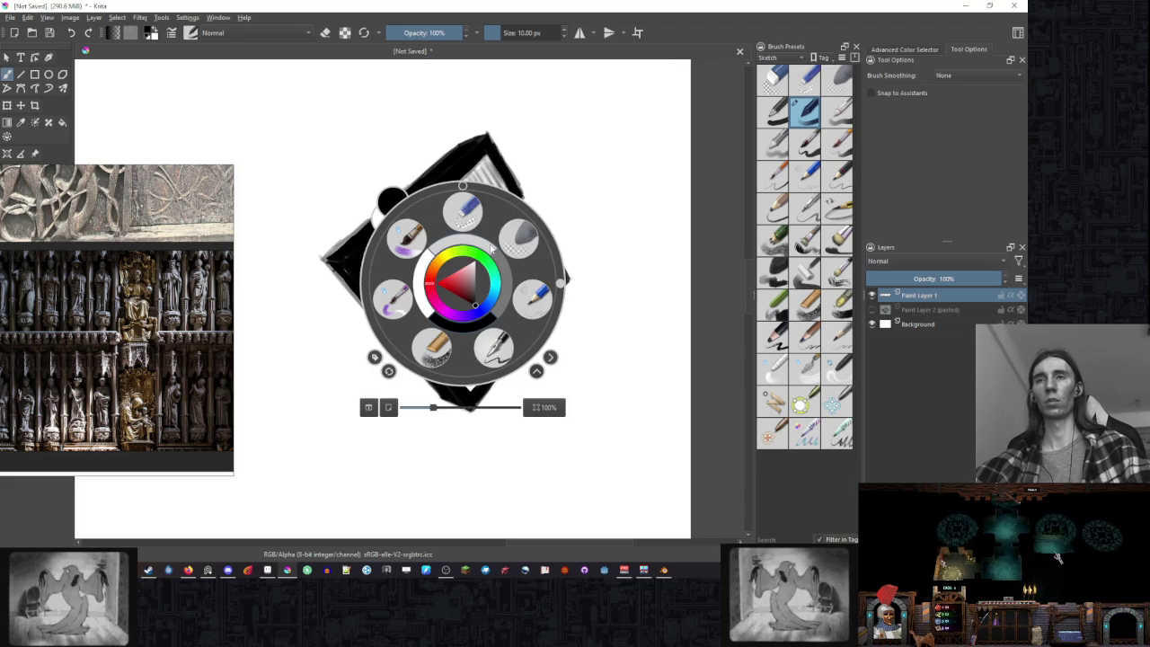
scroll(465, 191, down, 5)
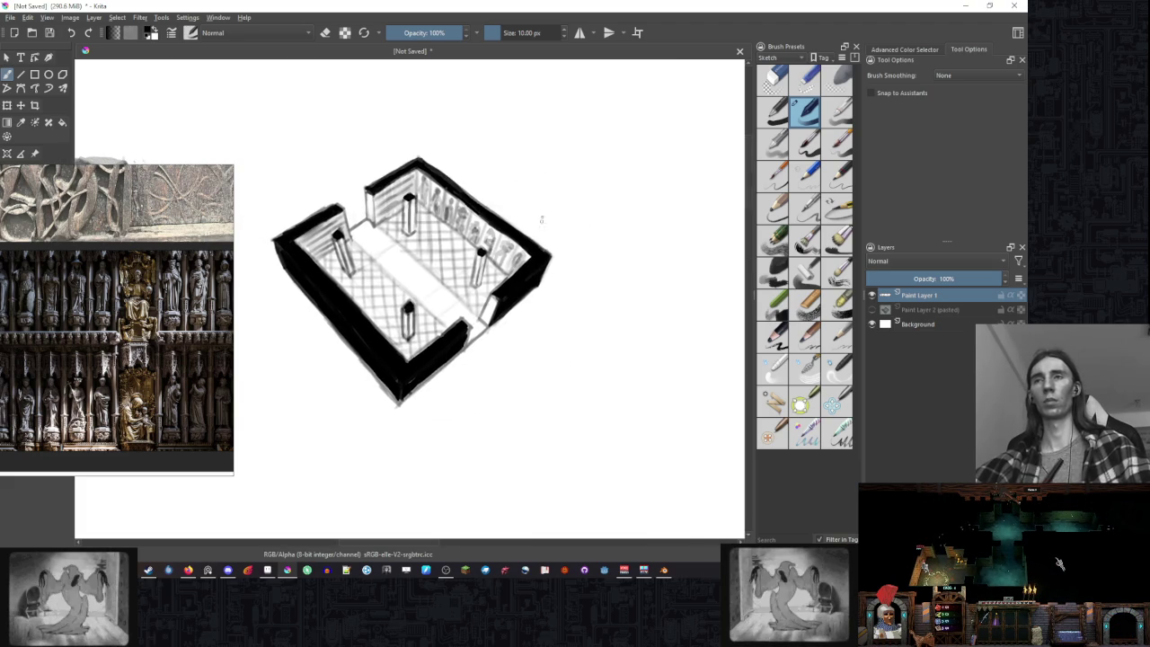
scroll(538, 222, up, 1)
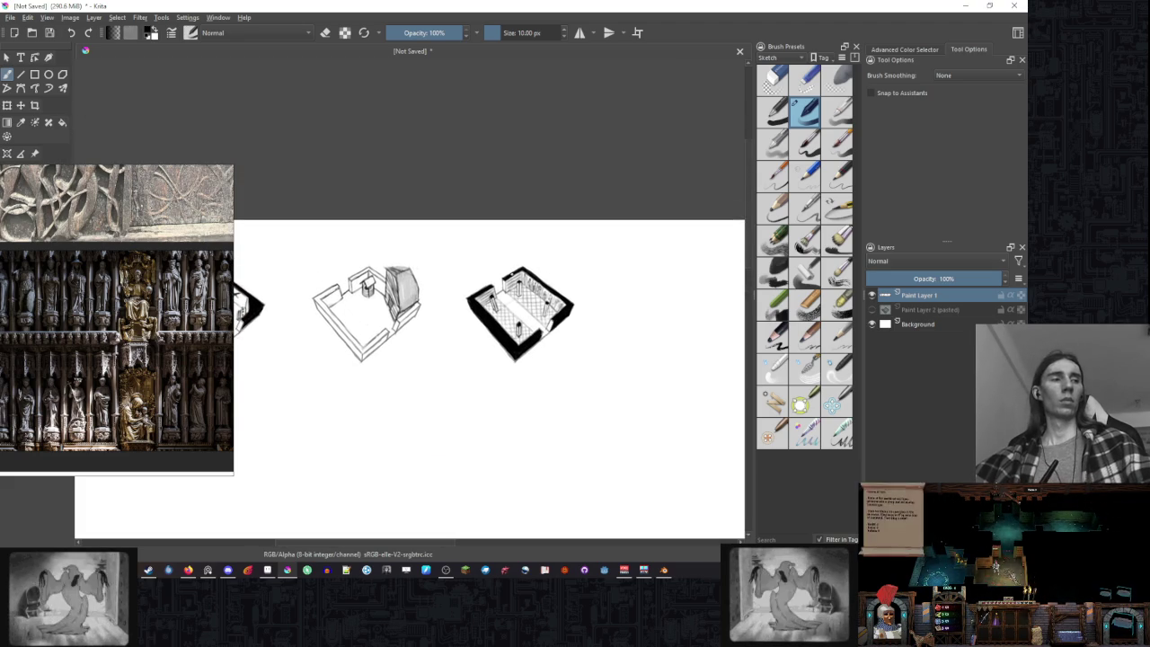
scroll(538, 222, up, 3)
scroll(439, 259, up, 2)
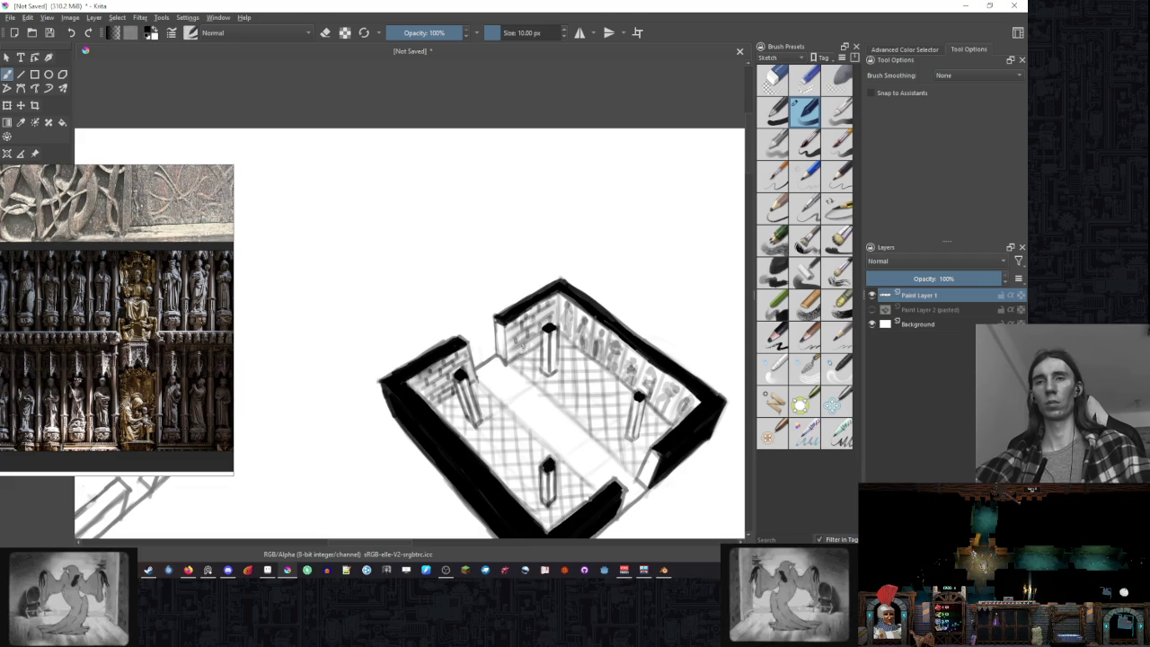
scroll(632, 296, down, 3)
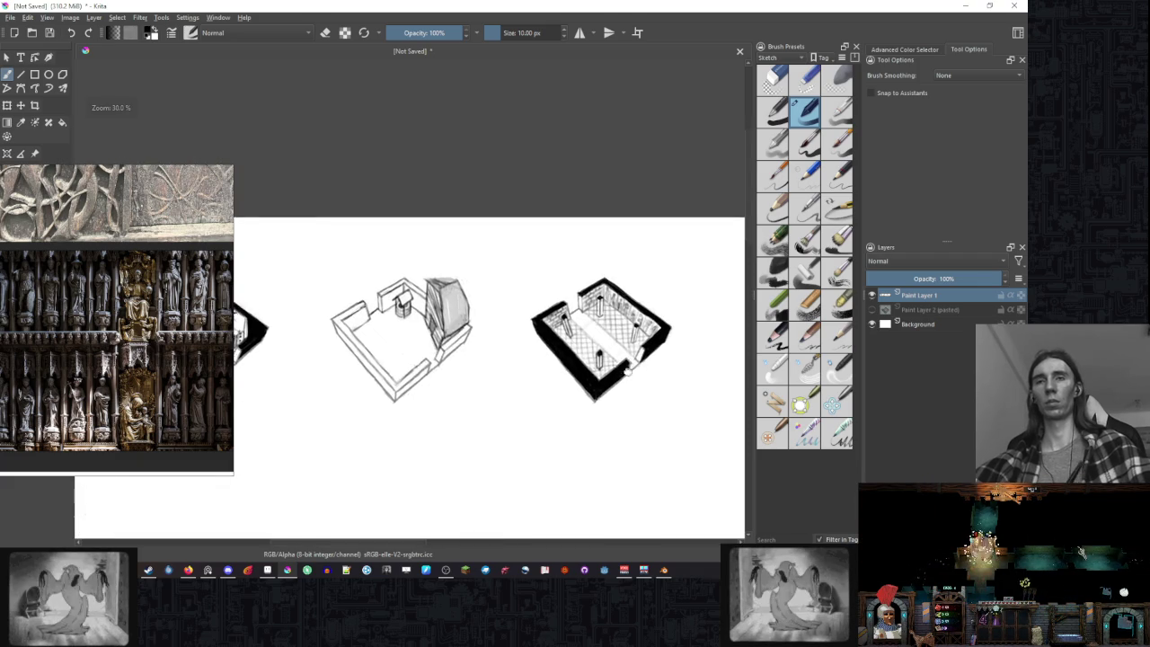
drag(629, 372, 531, 313)
scroll(585, 270, up, 1)
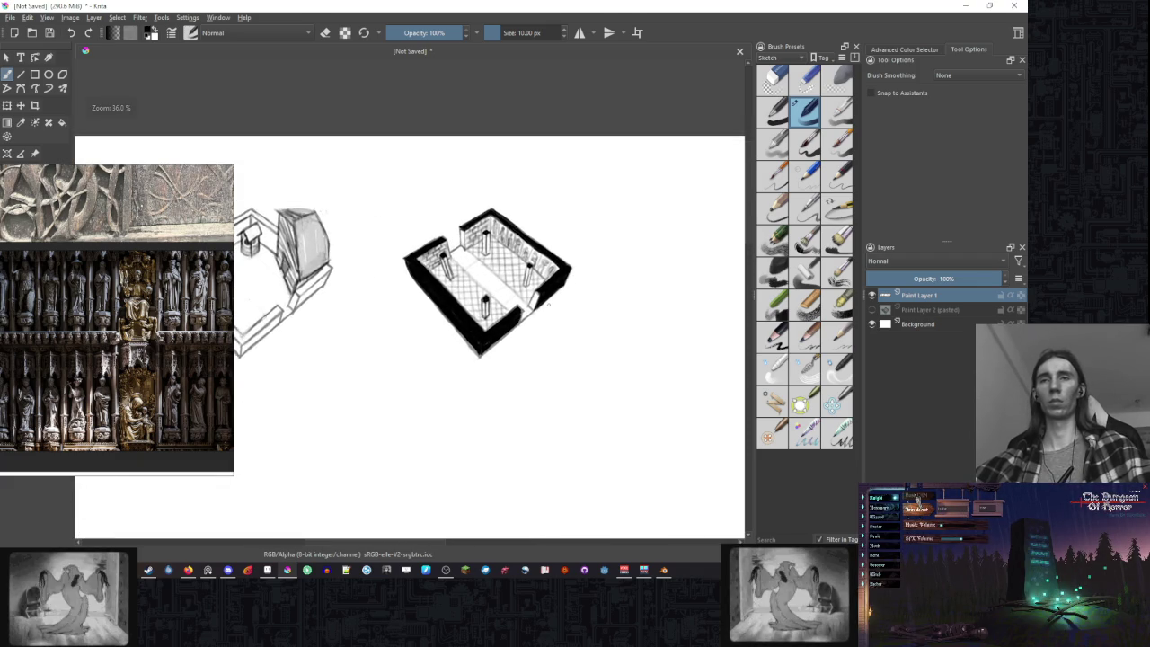
scroll(542, 296, up, 2)
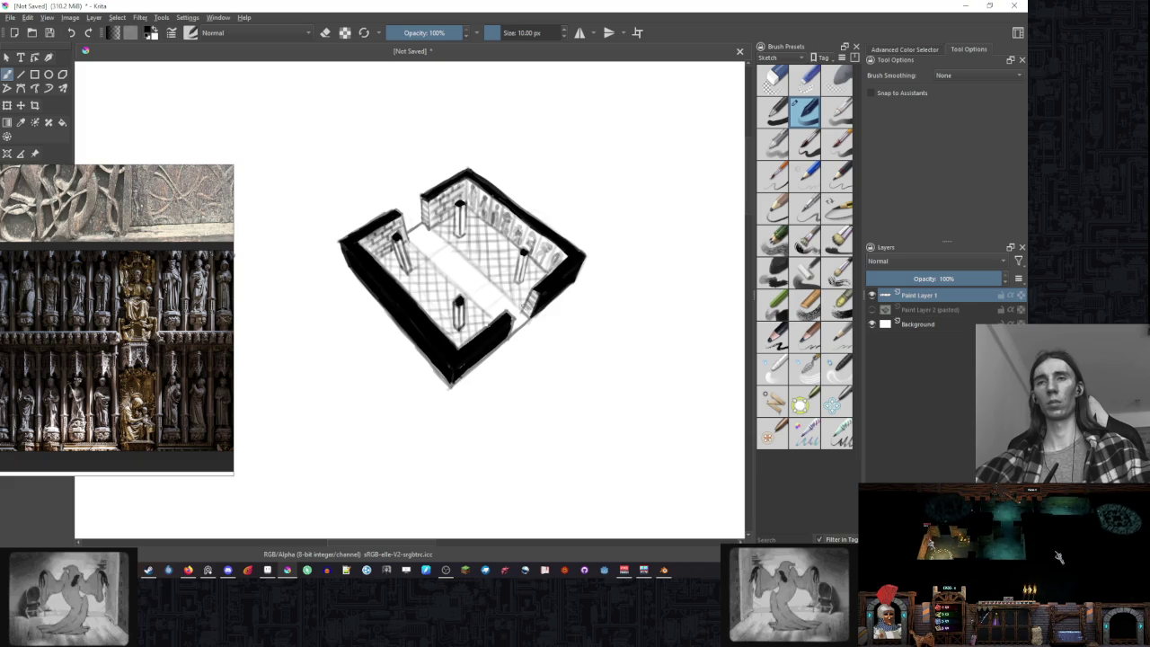
scroll(575, 295, down, 2)
scroll(571, 300, up, 2)
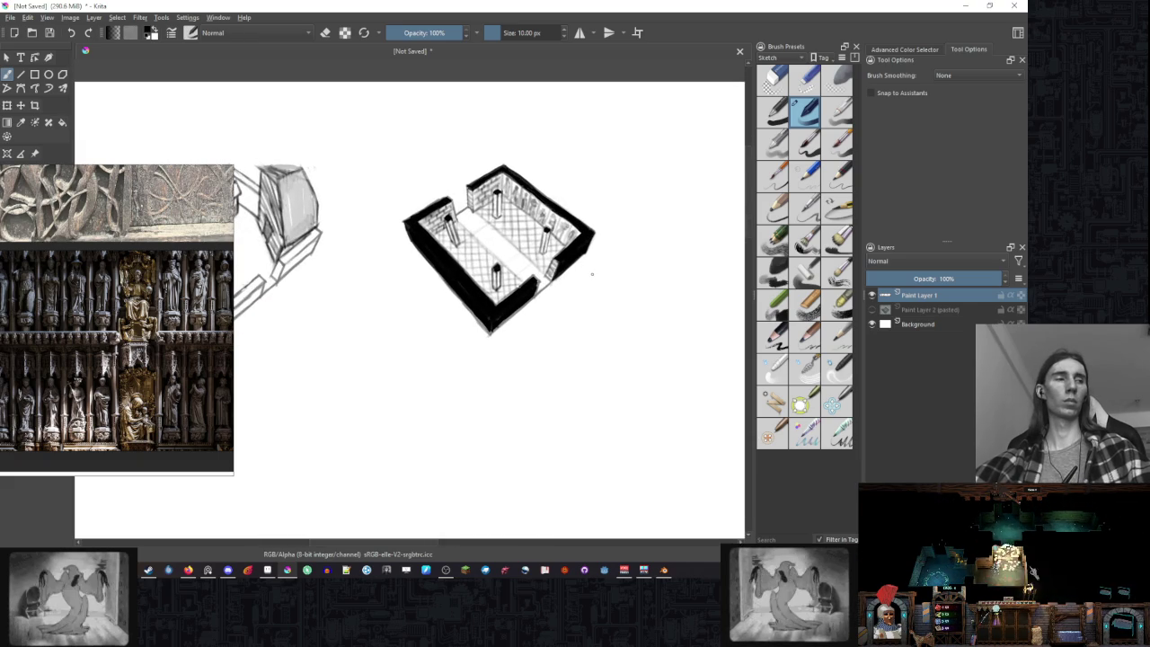
drag(599, 282, 627, 335)
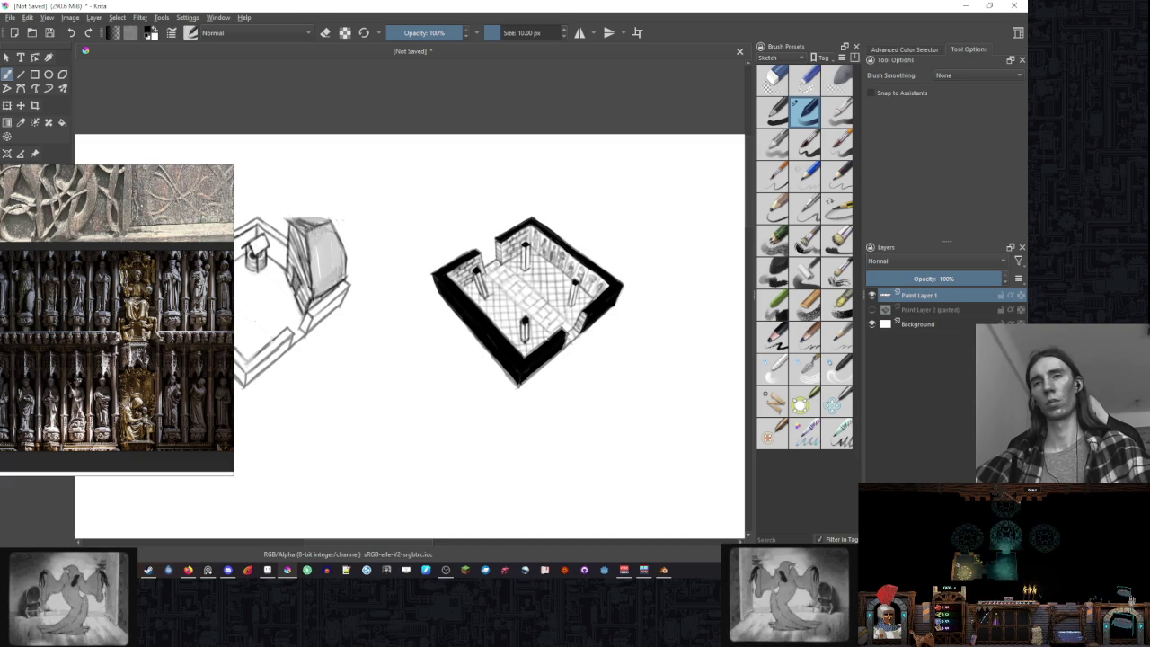
scroll(662, 265, down, 3)
scroll(662, 266, up, 2)
scroll(683, 278, down, 2)
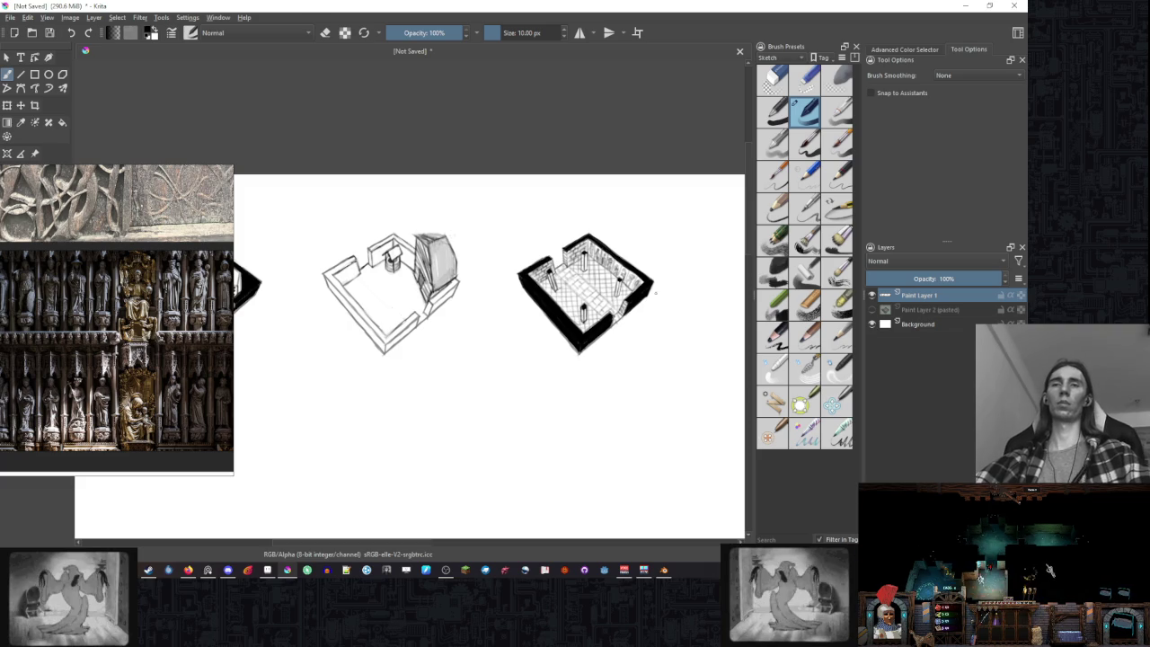
scroll(665, 310, left, 3)
scroll(632, 319, down, 2)
scroll(631, 319, up, 1)
scroll(601, 328, right, 2)
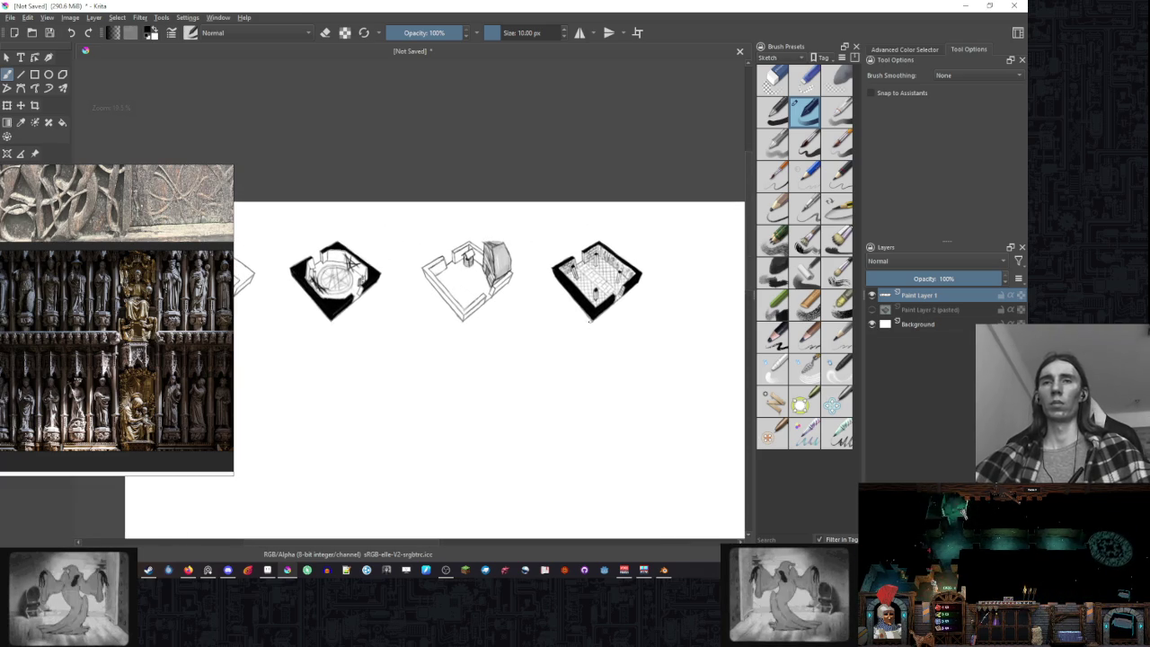
scroll(600, 328, right, 2)
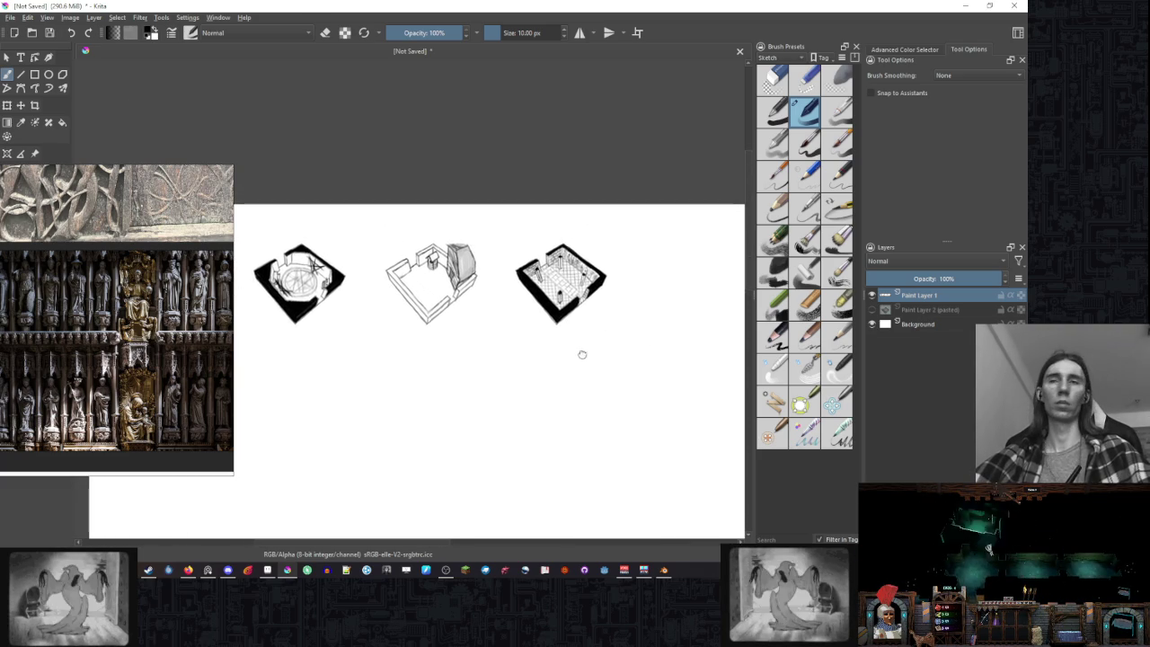
scroll(597, 332, right, 2)
scroll(595, 338, up, 1)
scroll(595, 338, up, 1)
scroll(591, 339, up, 1)
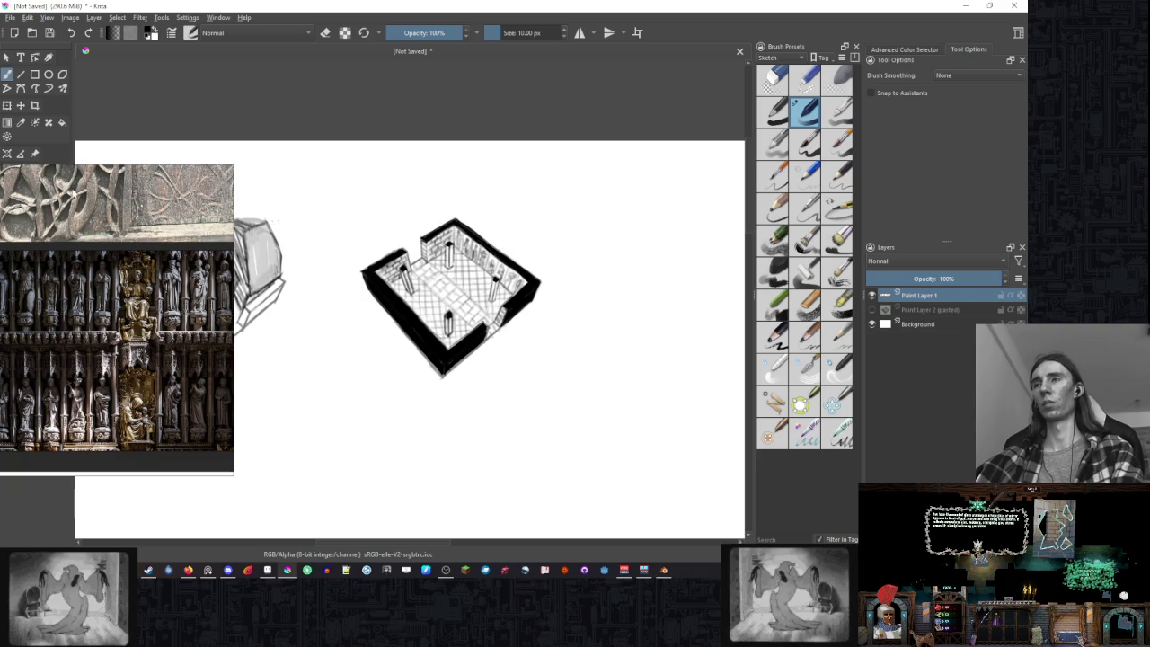
drag(167, 164, 185, 216)
- Lasso the shaded room, copy it to a new layer, and move the copy below the original
click(50, 171)
drag(420, 191, 362, 275)
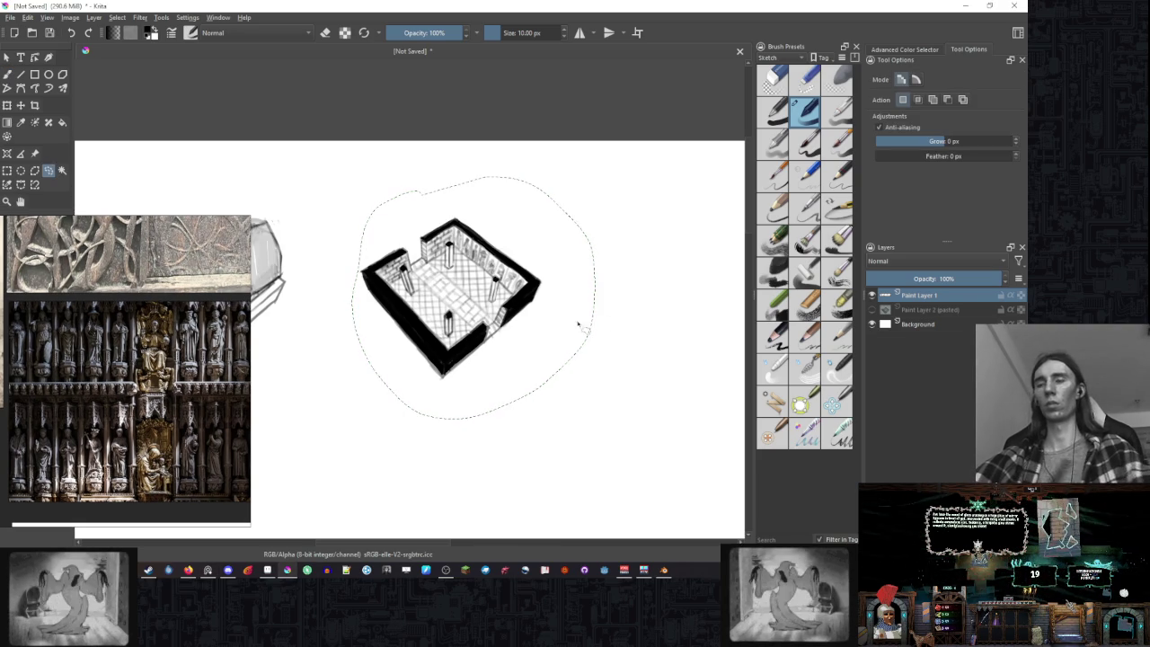
key(ctrl+j)
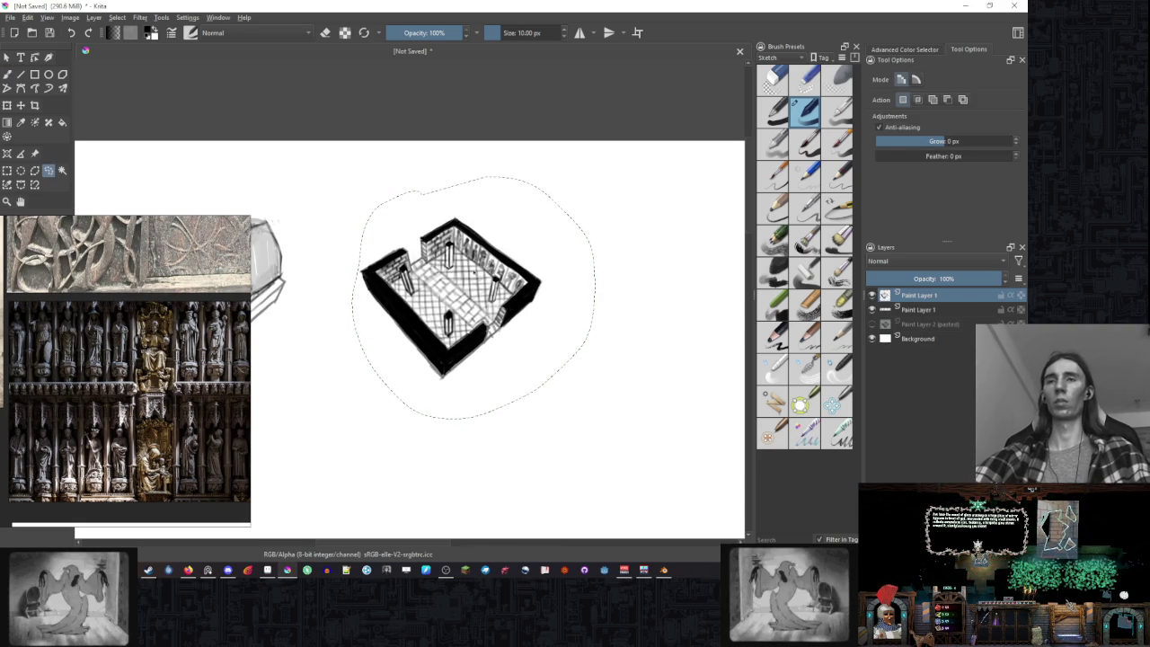
key(t)
drag(222, 176, 515, 392)
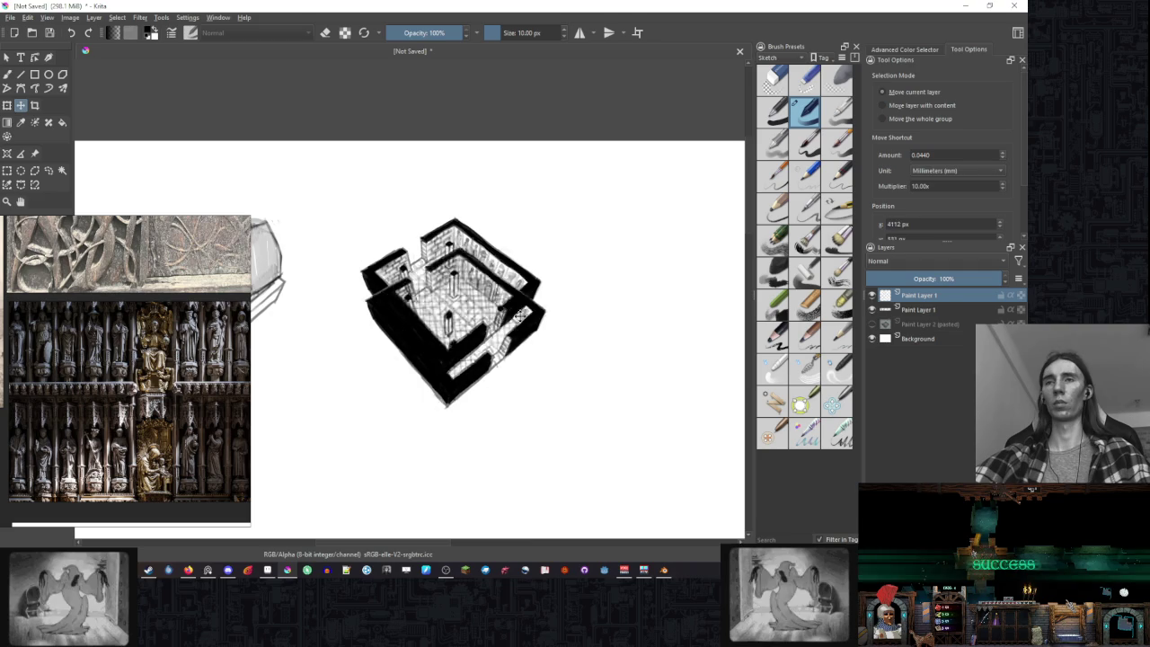
key(ctrl+shift+a)
- Paint a dark block against the copied room's back wall
scroll(514, 392, down, 3)
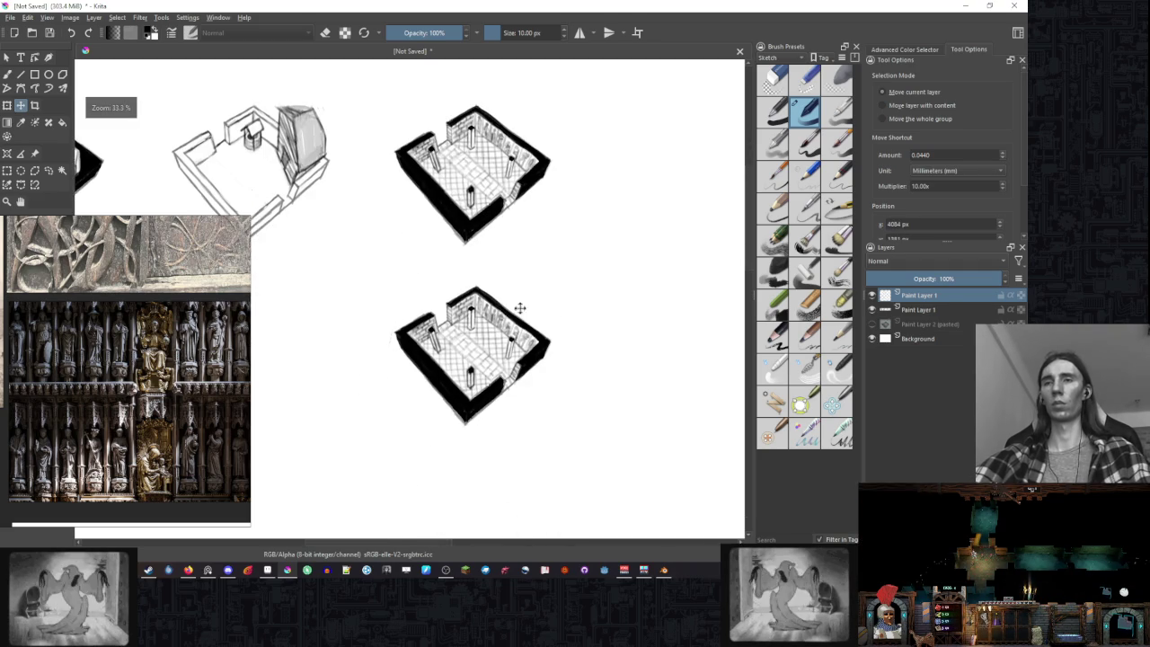
key(b)
scroll(521, 301, up, 3)
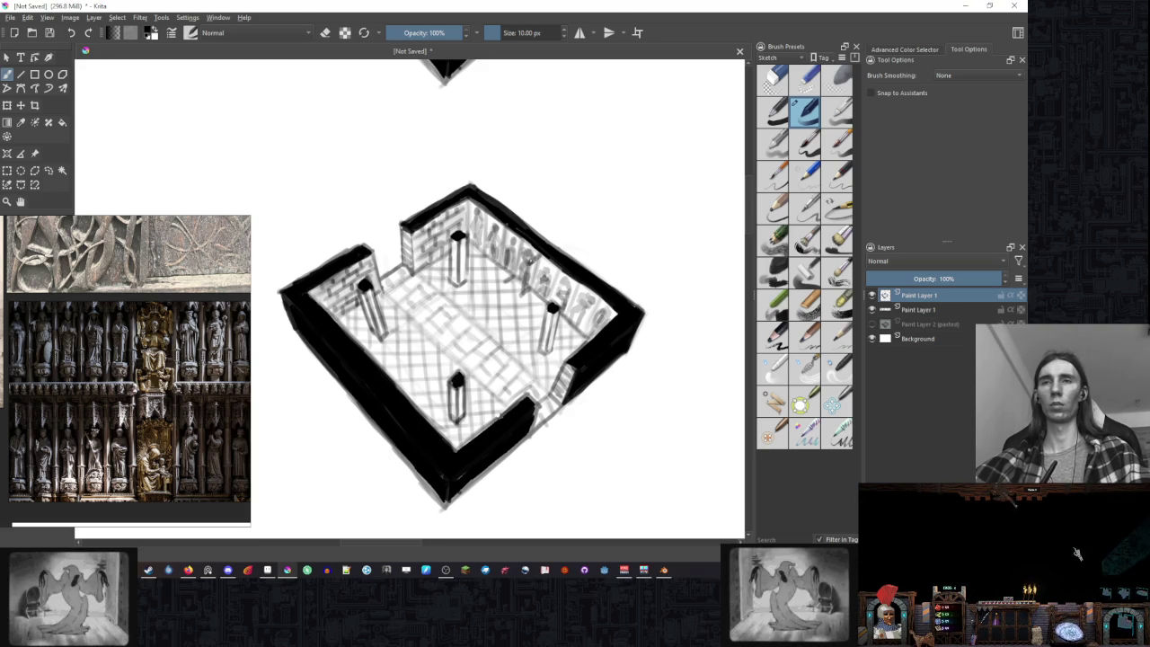
drag(516, 254, 536, 246)
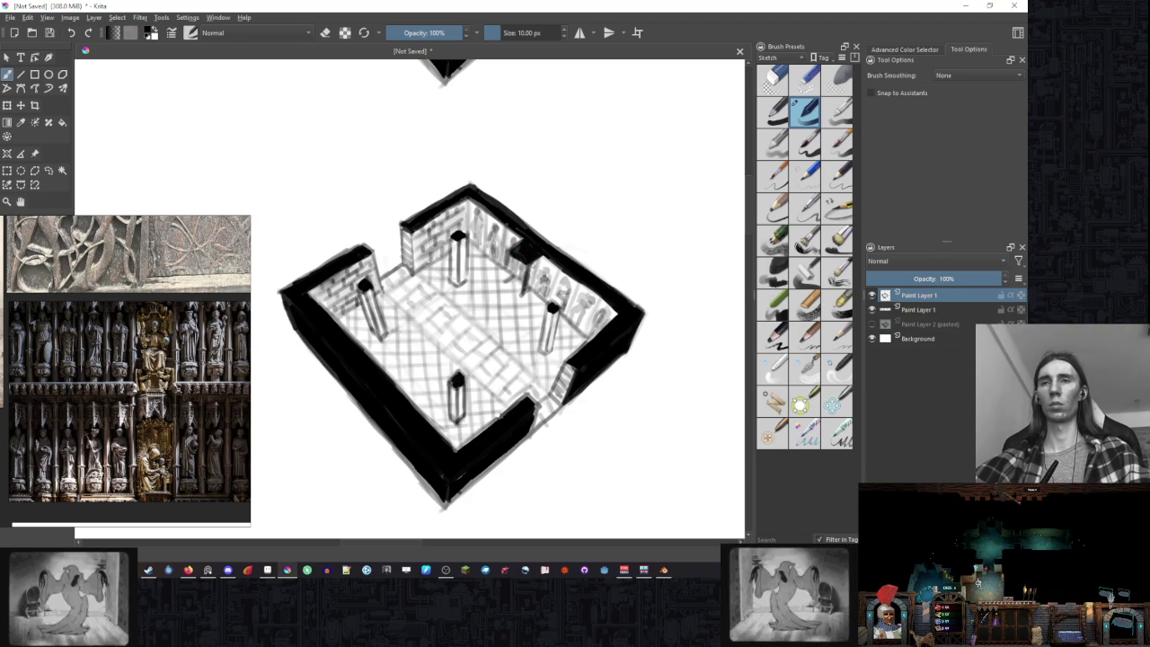
- Erase to clean up the back-wall dark block, then zoom out to see all sketches
key(e)
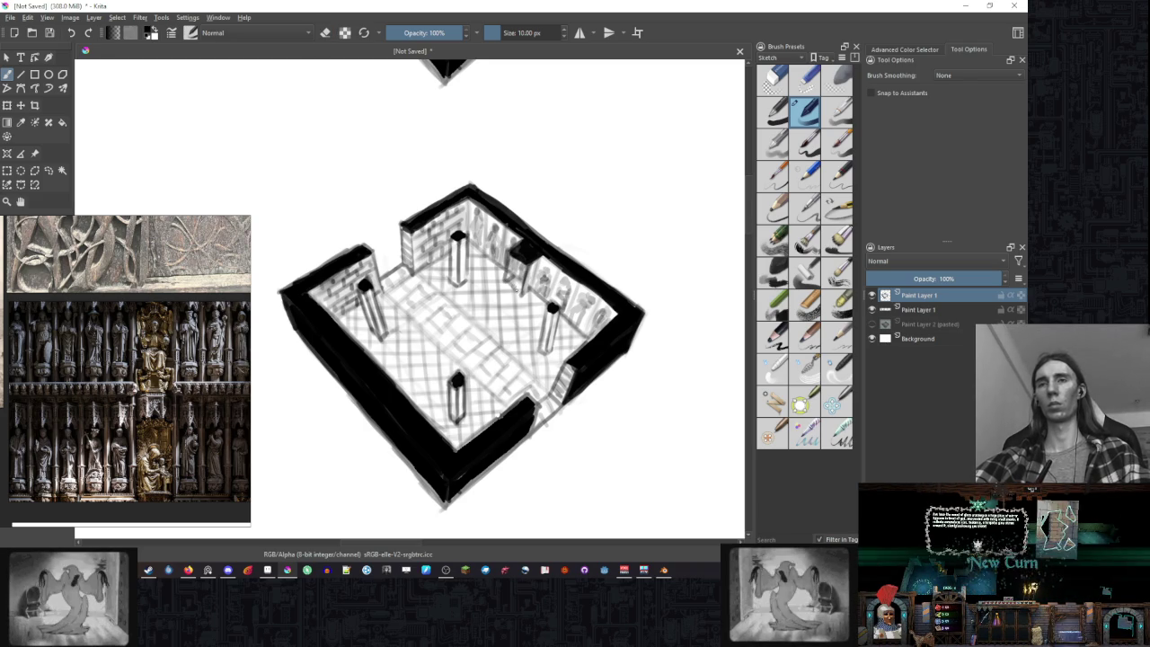
key(e)
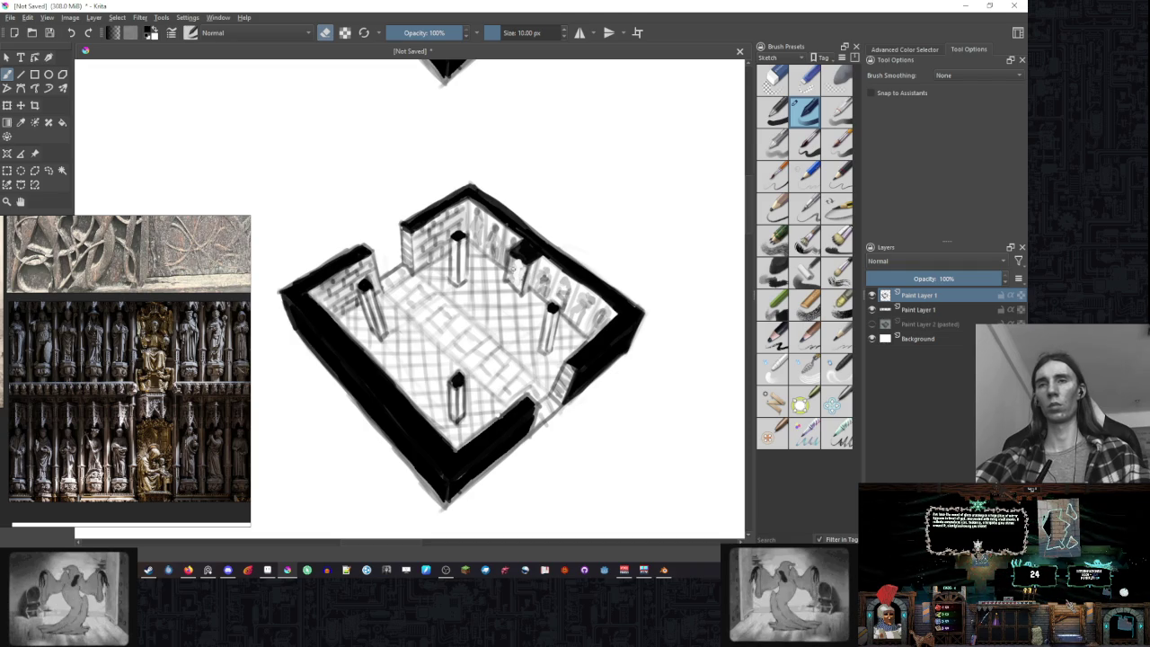
key(e)
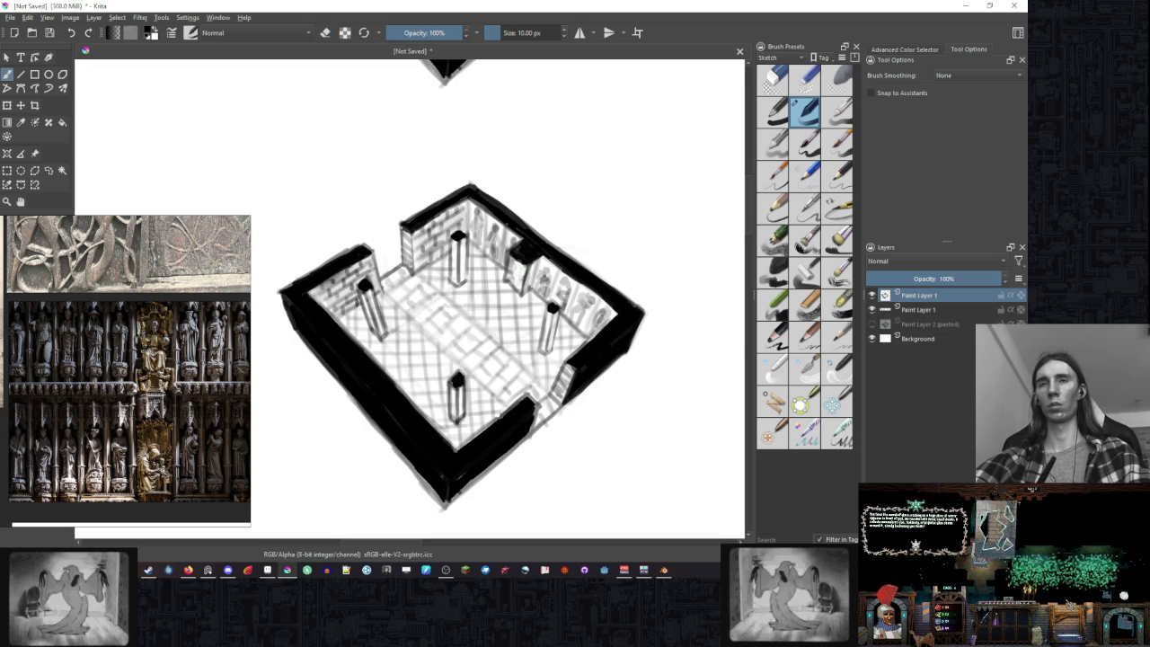
key(minus)
key(minus)
key(minus)
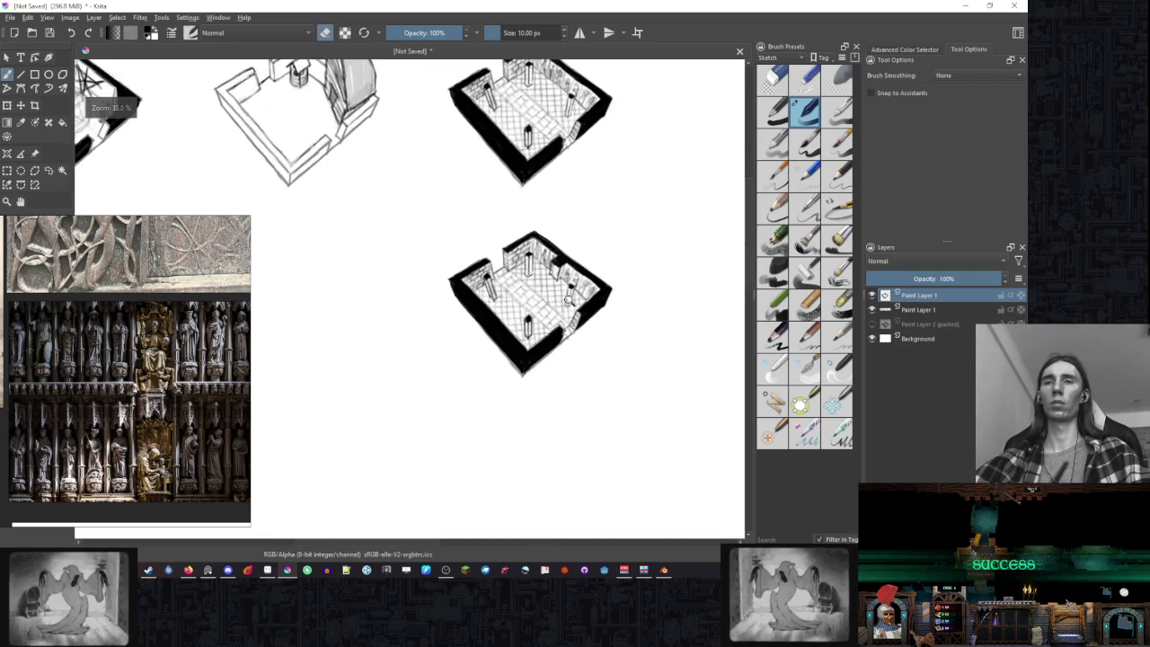
scroll(504, 273, up, 3)
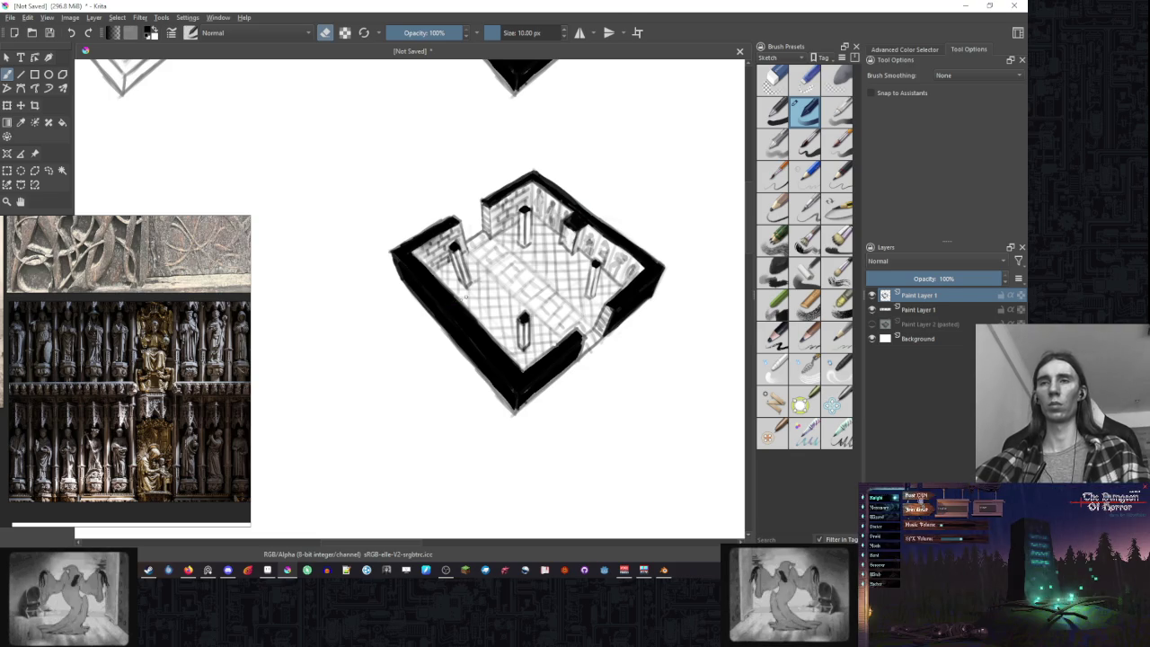
- Paint a second dark block near the copied room's front-left wall and compare sketches
key(e)
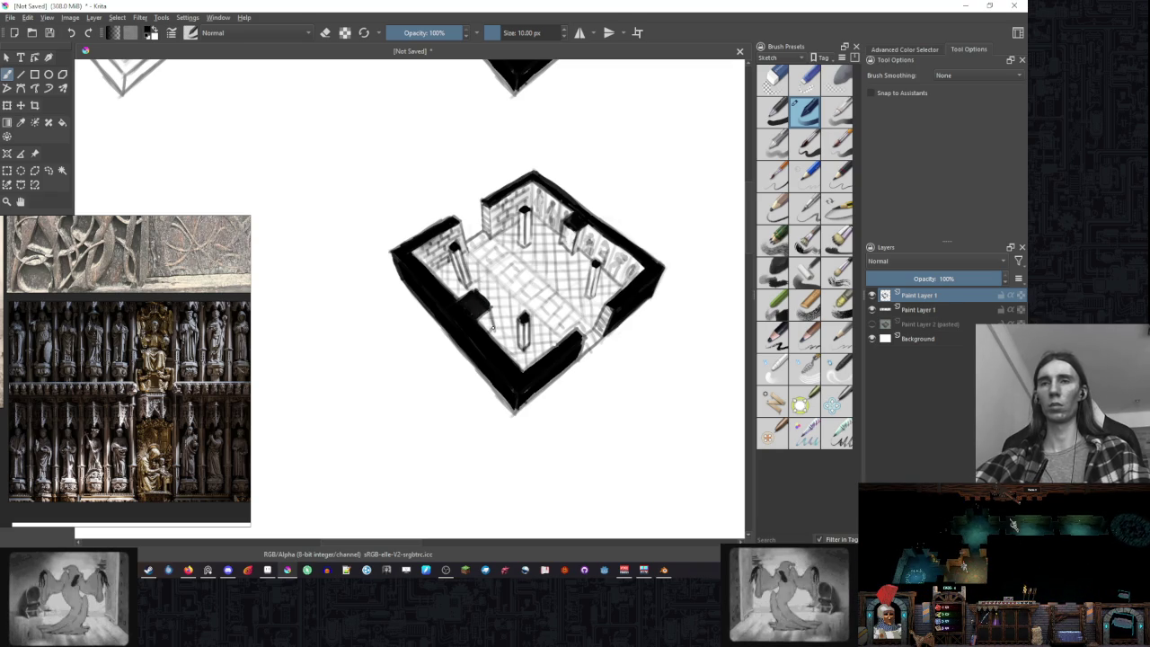
key(e)
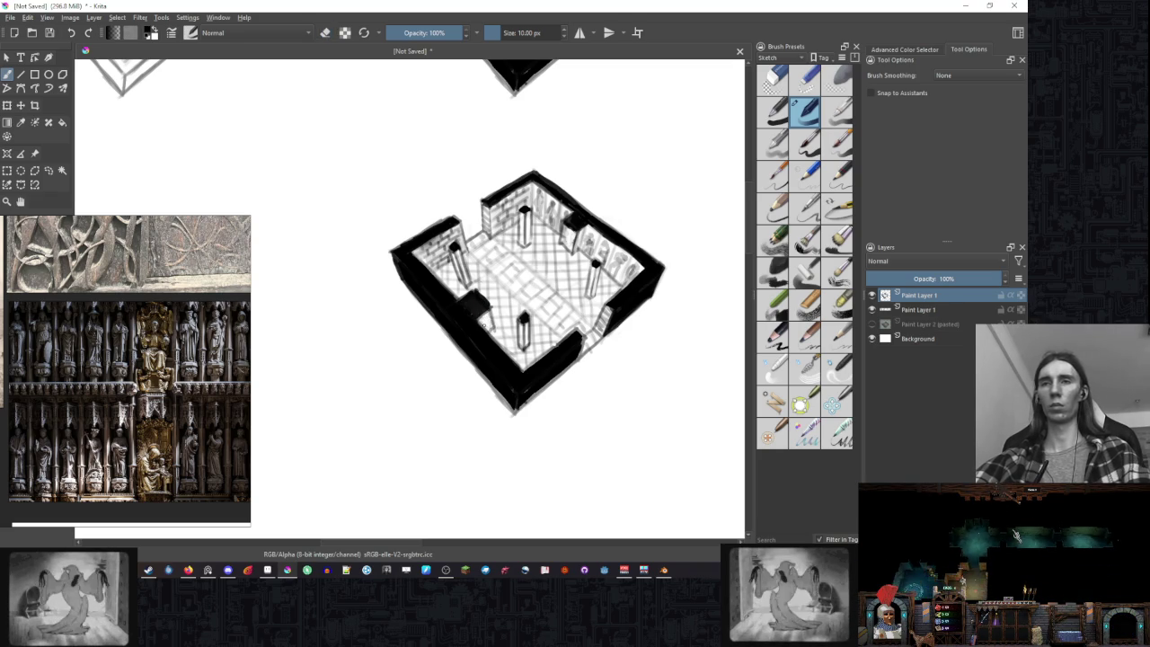
key(e)
key(e)
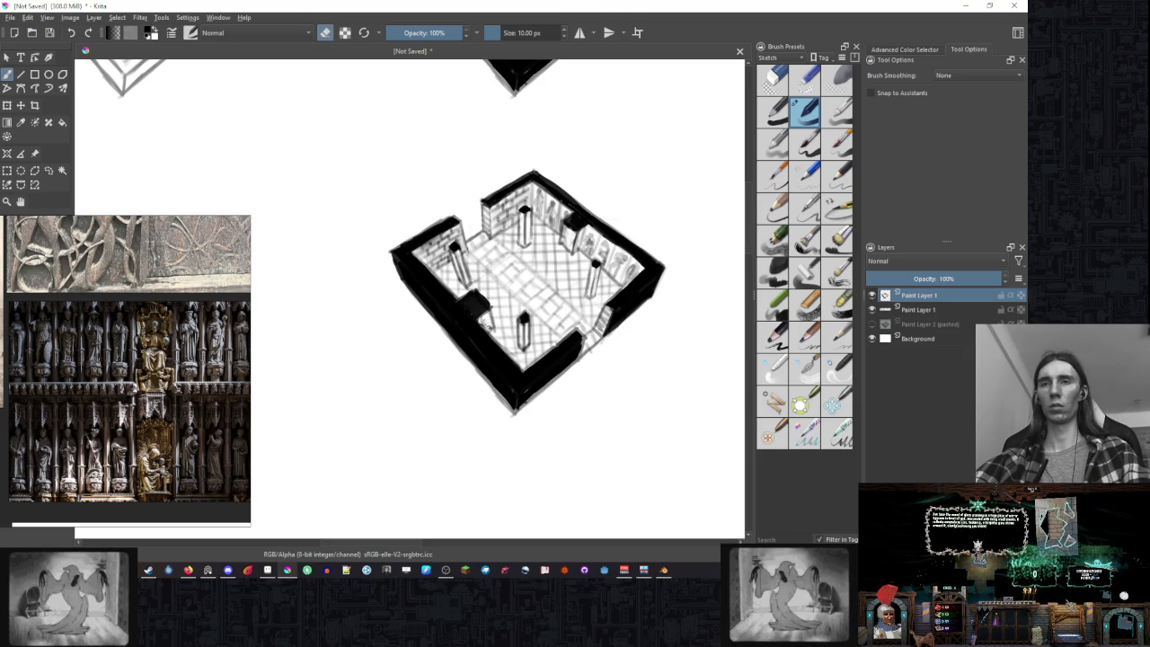
key(e)
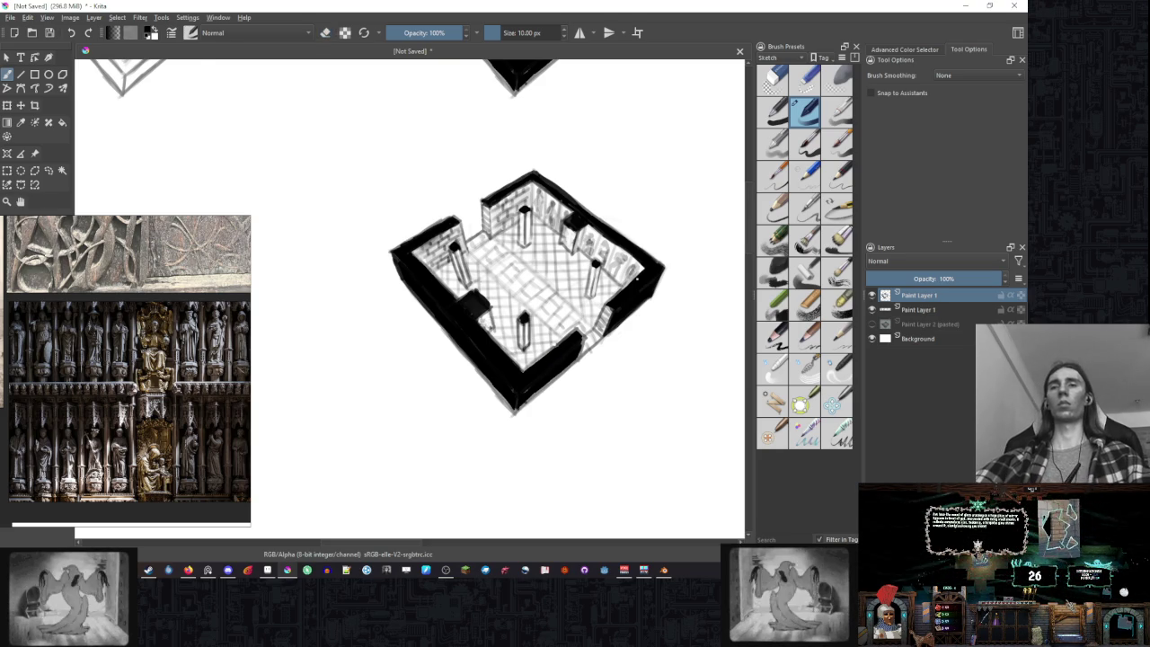
scroll(588, 363, down, 3)
scroll(588, 363, up, 1)
scroll(588, 363, up, 1)
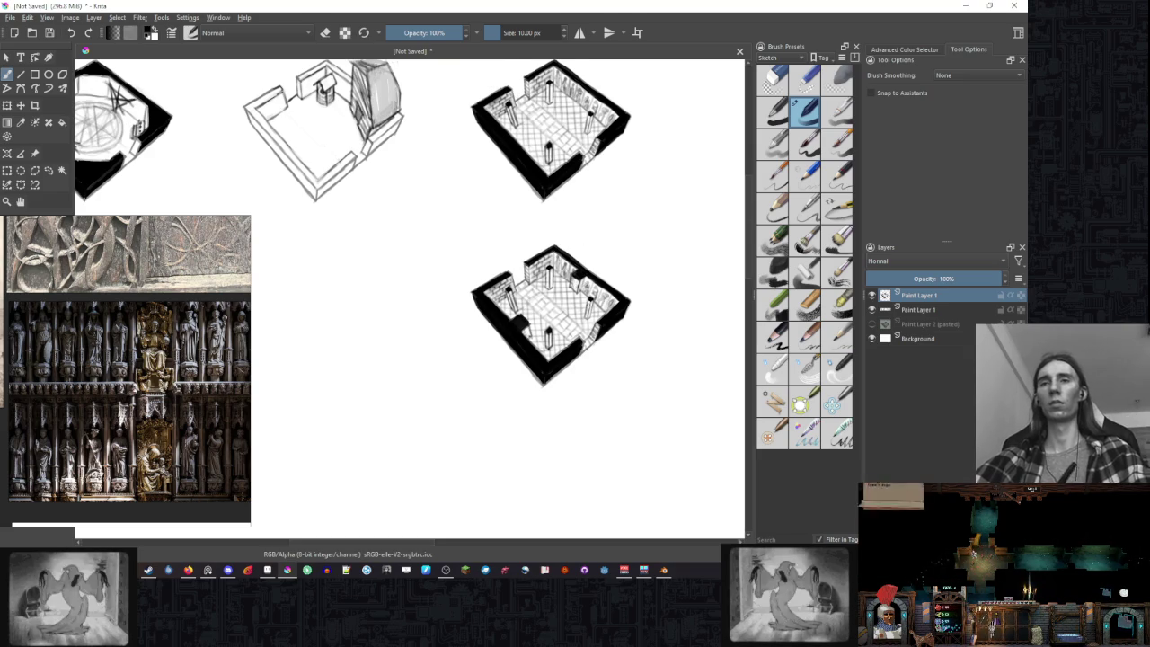
scroll(593, 311, up, 3)
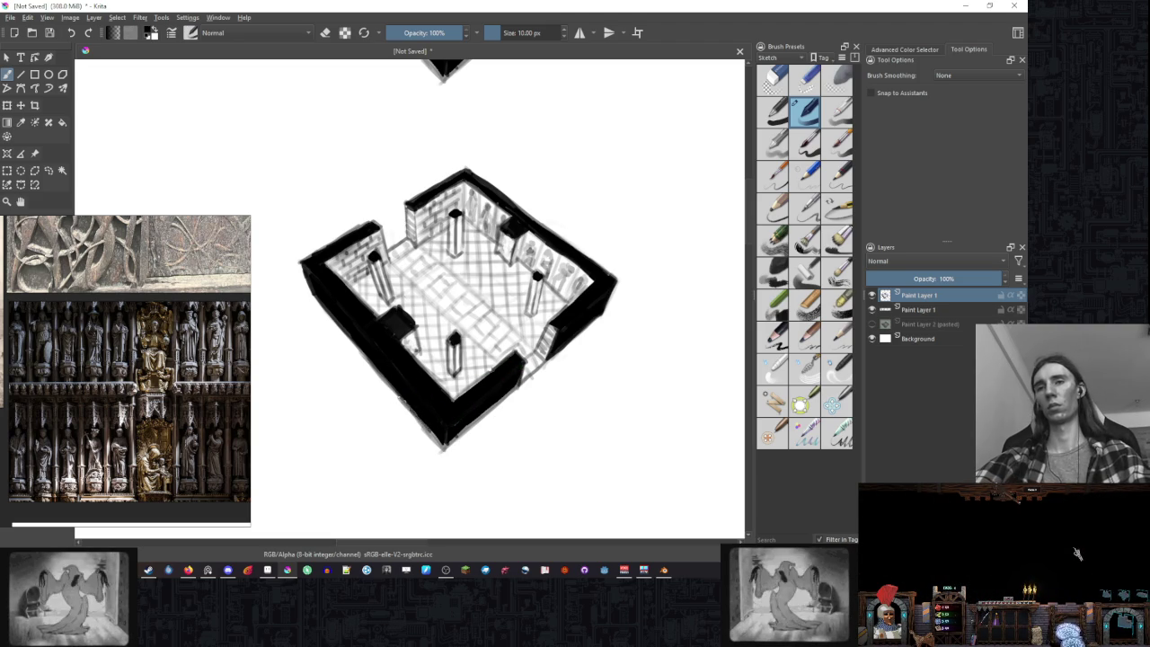
scroll(638, 293, down, 4)
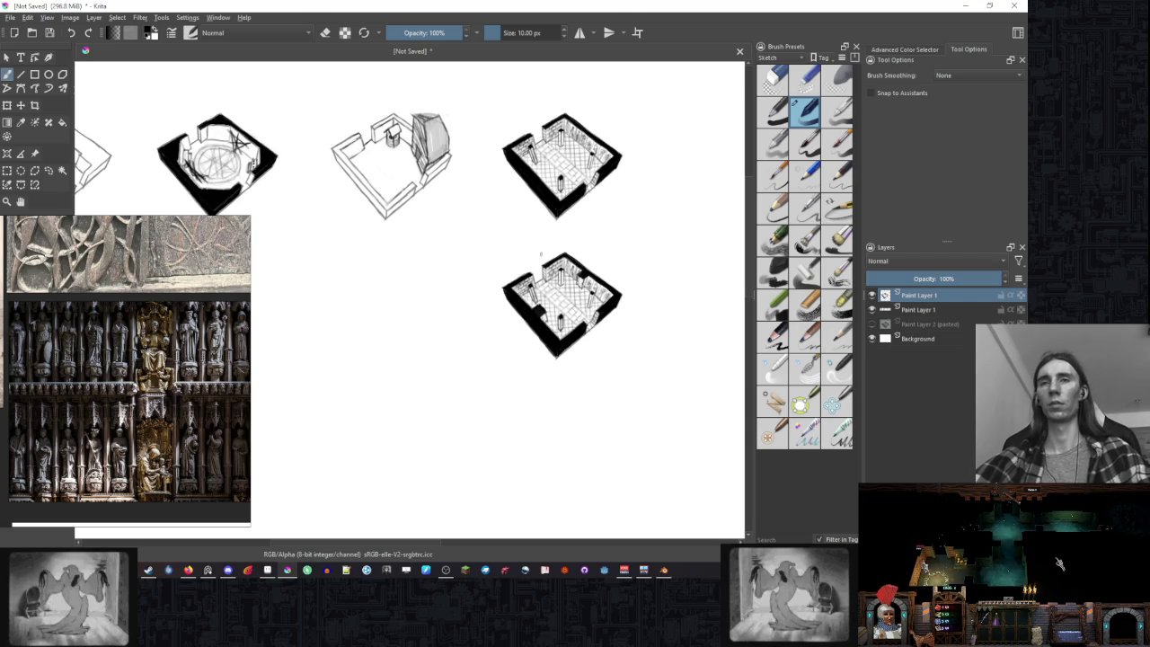
drag(409, 297, 369, 305)
scroll(558, 373, up, 3)
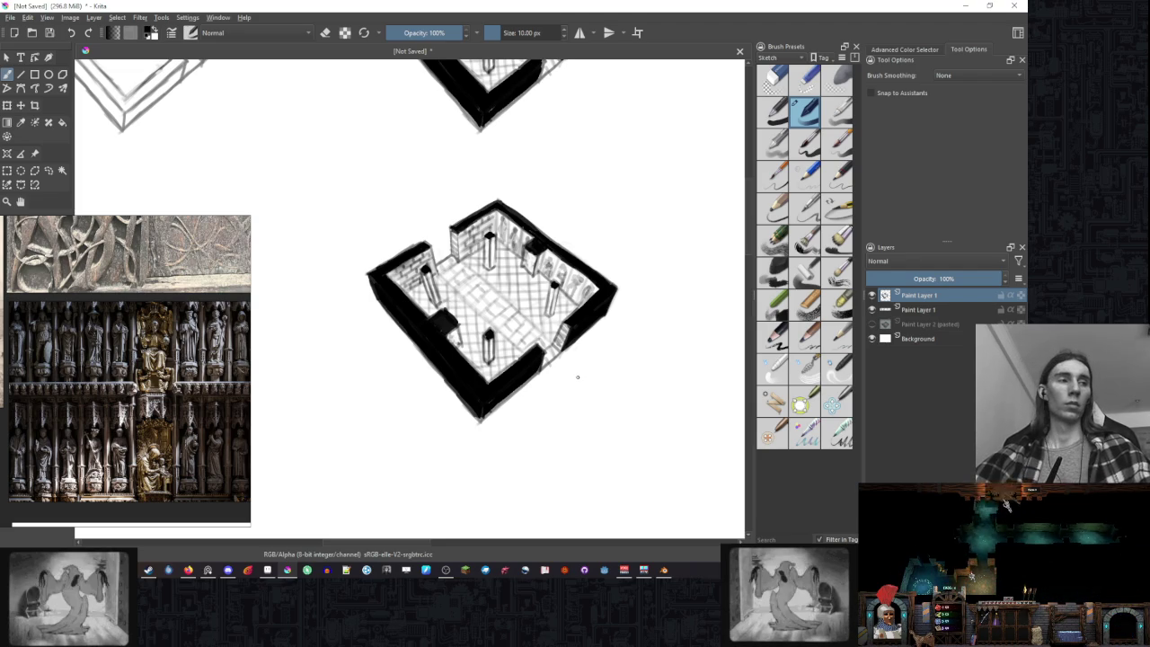
scroll(576, 350, down, 1)
scroll(575, 353, down, 1)
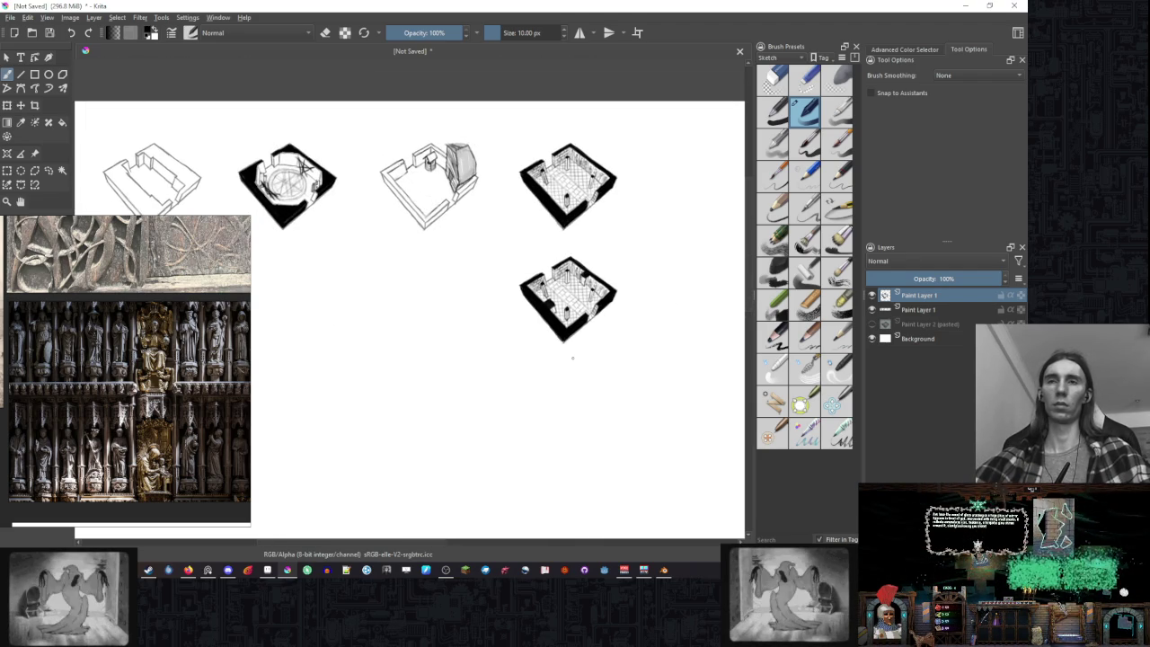
scroll(611, 305, up, 1)
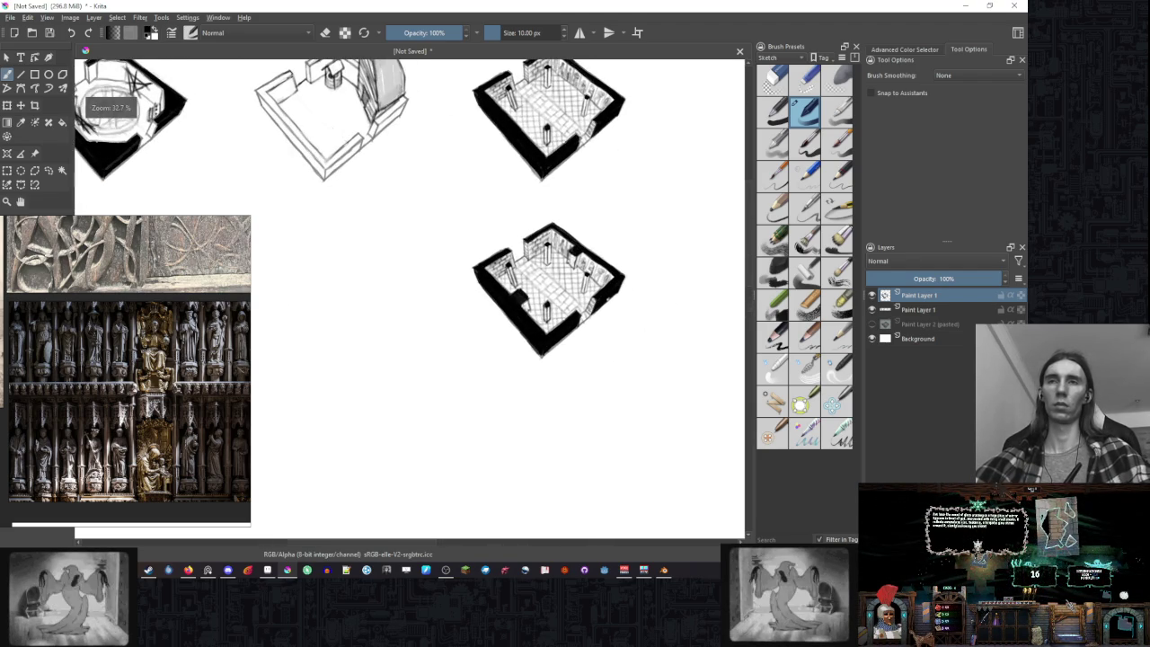
scroll(627, 288, up, 1)
scroll(627, 289, down, 2)
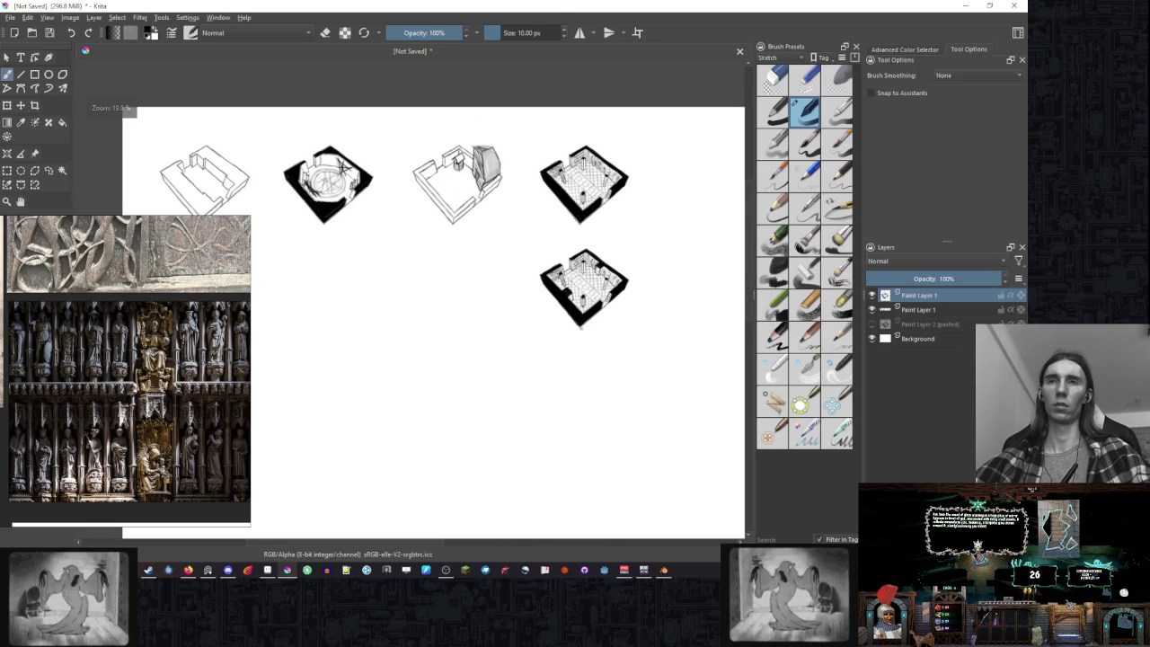
drag(580, 333, 567, 348)
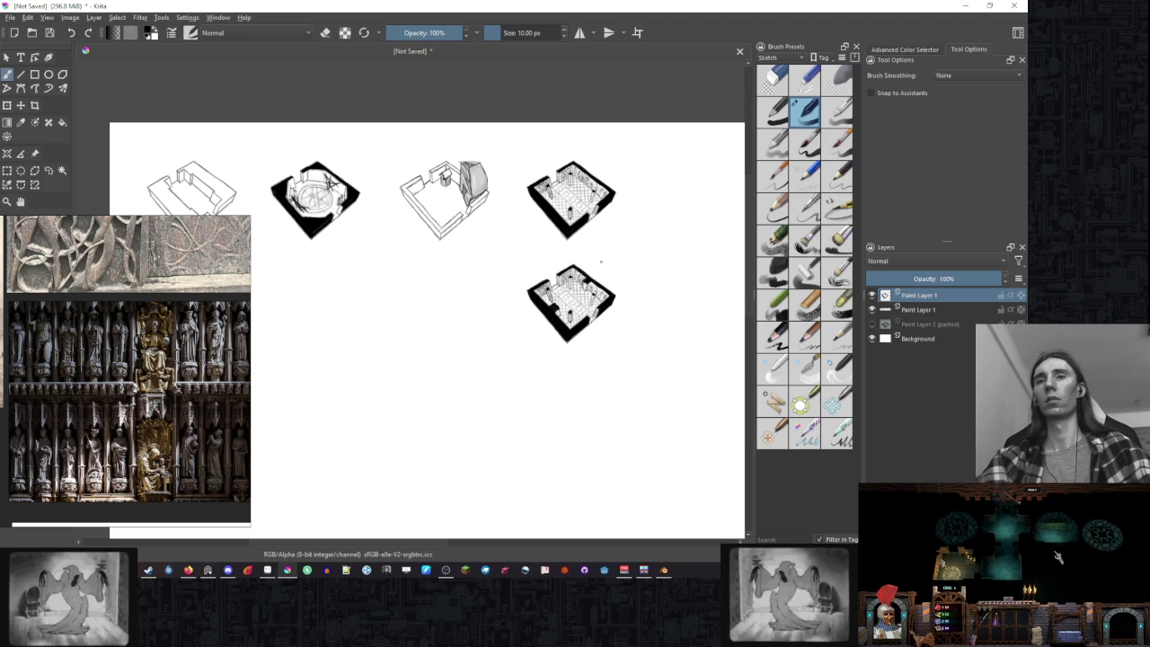
scroll(601, 270, up, 1)
scroll(599, 277, up, 1)
scroll(600, 277, up, 1)
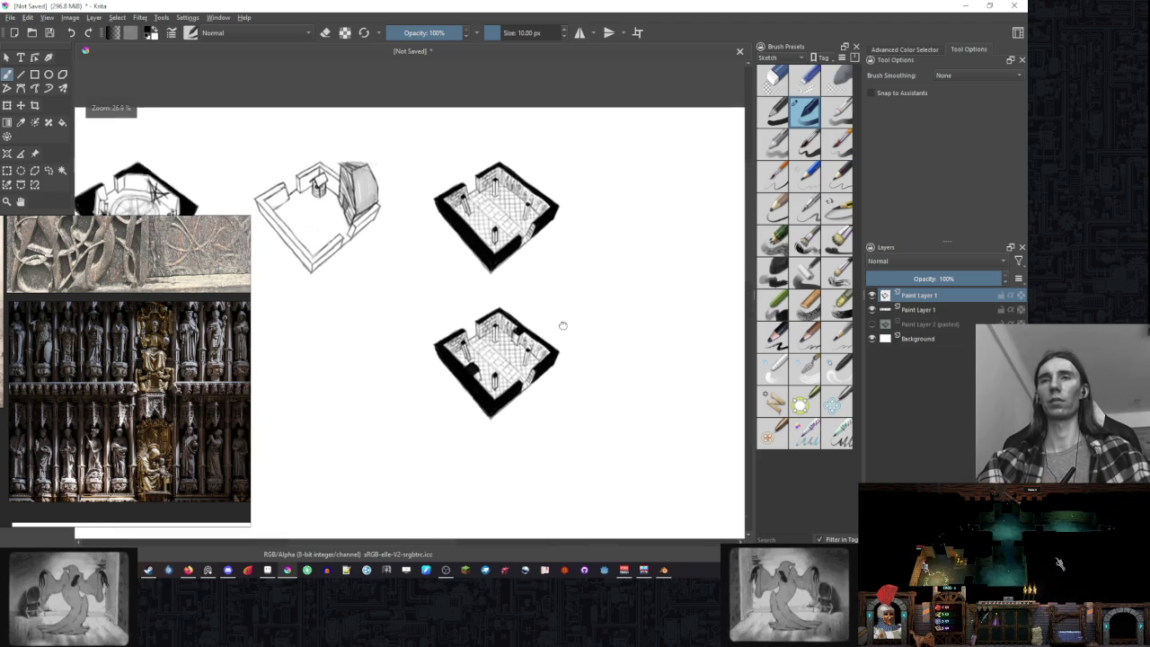
scroll(570, 292, up, 1)
scroll(588, 278, down, 1)
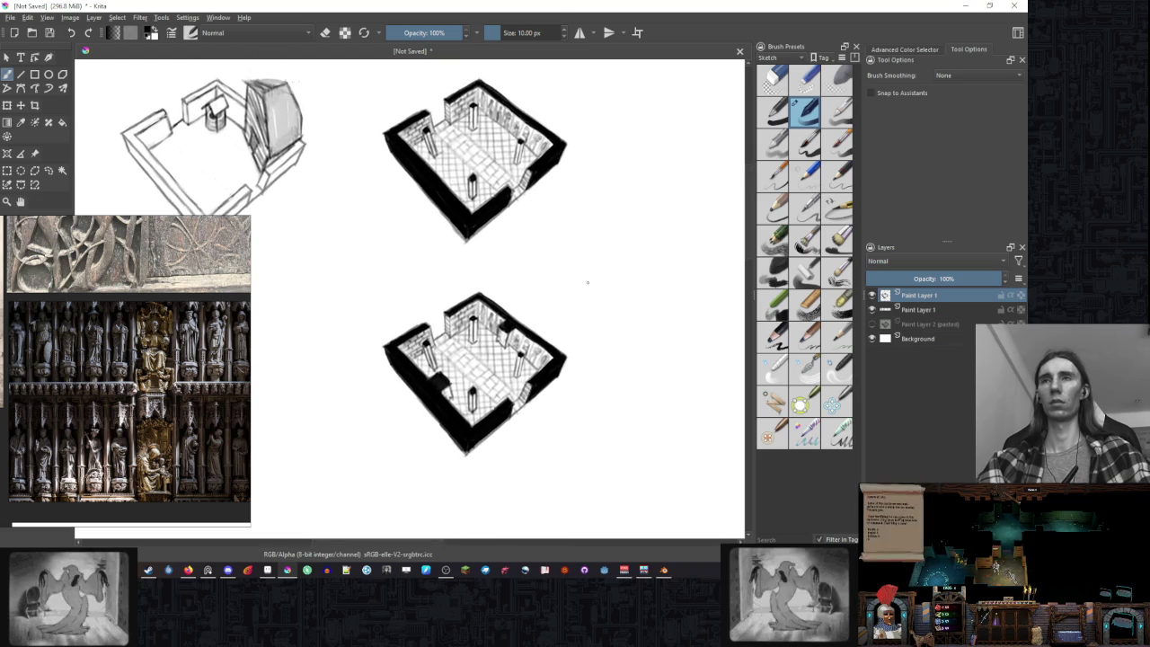
- Pan and zoom onto the lower room and sample its black wall colour
scroll(539, 274, down, 1)
drag(533, 271, 572, 241)
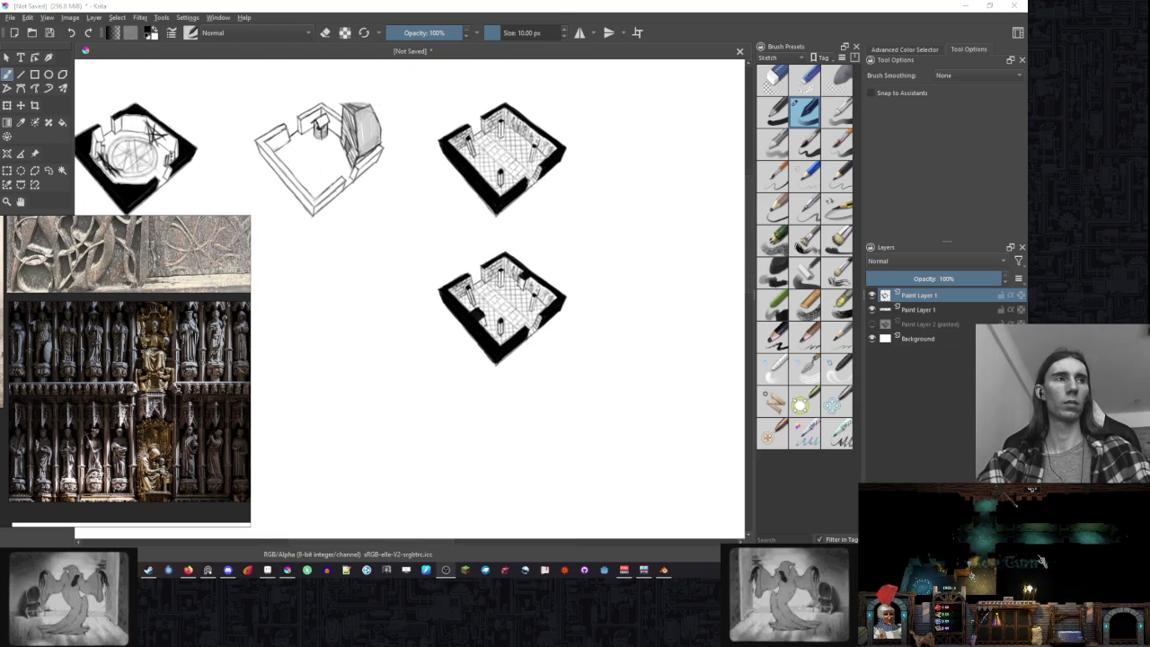
mouse_move(627, 282)
mouse_down()
mouse_move(613, 282)
mouse_move(629, 284)
mouse_move(638, 311)
mouse_up()
scroll(526, 339, up, 1)
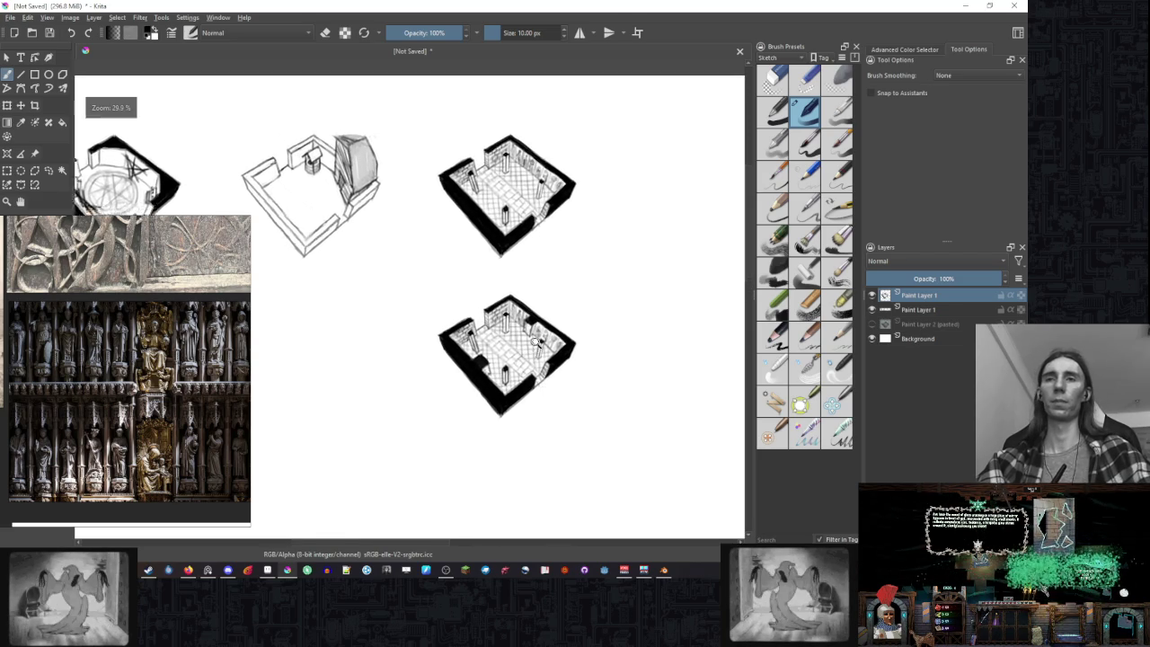
scroll(526, 340, up, 1)
scroll(526, 340, up, 2)
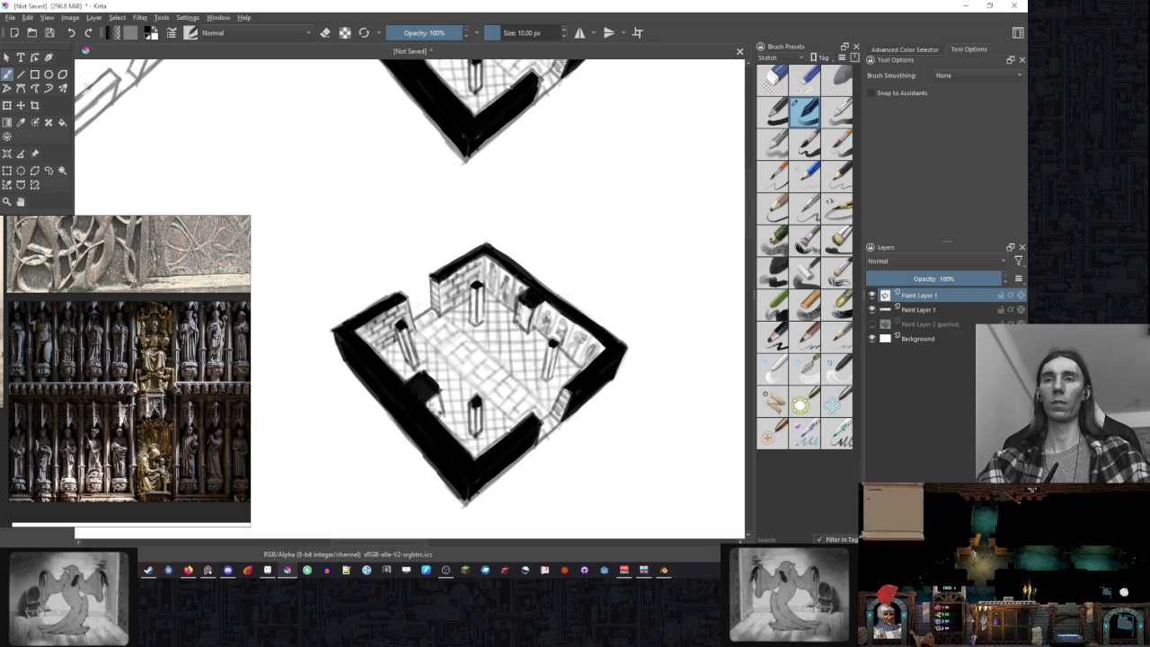
ctrl+click(558, 252)
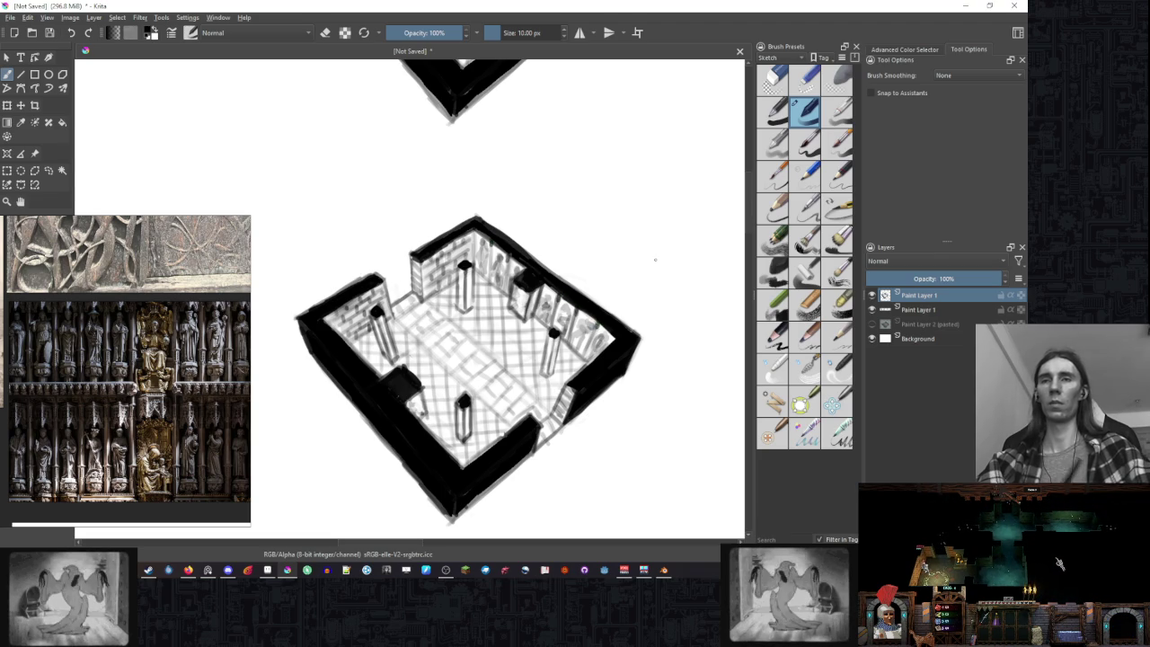
- Zoom out to frame all four room sketches and pick the Freehand Selection tool
scroll(655, 260, down, 3)
drag(629, 296, 556, 347)
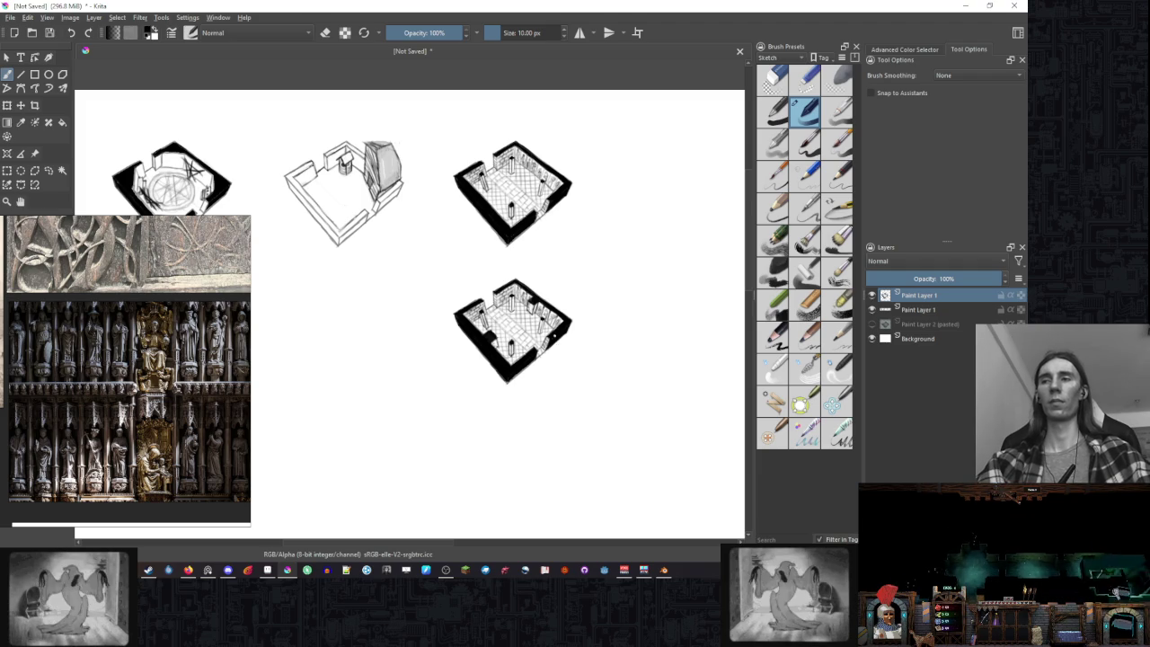
drag(557, 332, 582, 268)
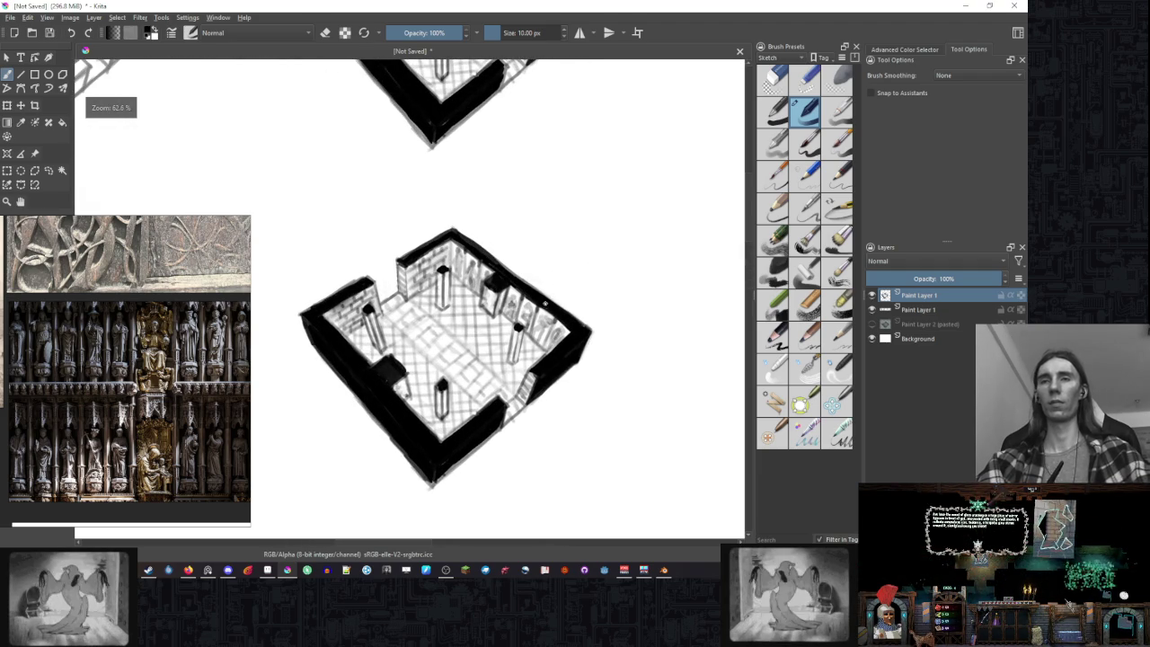
drag(546, 307, 530, 360)
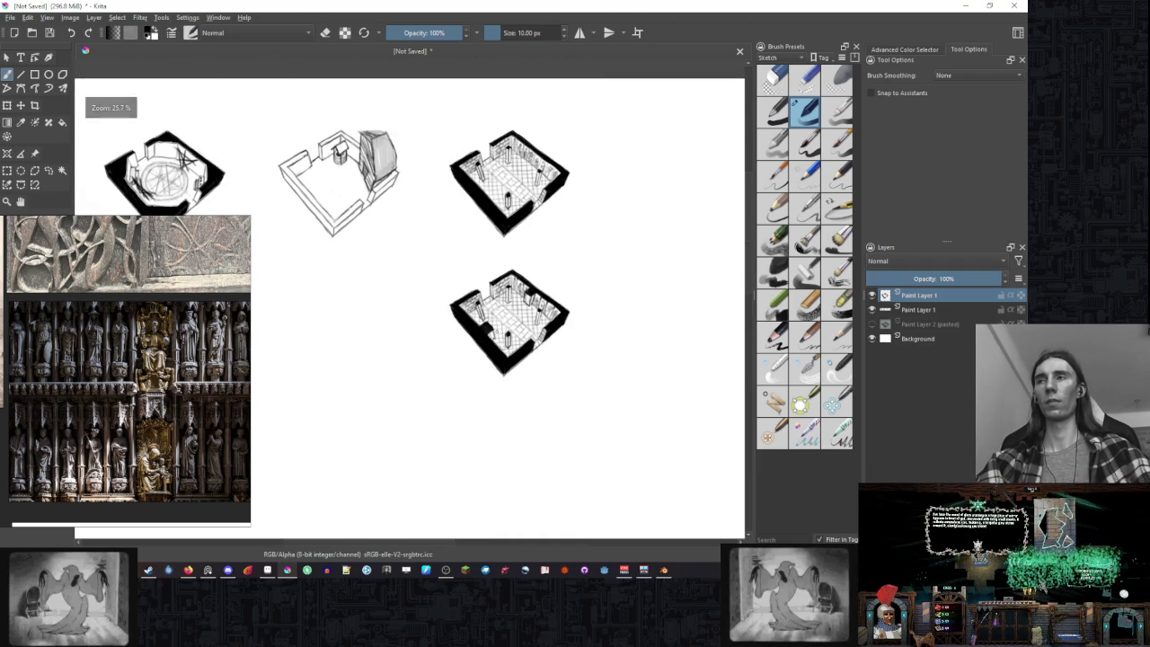
click(48, 171)
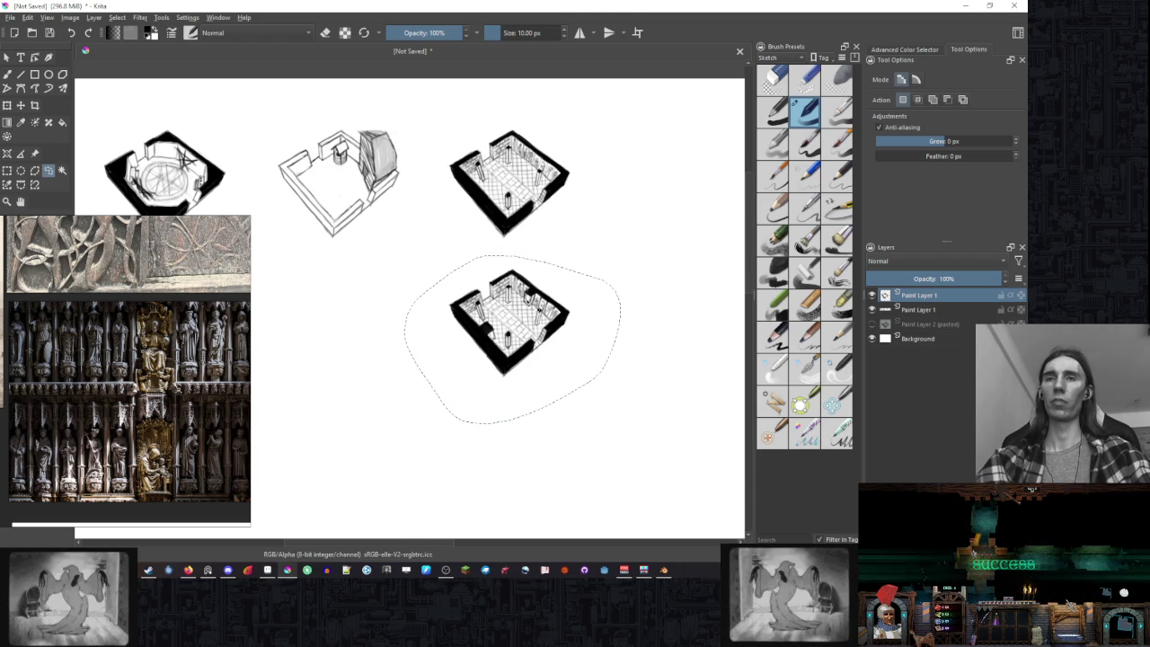
- Paste the selected room as a new layer, move it below the original, and merge it down
key(ctrl+j)
key(t)
drag(520, 294, 520, 438)
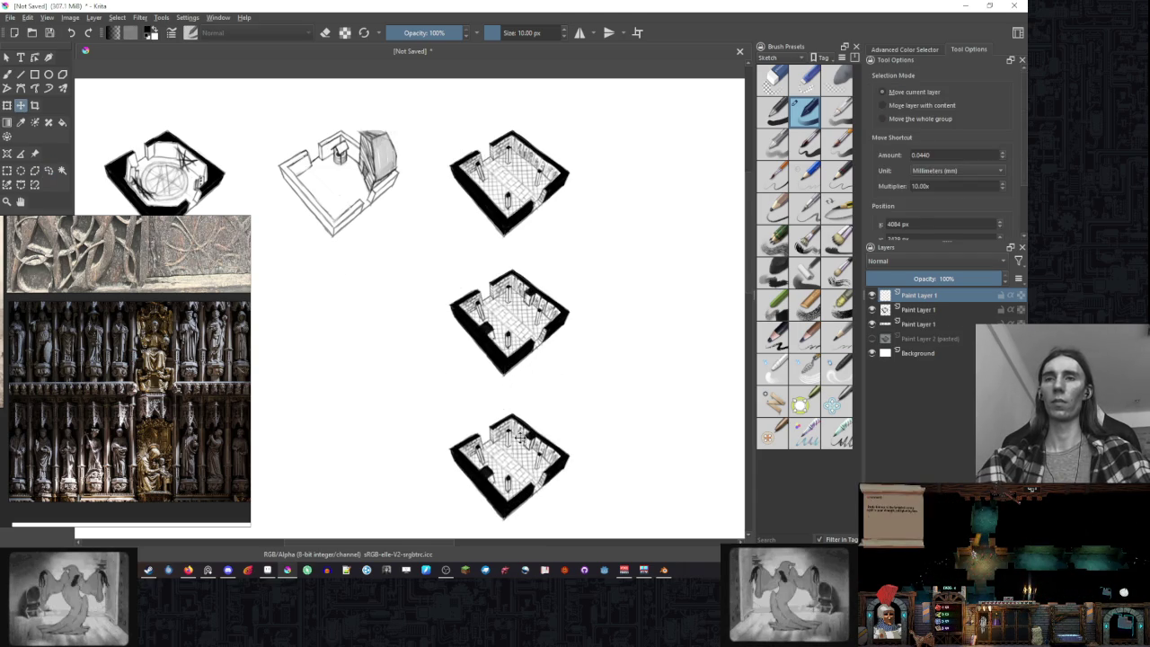
scroll(588, 329, down, 3)
key(ctrl+e)
key(ctrl+e)
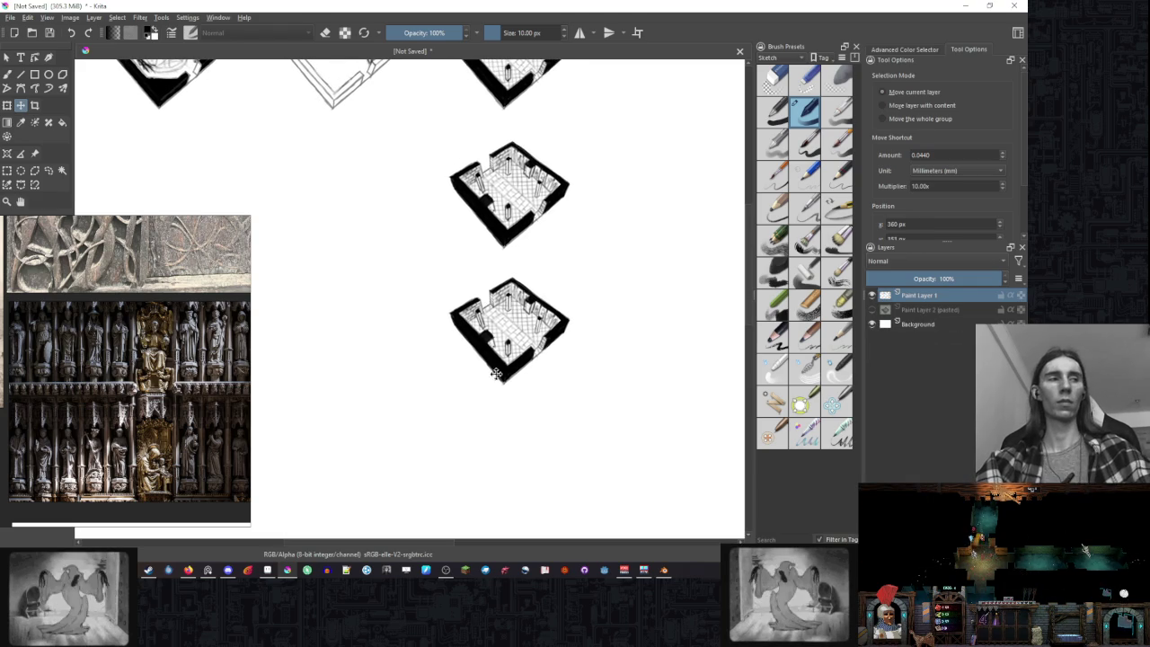
key(4)
key(4)
key(4)
scroll(578, 336, up, 5)
- Paint a small black notch along the inner wall of the newest room copy
key(b)
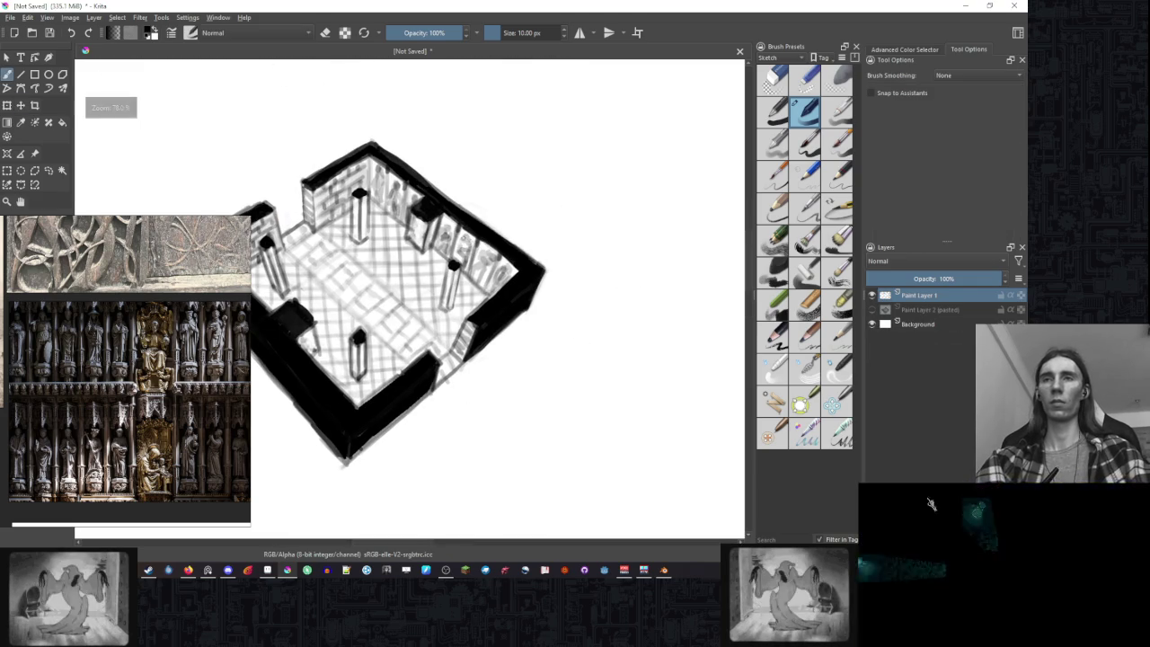
scroll(520, 266, up, 2)
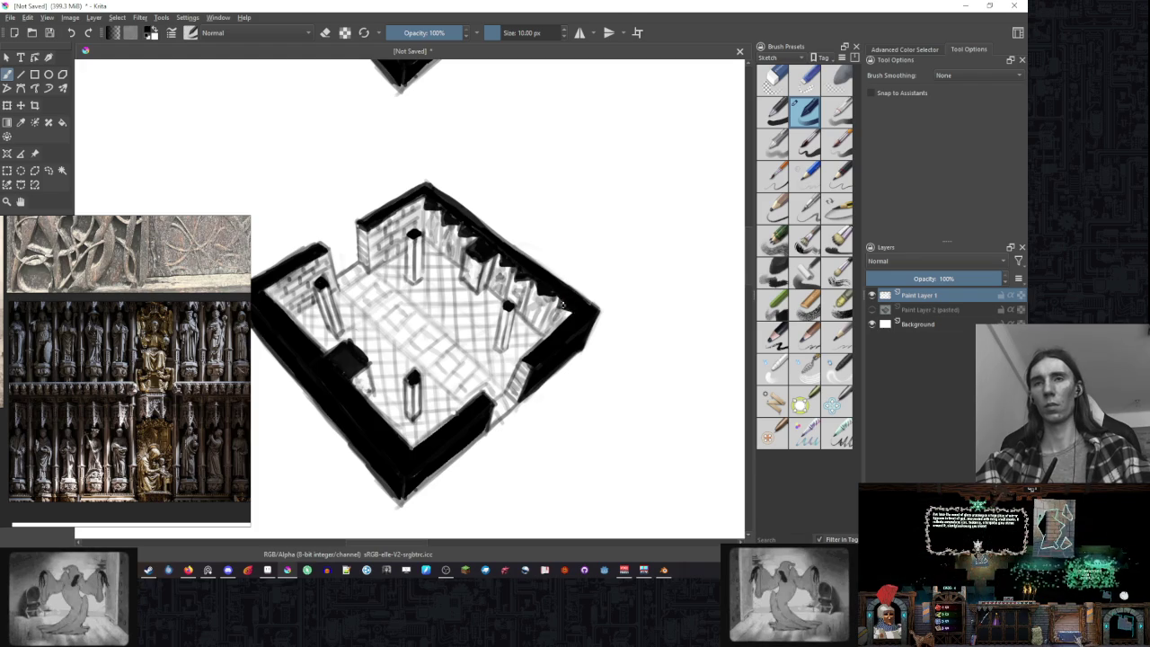
drag(563, 305, 675, 314)
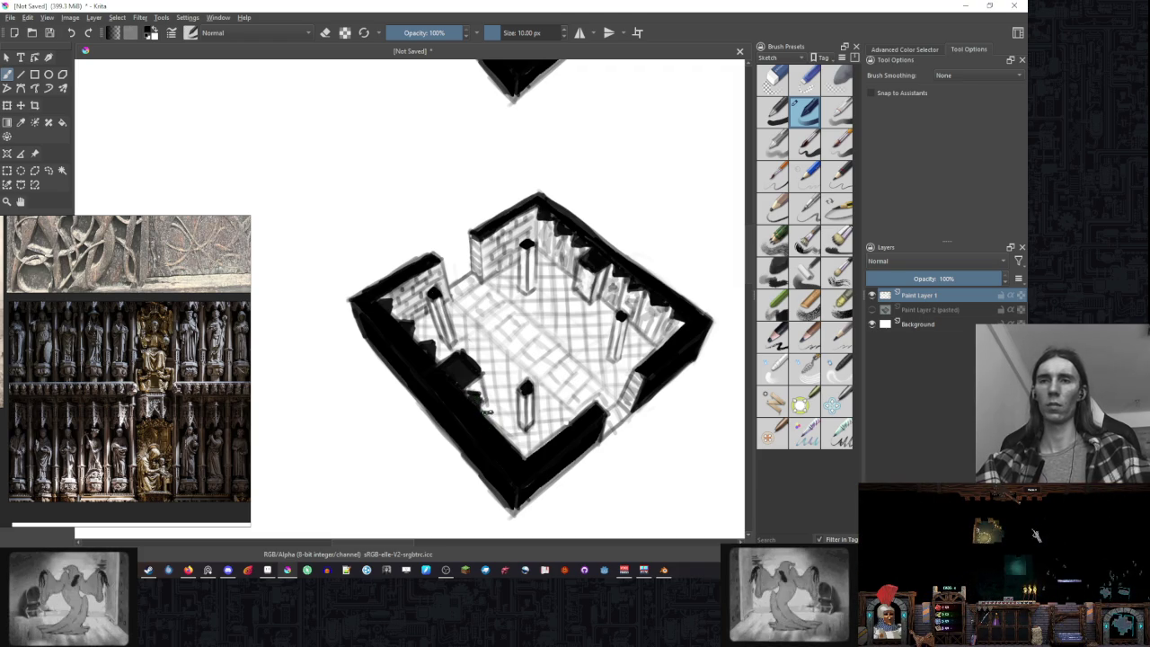
drag(483, 406, 498, 416)
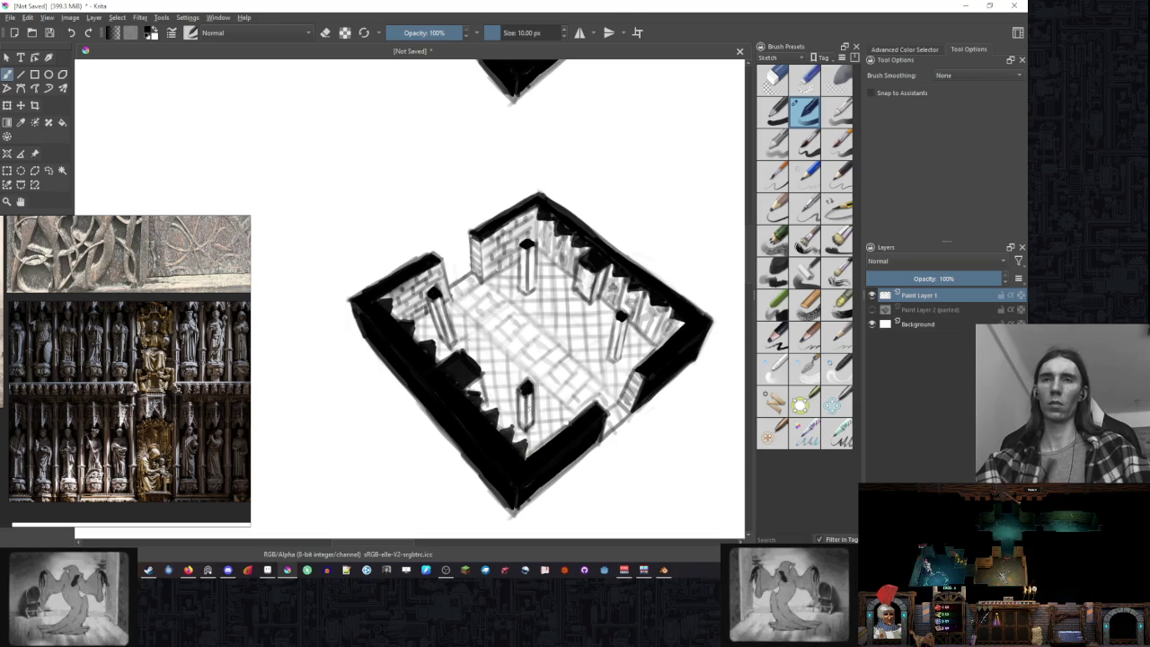
scroll(528, 406, down, 2)
scroll(539, 399, down, 2)
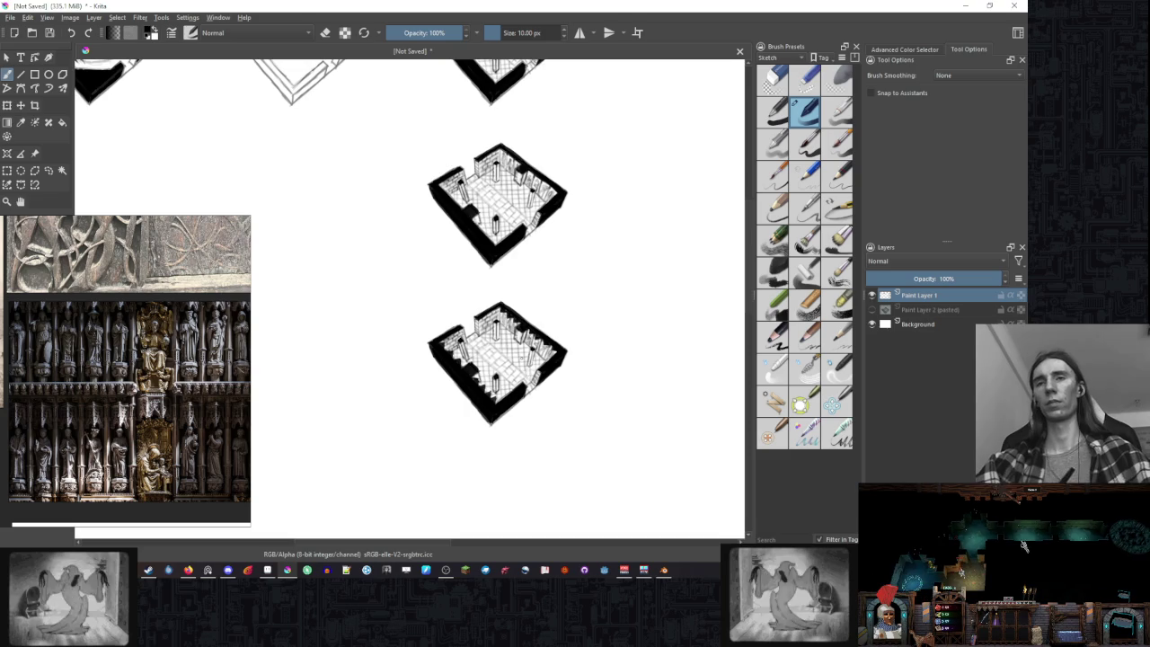
- Zoom in and out to review all the isometric room sketches
scroll(542, 377, up, 2)
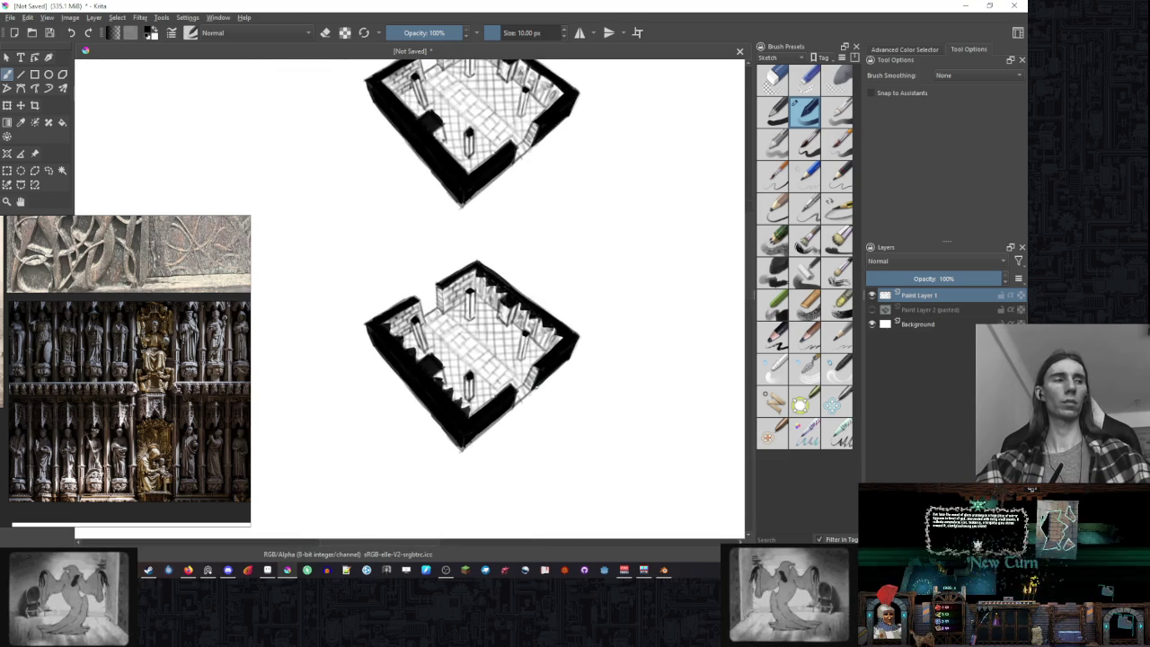
scroll(528, 356, up, 1)
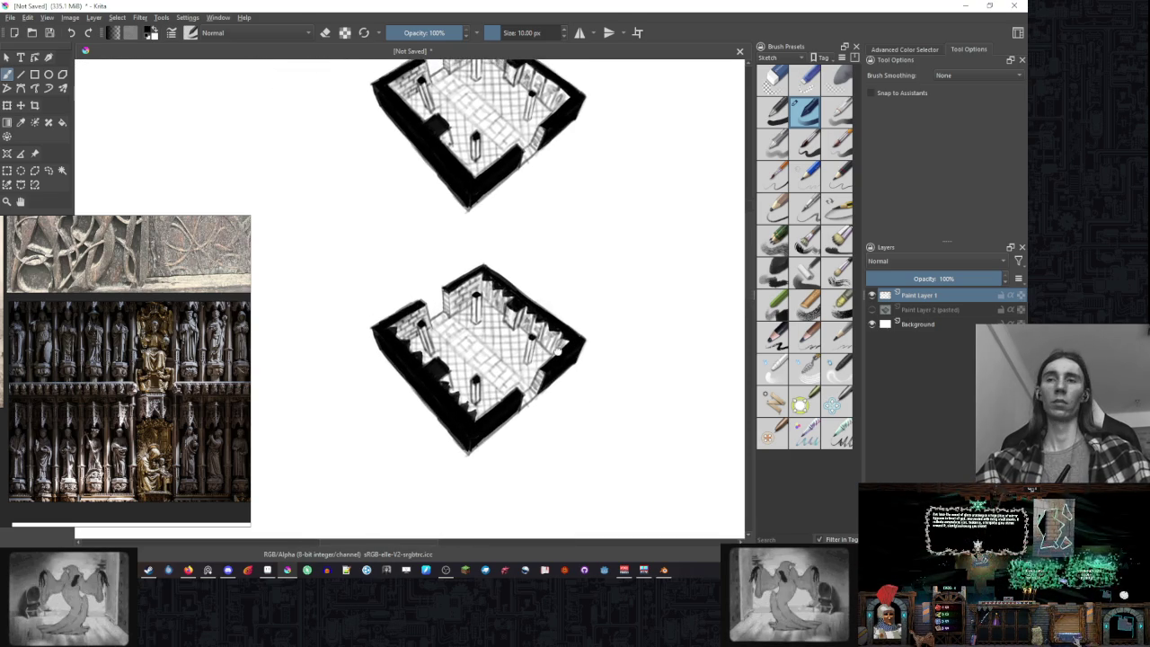
scroll(528, 355, up, 2)
scroll(528, 356, up, 1)
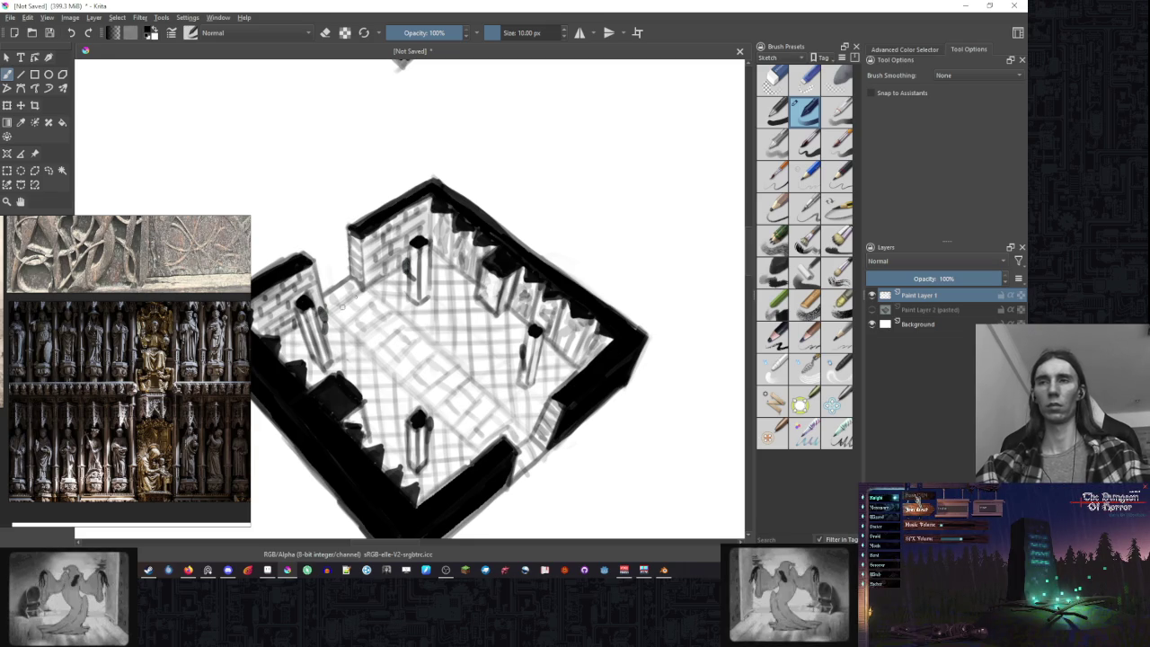
scroll(540, 233, down, 2)
scroll(535, 261, down, 2)
scroll(534, 272, up, 1)
scroll(534, 273, up, 1)
scroll(534, 272, up, 1)
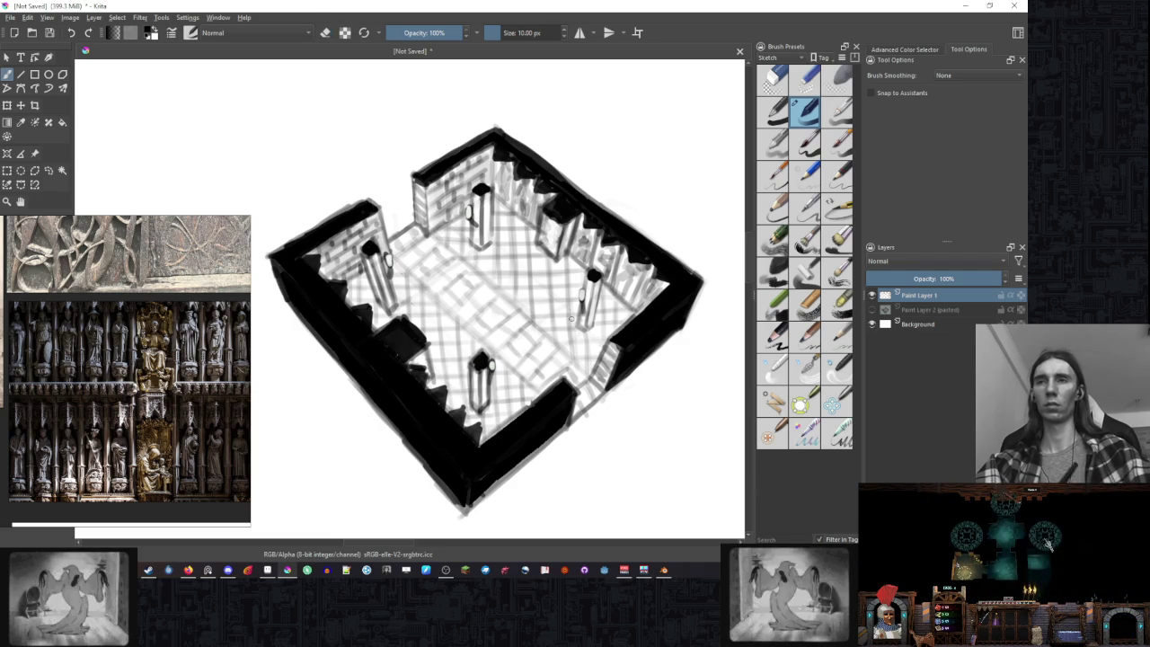
scroll(503, 296, down, 3)
scroll(580, 322, up, 1)
- Pan to fit both filled room drawings in view, then reveal the drawing above
drag(582, 323, 550, 288)
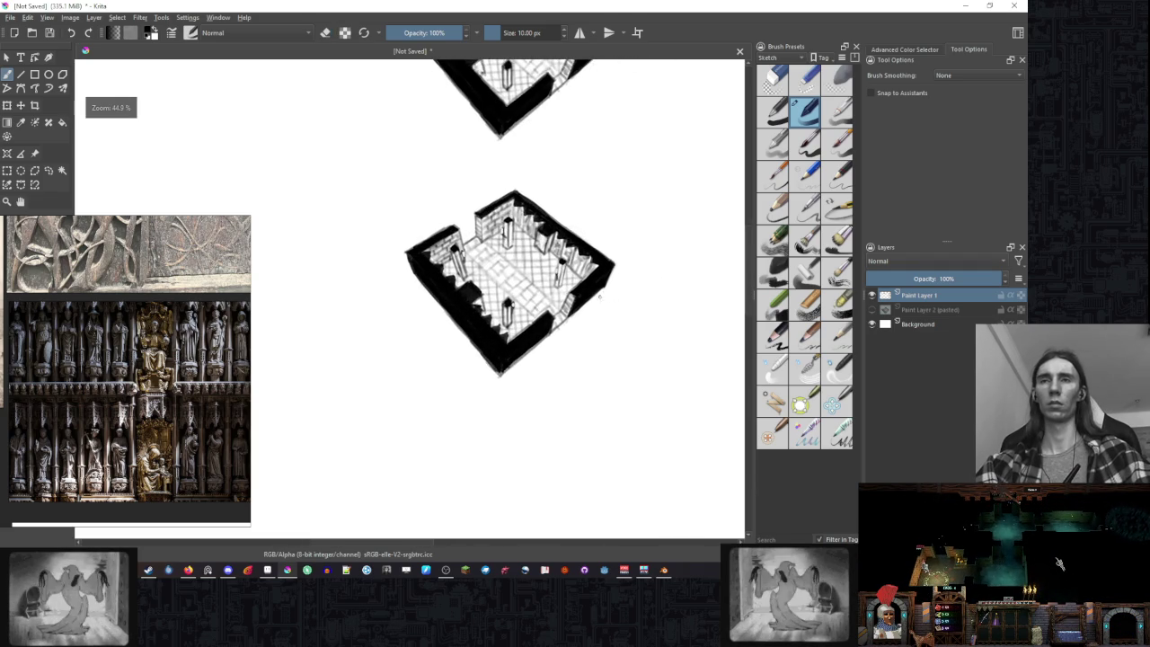
scroll(544, 266, up, 2)
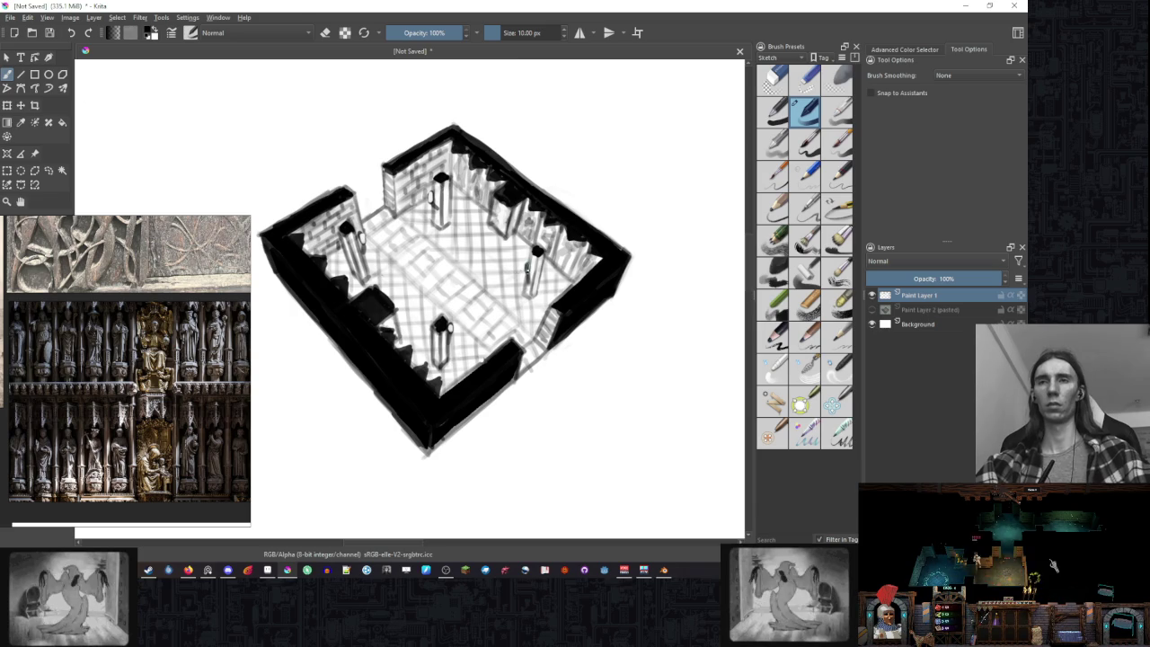
scroll(539, 326, down, 2)
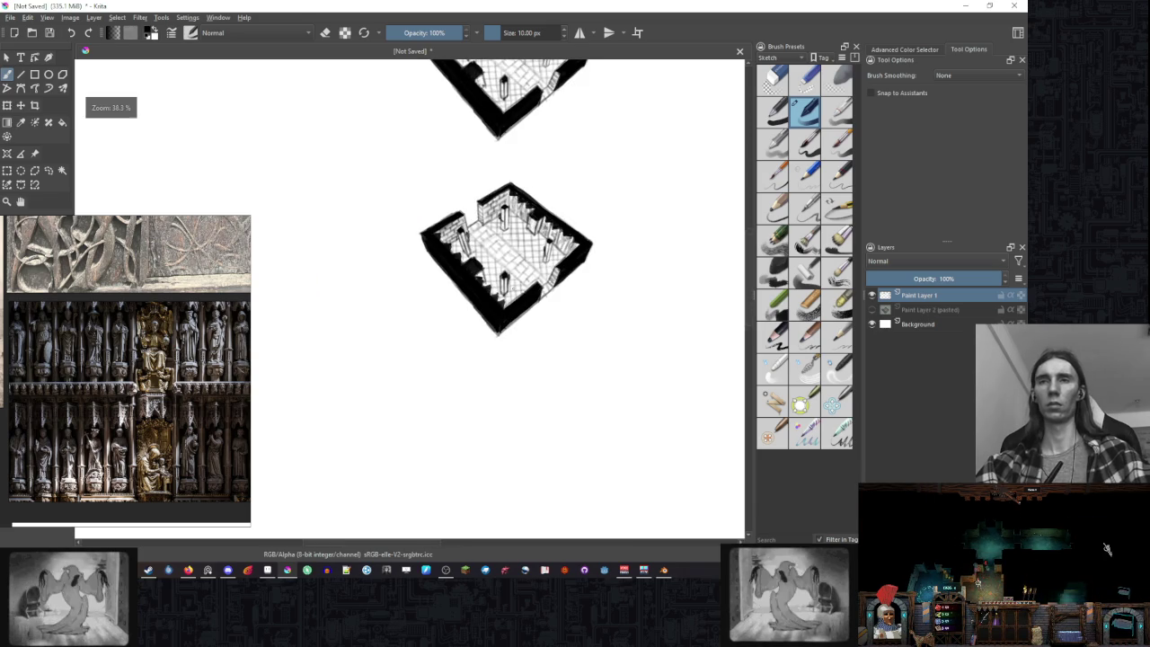
scroll(528, 268, up, 1)
scroll(528, 268, down, 1)
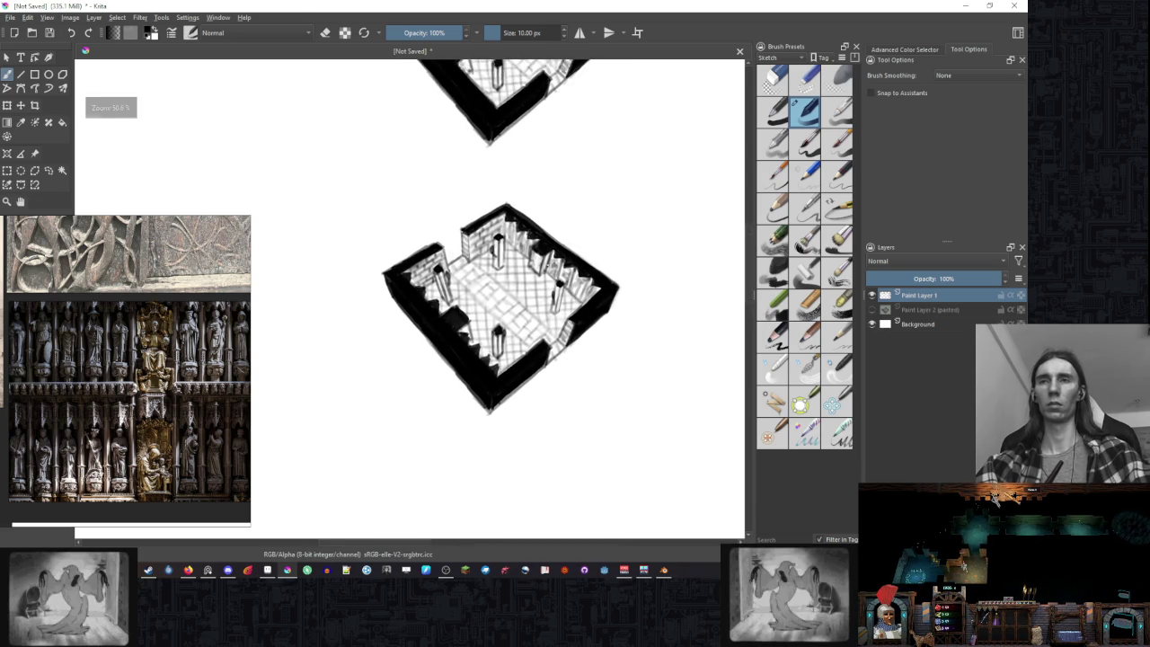
drag(529, 268, 524, 311)
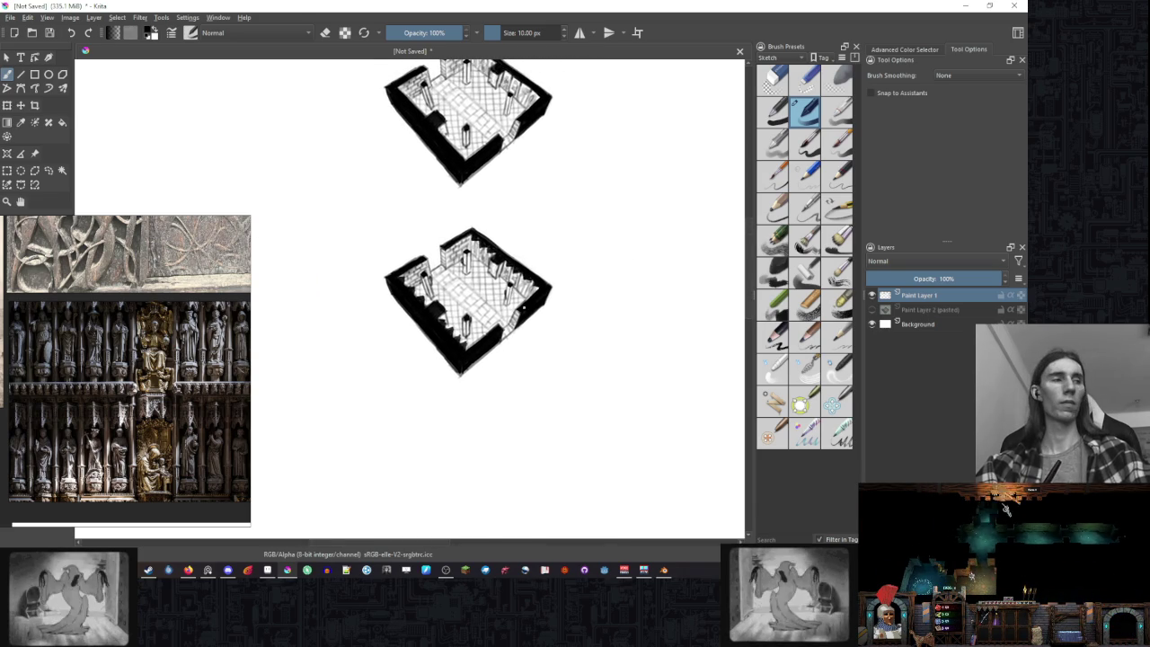
drag(531, 196, 543, 278)
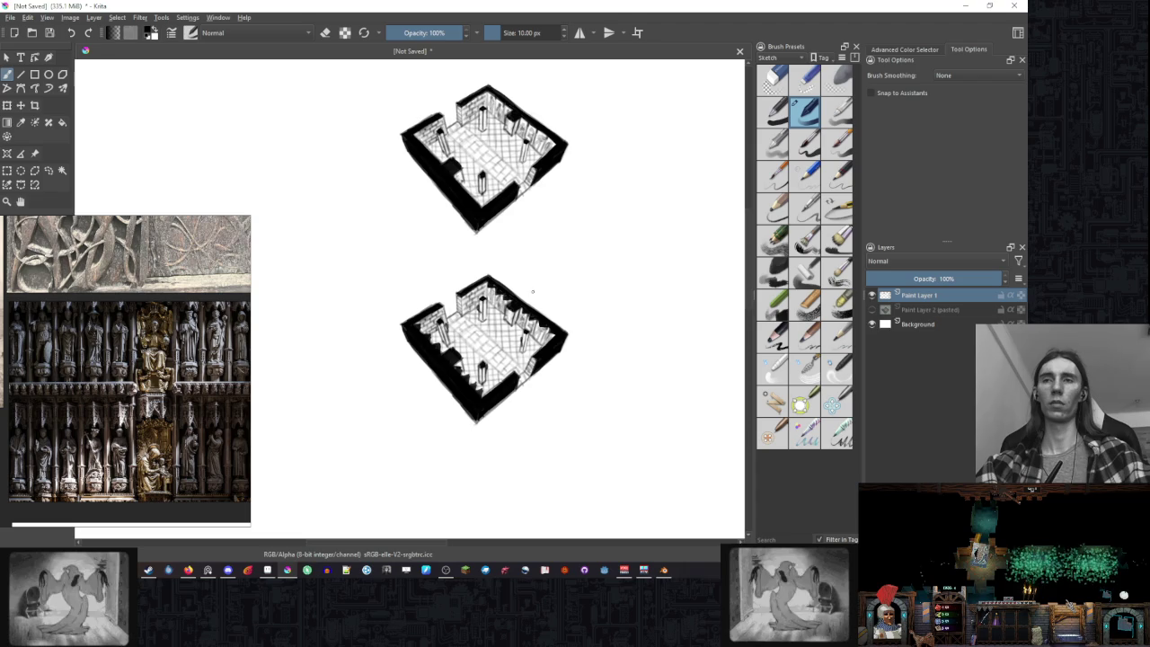
scroll(539, 303, down, 2)
scroll(540, 303, down, 2)
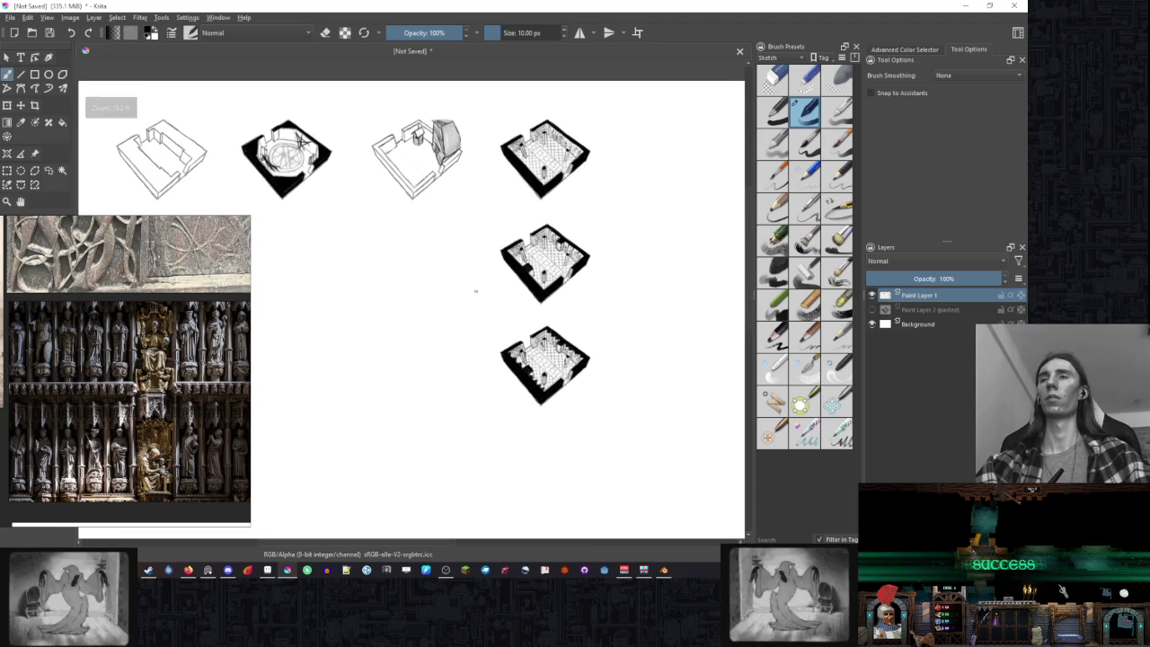
- Recentre and zoom on the first outline room, then switch to freehand selection
drag(498, 298, 444, 261)
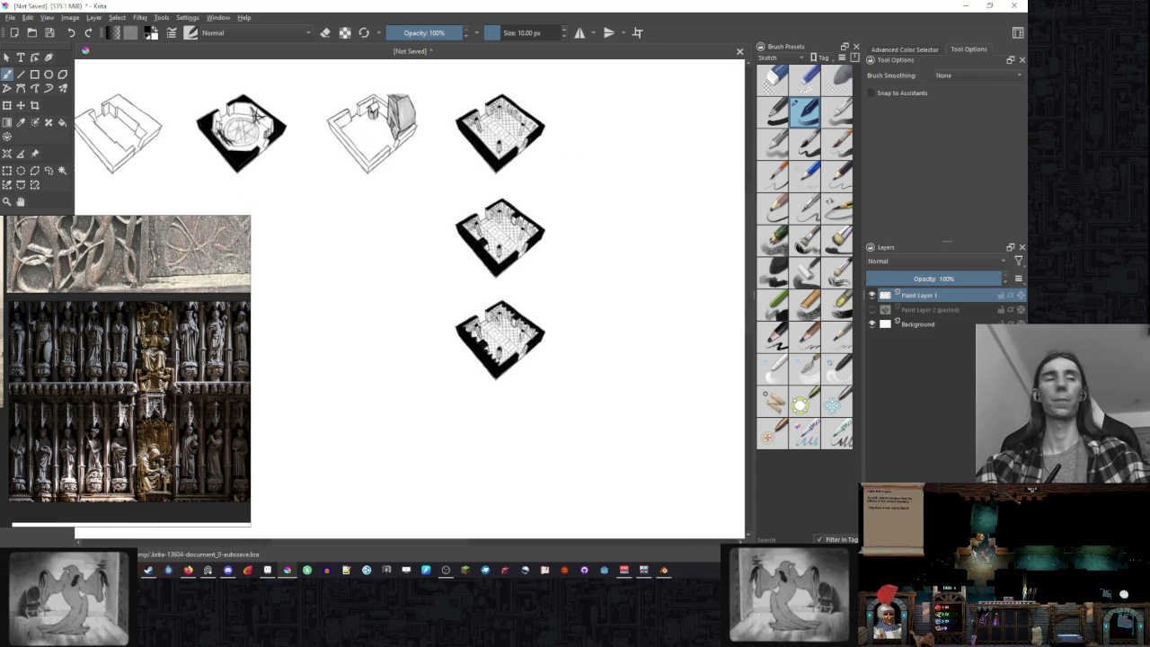
drag(519, 319, 519, 290)
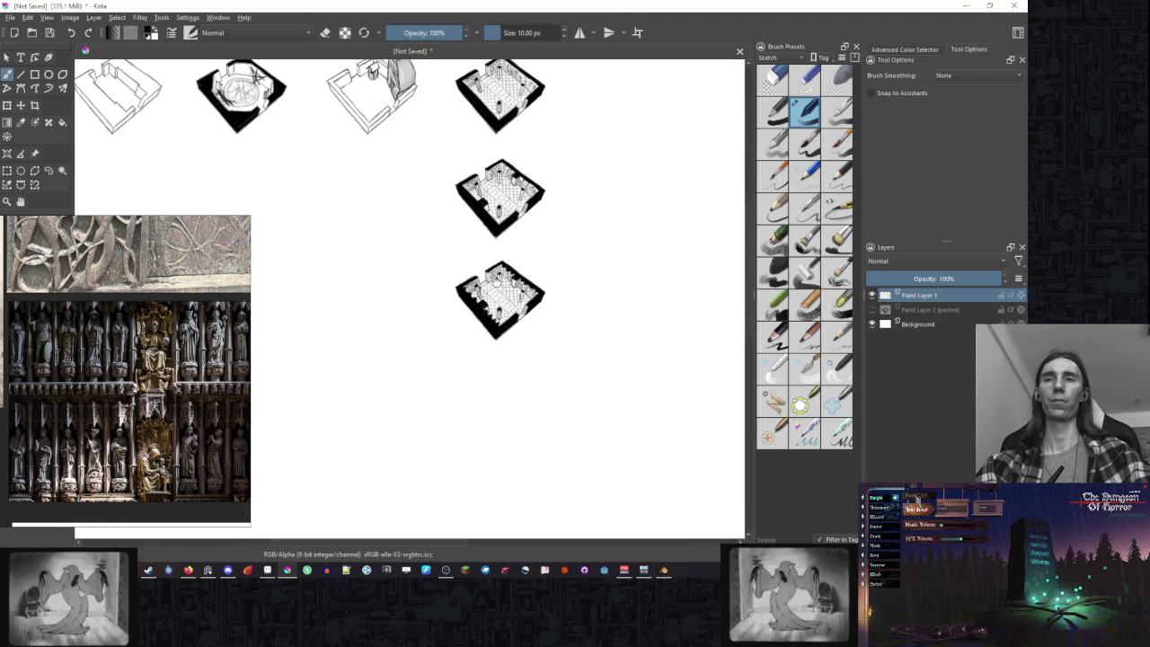
scroll(519, 283, up, 2)
scroll(519, 281, up, 2)
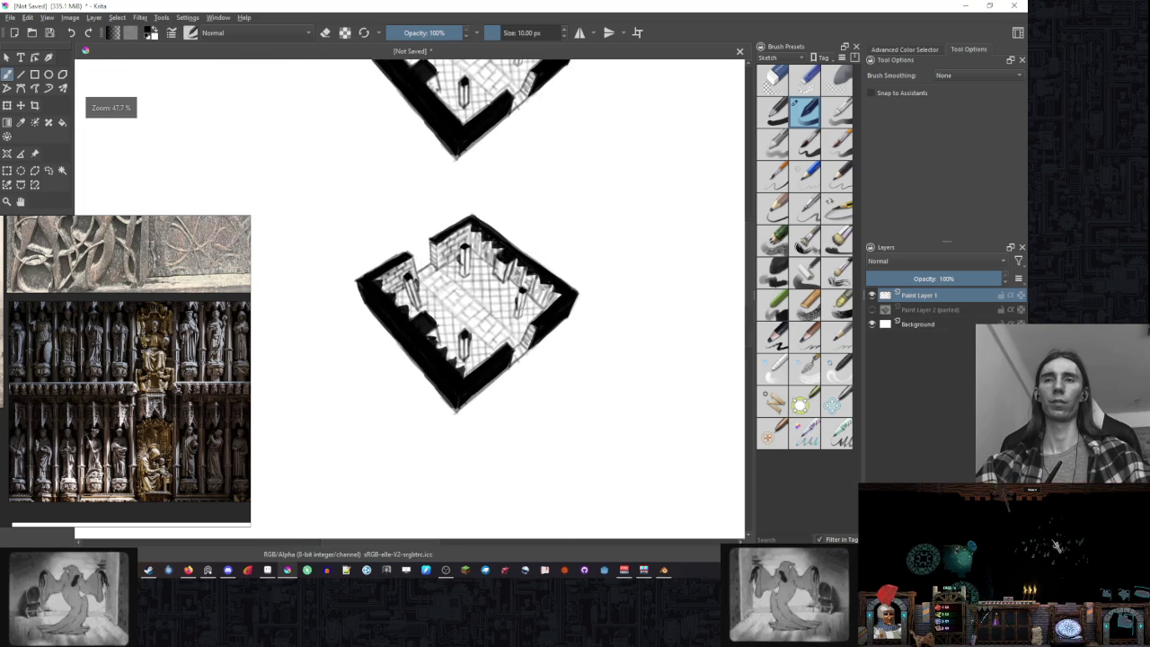
scroll(503, 289, up, 1)
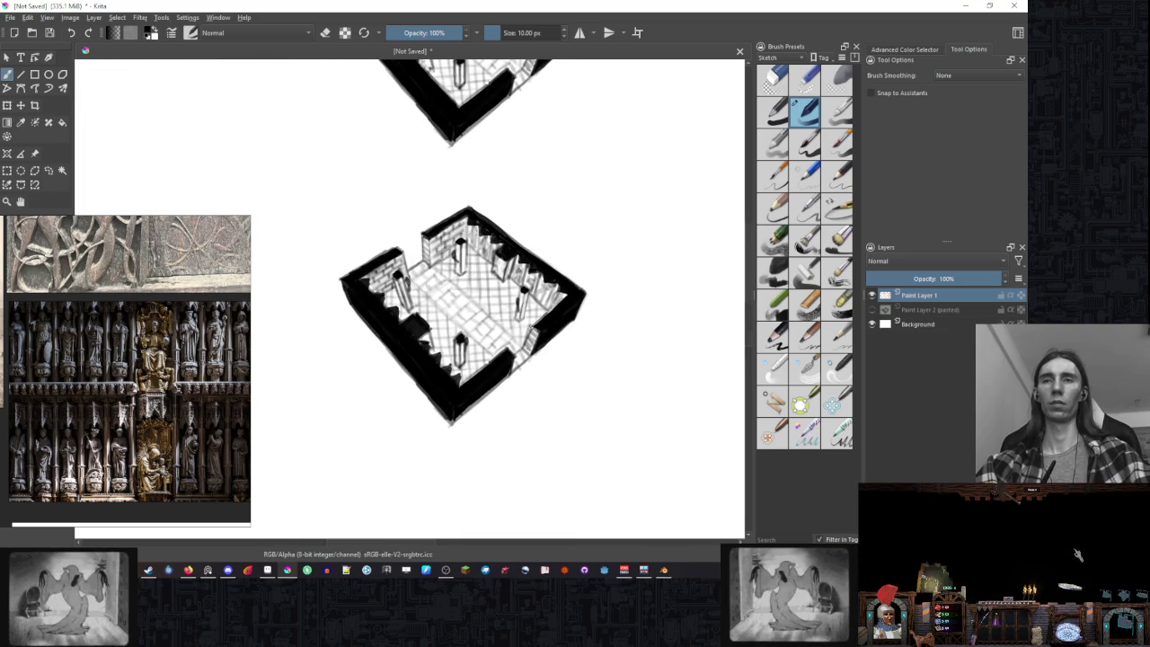
scroll(546, 320, down, 2)
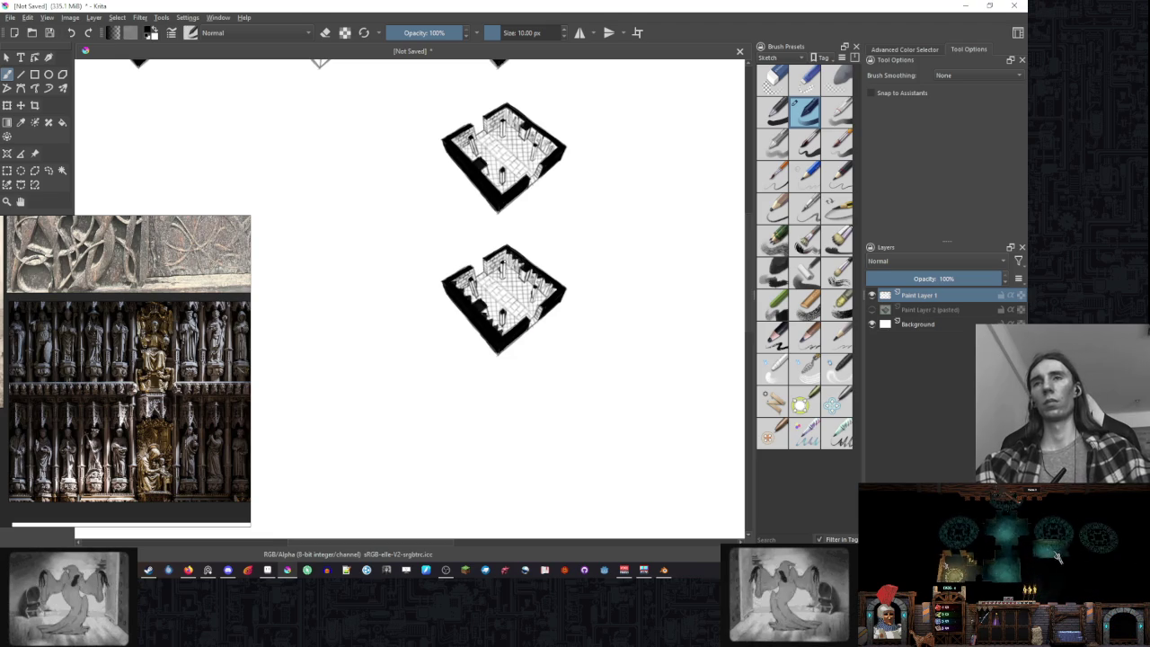
scroll(513, 326, up, 2)
scroll(513, 326, up, 1)
scroll(513, 326, up, 1)
scroll(543, 300, left, 2)
scroll(543, 299, left, 1)
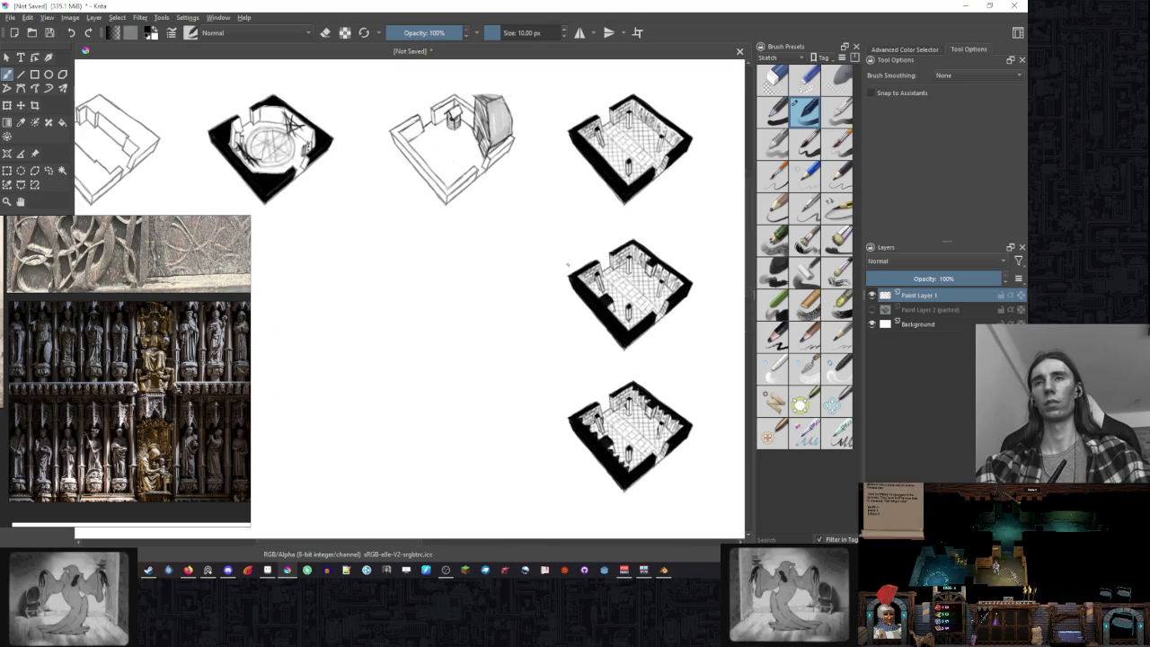
scroll(543, 299, right, 1)
scroll(549, 288, right, 1)
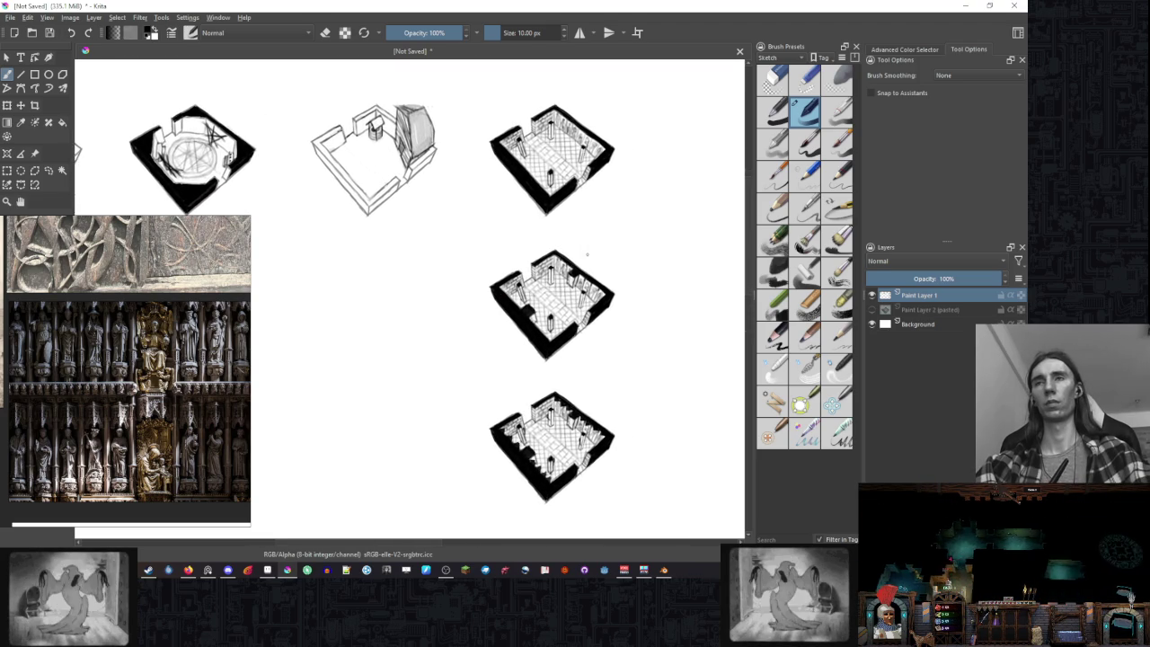
scroll(571, 231, down, 1)
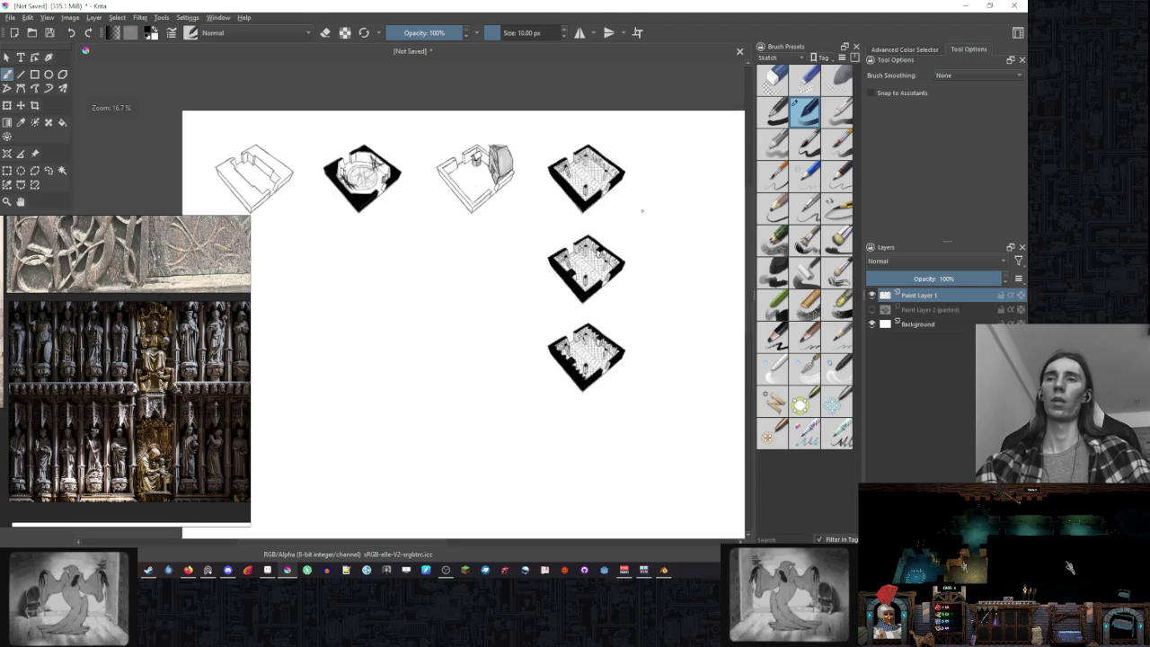
scroll(665, 267, down, 1)
scroll(351, 180, up, 1)
key(ctrl+shift+f)
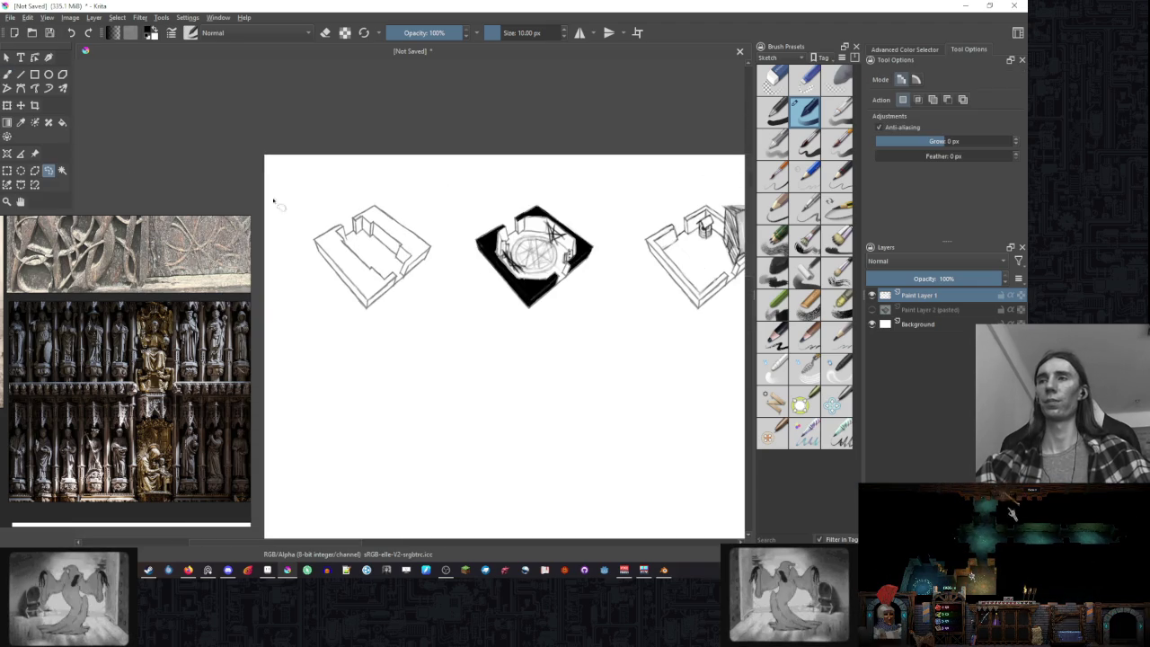
- Lasso the first outline room sketch and copy it onto a new layer
drag(303, 206, 463, 272)
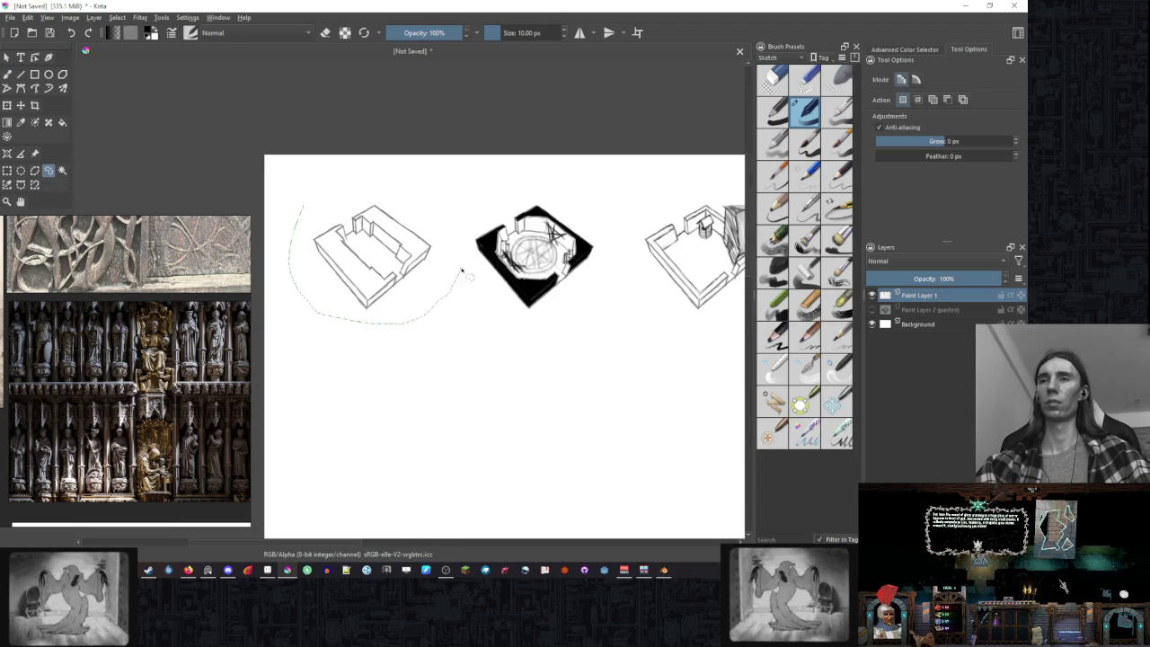
key(ctrl+alt+j)
drag(534, 243, 359, 236)
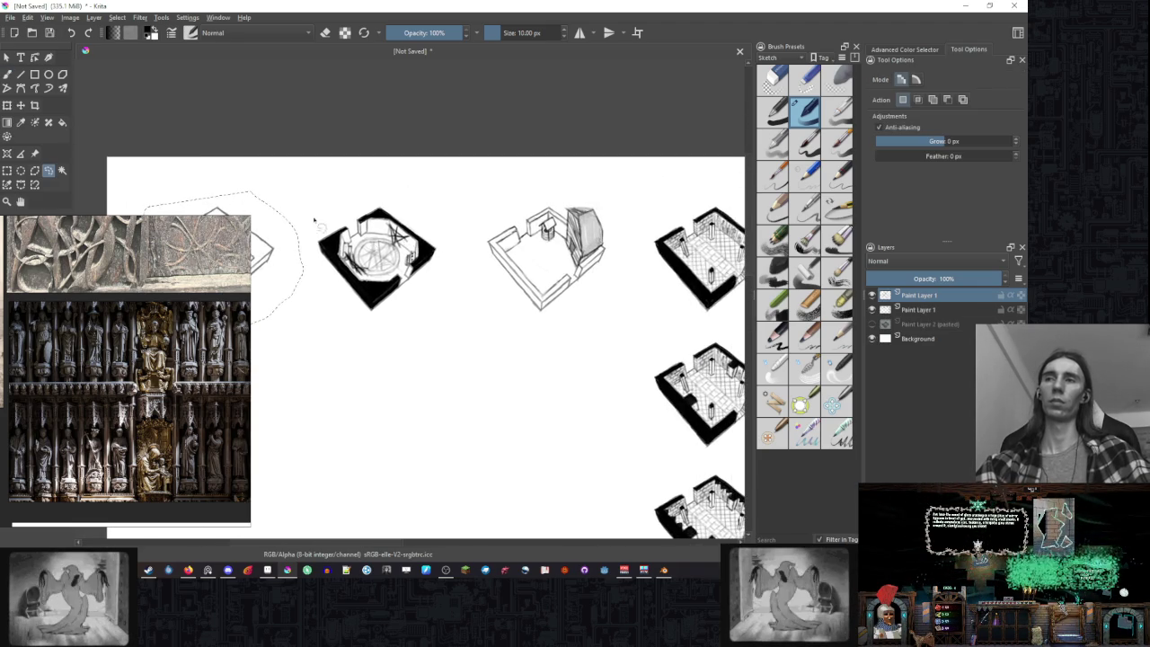
scroll(263, 180, down, 2)
- Move the copied sketch right, beside the top black-walled room
click(20, 105)
drag(301, 242, 636, 243)
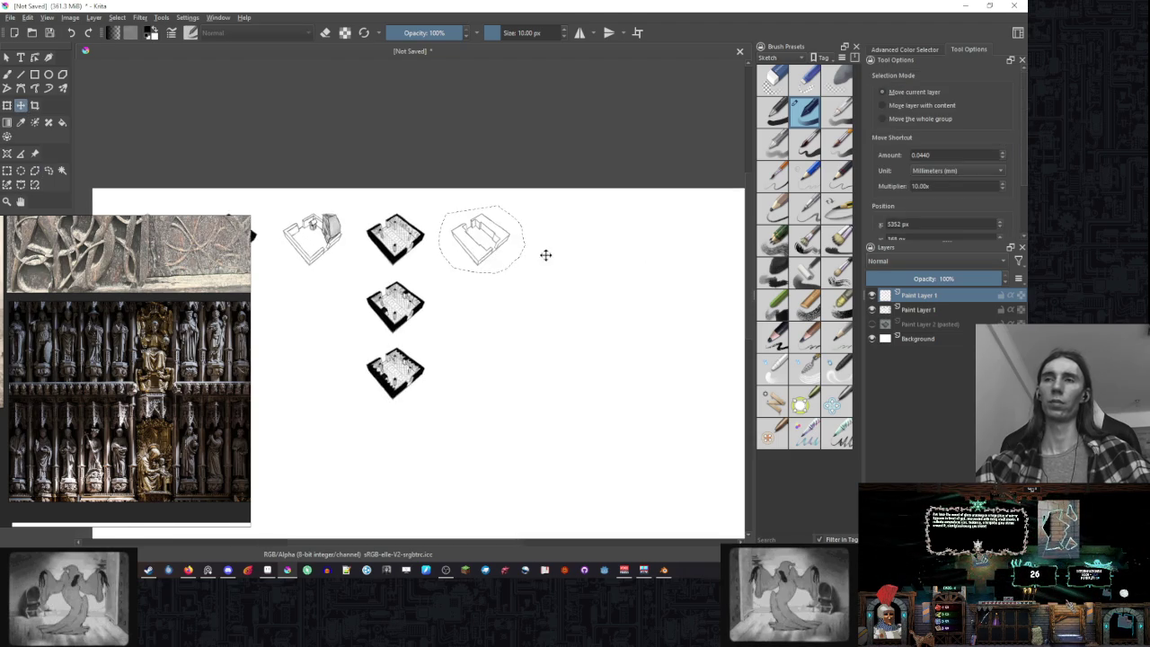
scroll(545, 254, up, 2)
scroll(539, 247, up, 2)
key(b)
scroll(530, 243, up, 2)
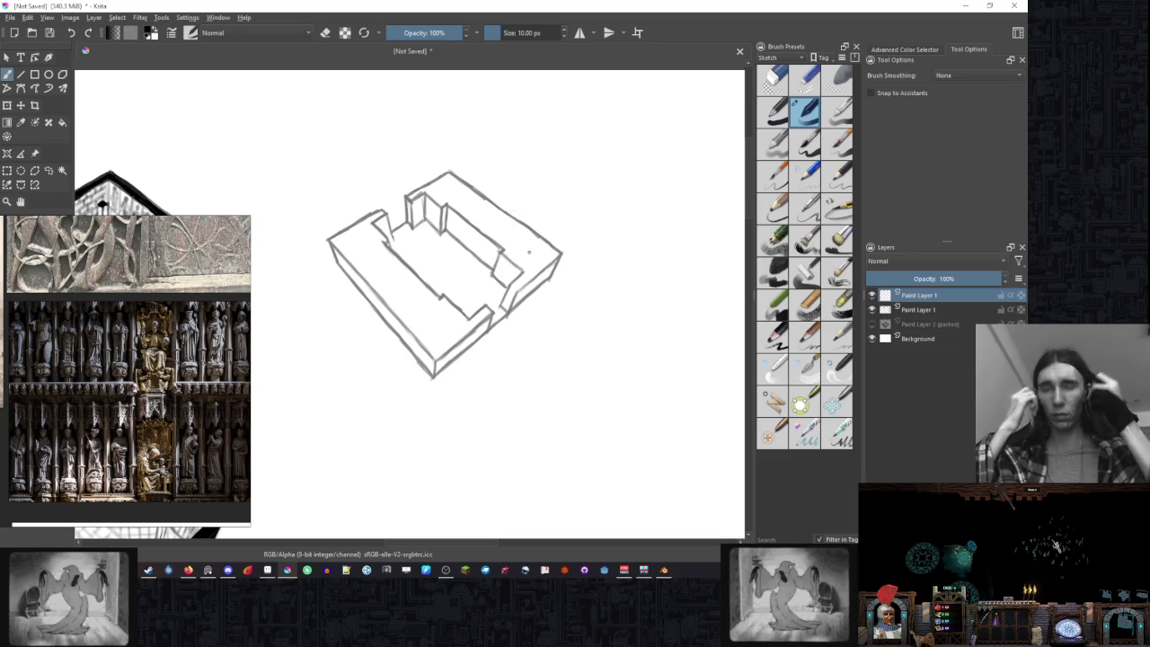
- Merge the copied outline room layer down, then zoom out and pan the canvas
scroll(503, 327, up, 1)
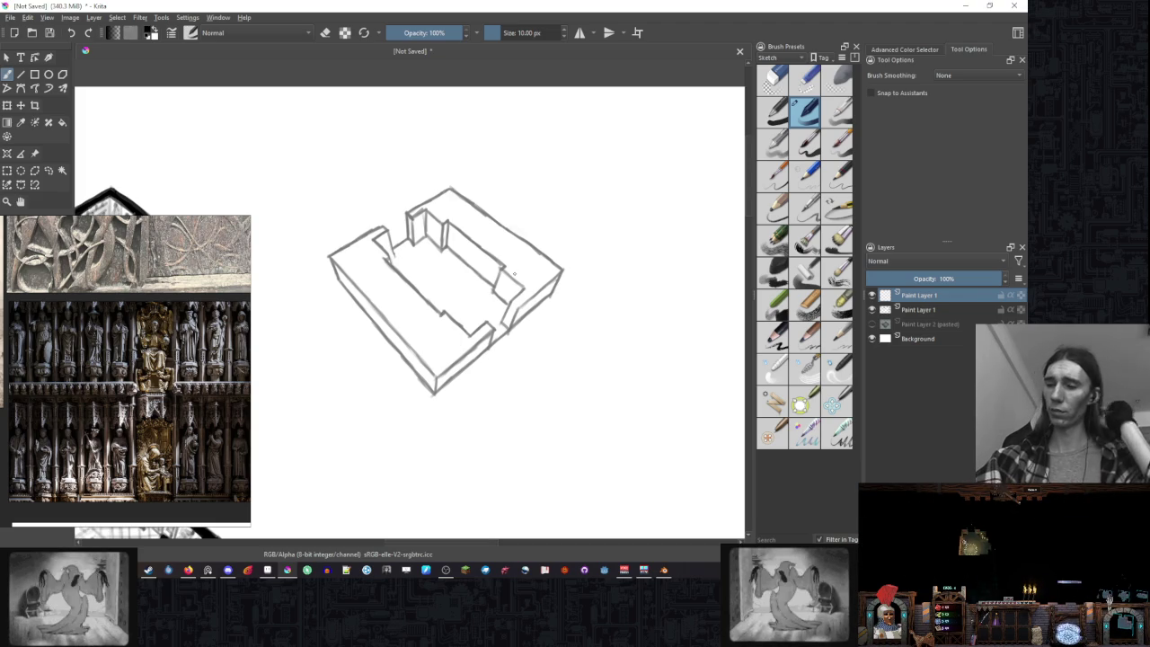
key(ctrl+e)
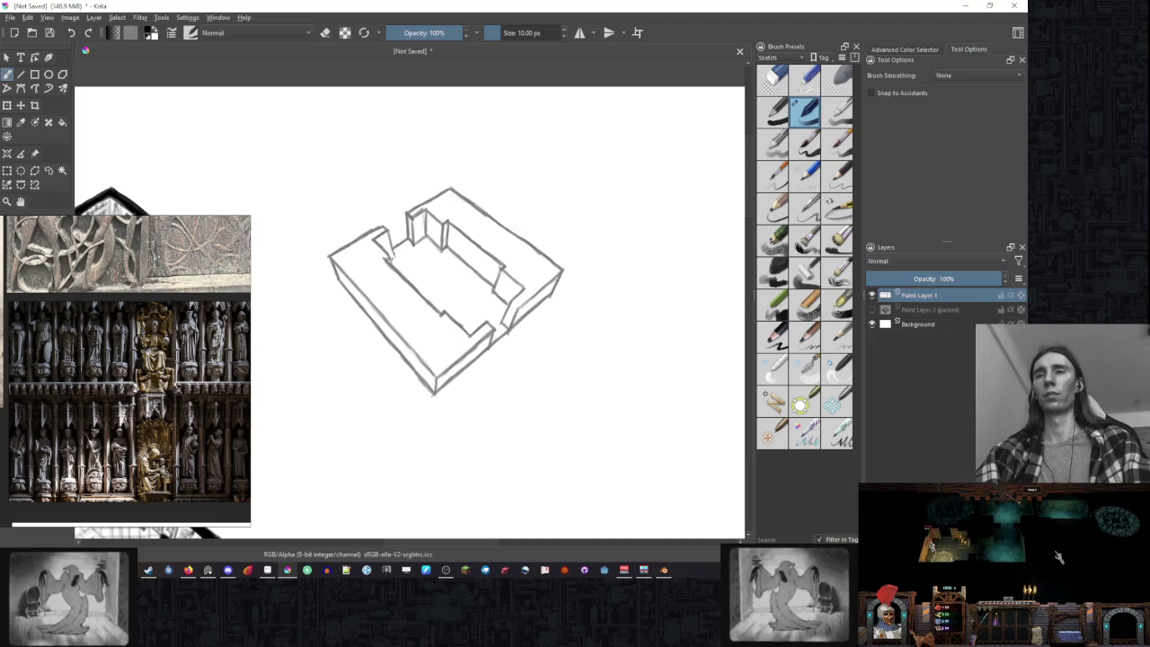
key(minus)
key(minus)
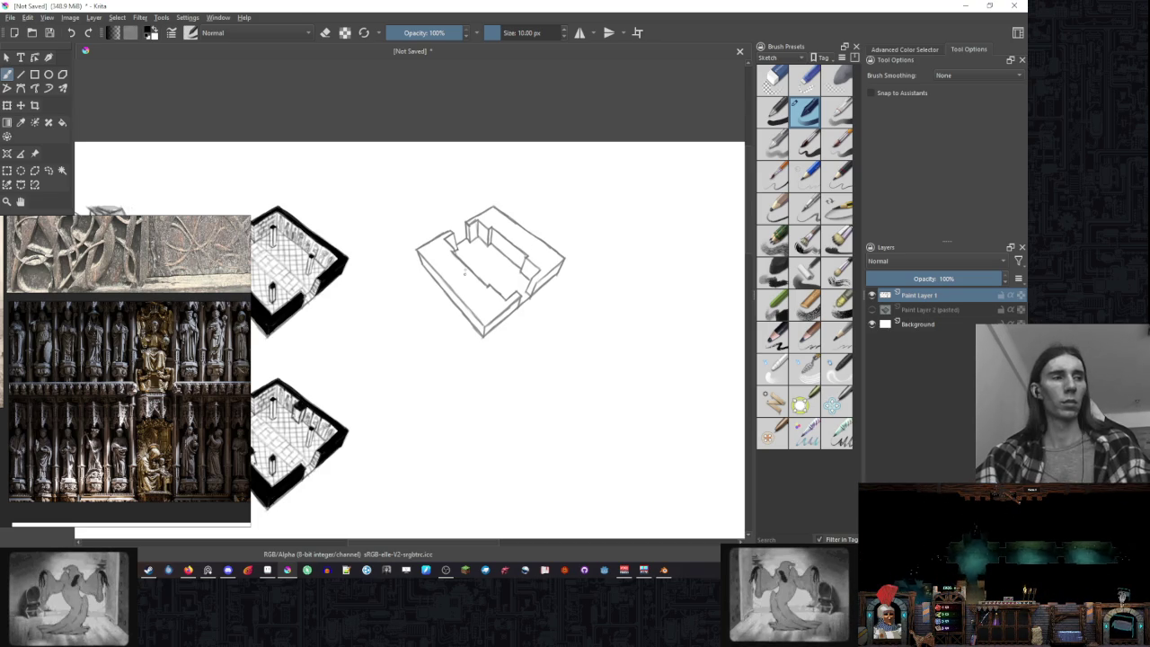
drag(386, 291, 423, 259)
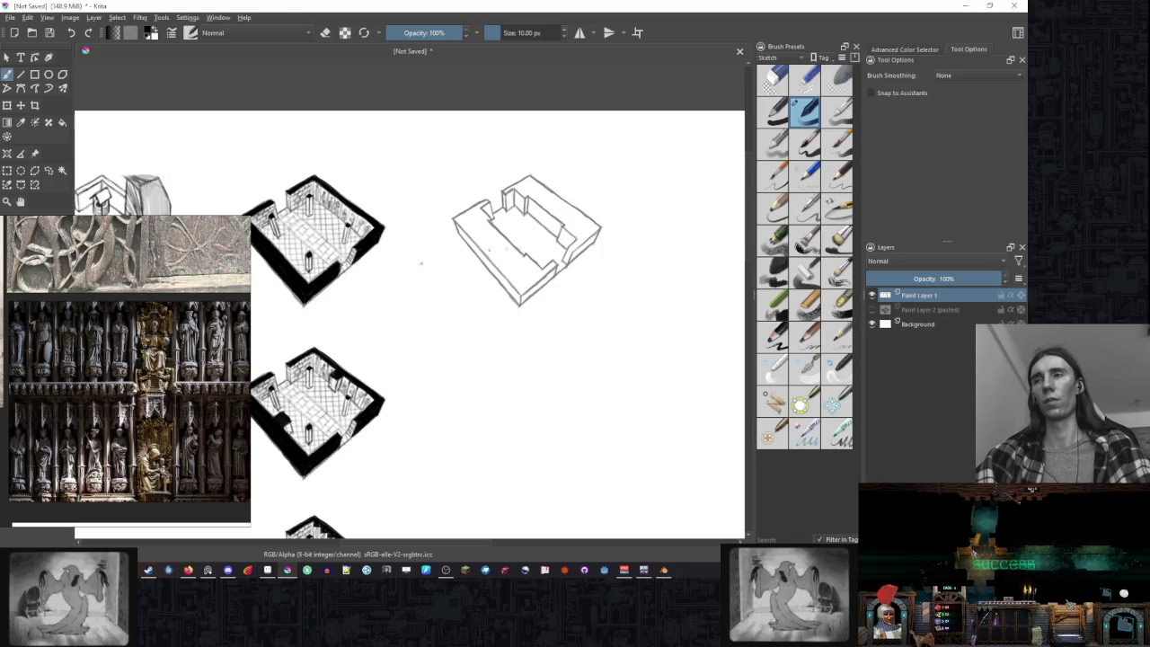
scroll(171, 329, down, 2)
scroll(171, 329, down, 2)
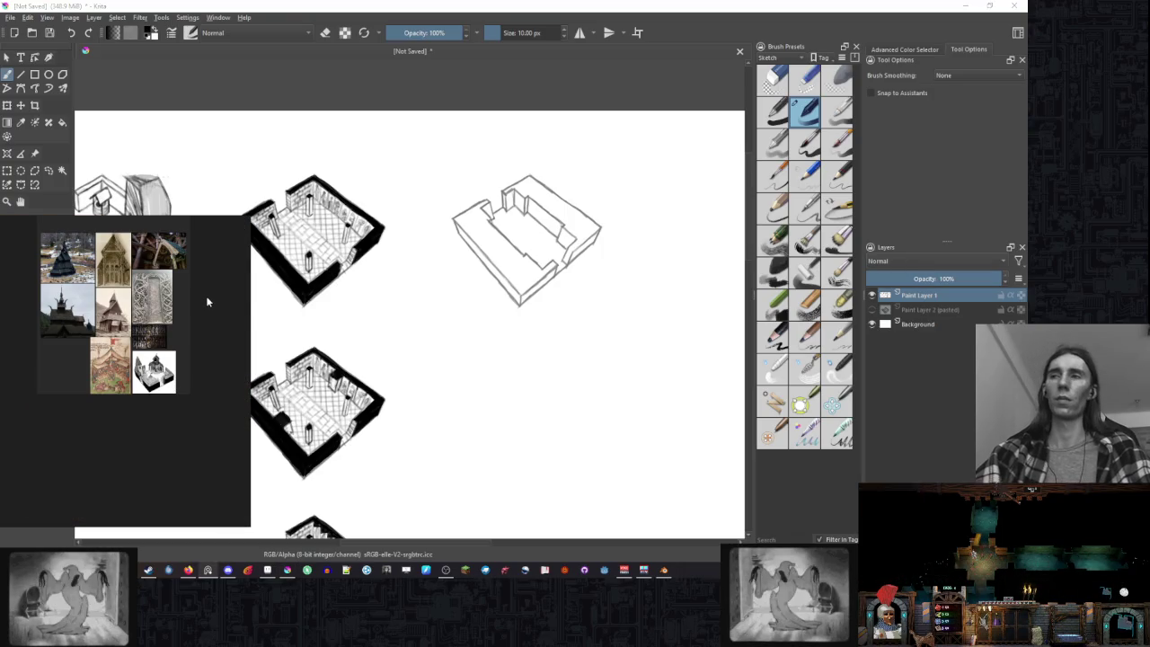
- Hide the reference image board and zoom in on the outline room sketch
click(218, 420)
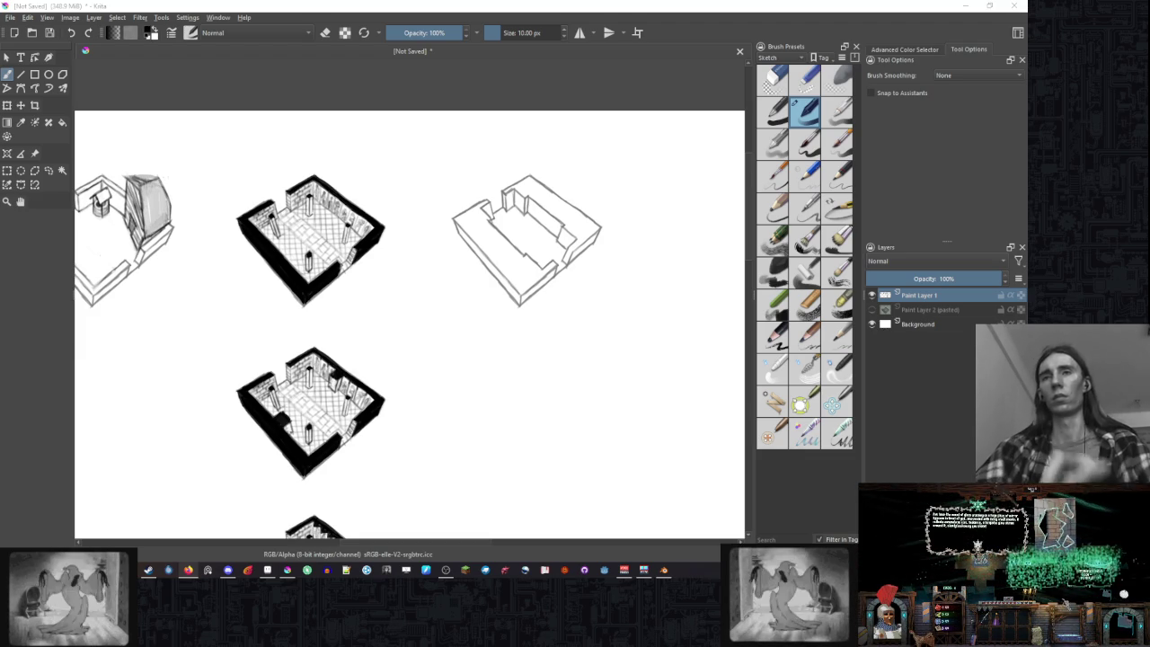
scroll(465, 355, down, 1)
scroll(466, 354, up, 1)
scroll(465, 354, up, 2)
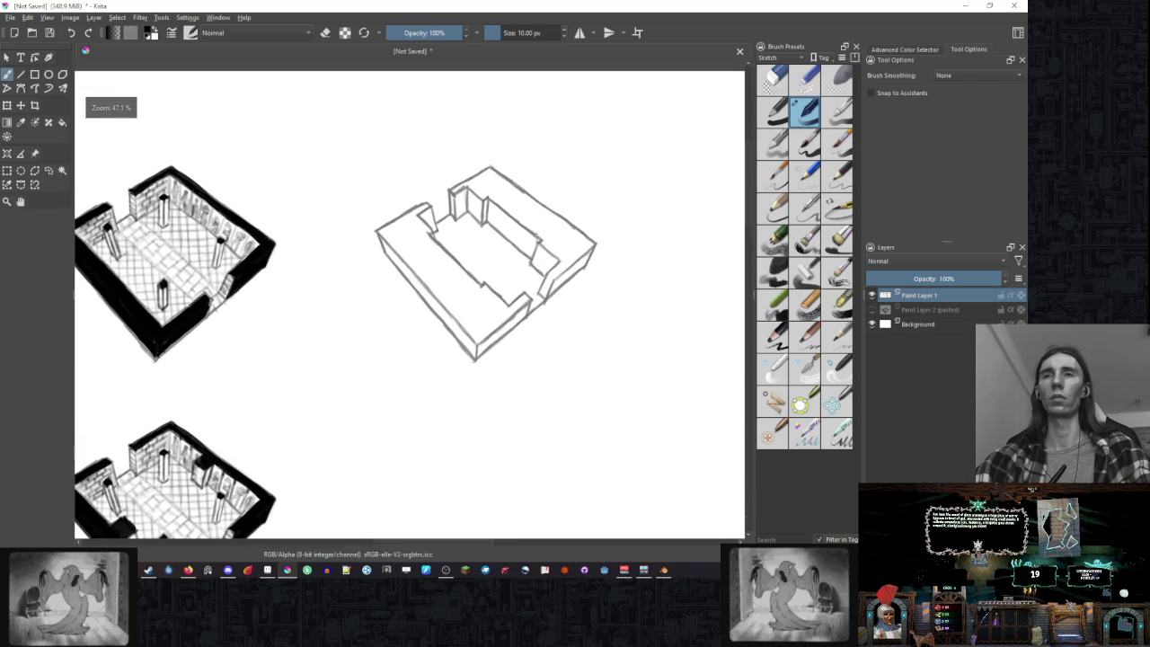
scroll(465, 354, up, 1)
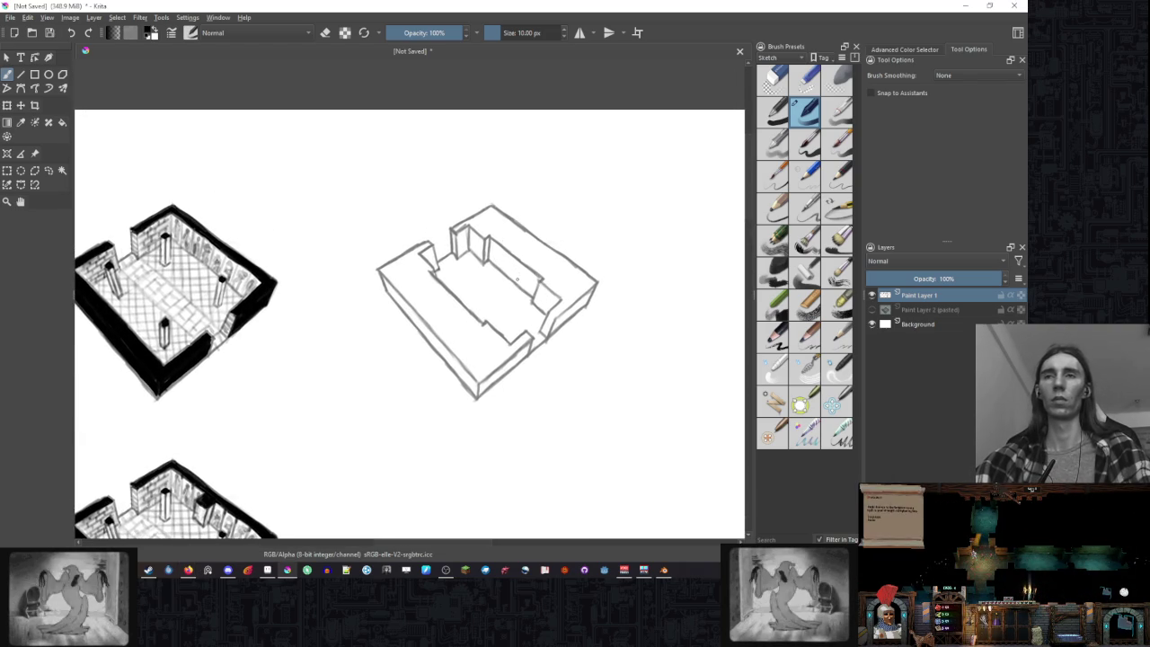
- Erase old lines on the outline room's right inner wall and sketch a small step there
key(e)
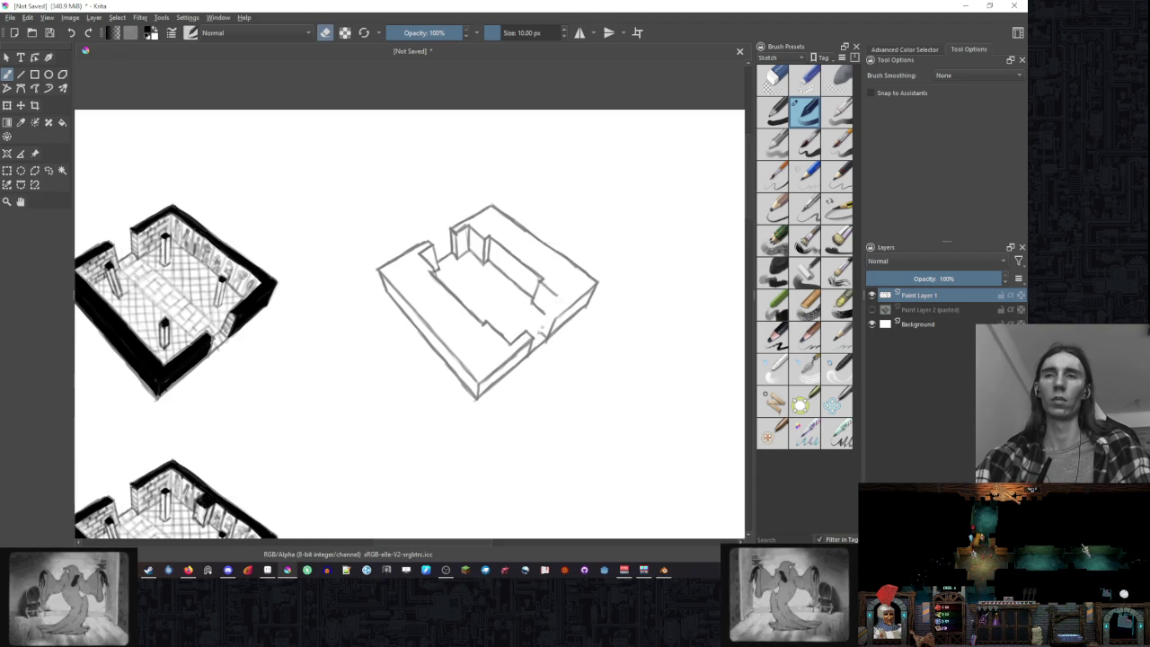
drag(556, 293, 541, 301)
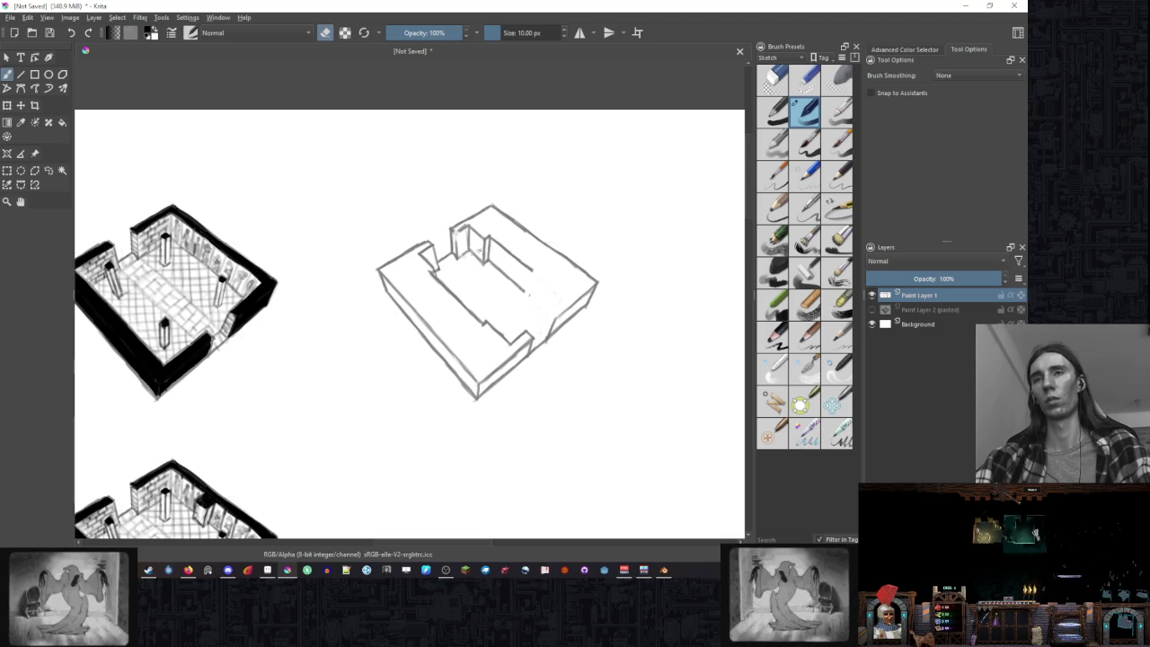
mouse_move(533, 272)
mouse_down()
mouse_move(551, 334)
mouse_move(558, 317)
mouse_up()
key(e)
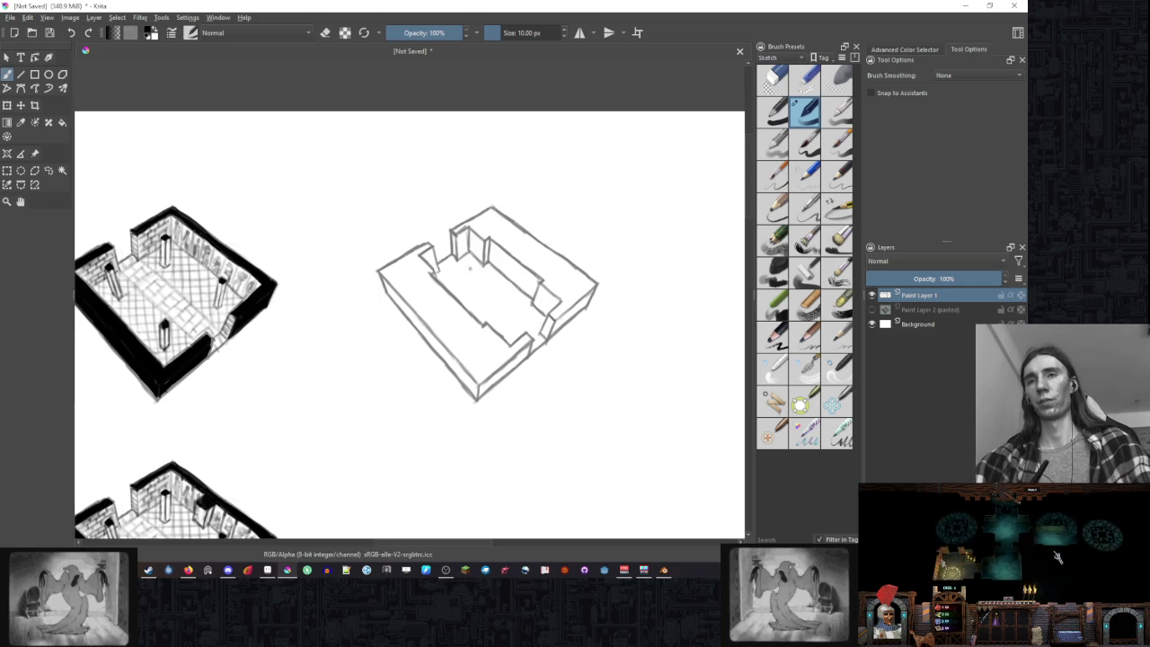
scroll(469, 268, up, 1)
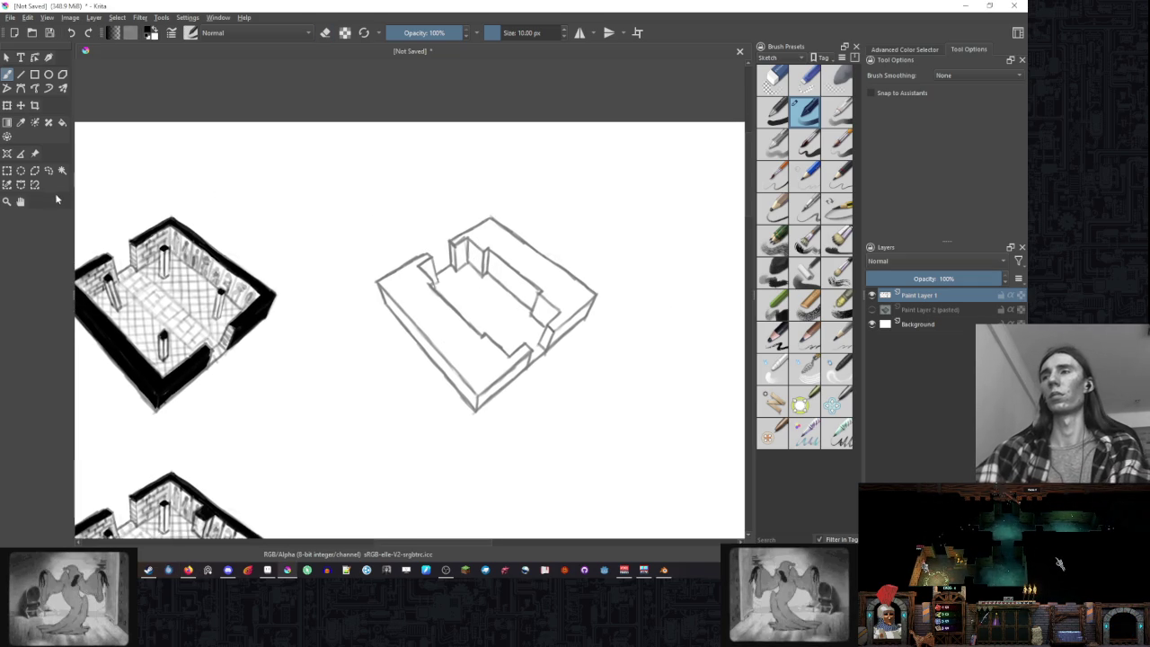
- Lasso the outline room's inner area, delete its inner wall lines, and deselect
click(48, 170)
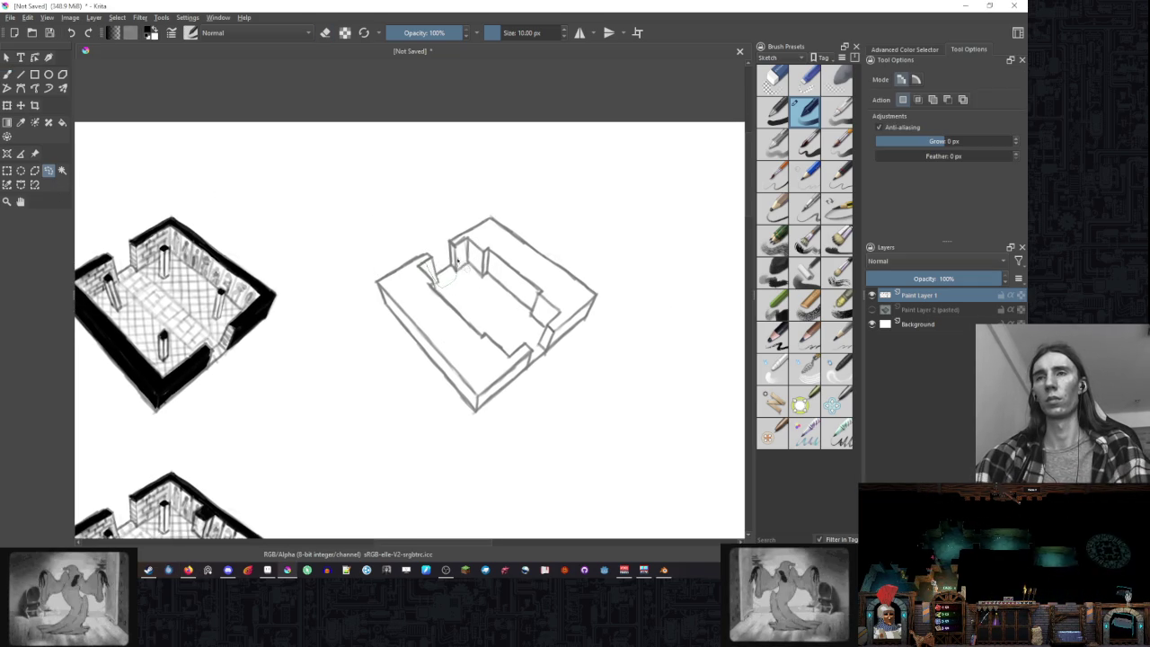
mouse_move(499, 243)
mouse_down()
mouse_move(561, 312)
mouse_move(521, 357)
mouse_up()
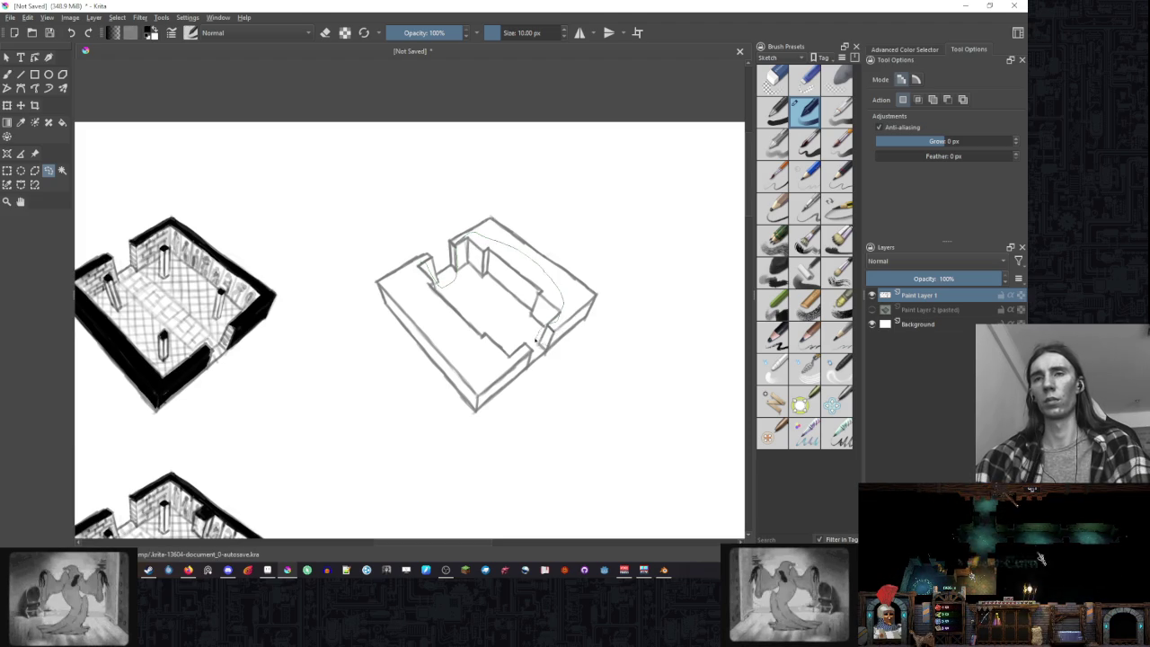
drag(521, 357, 441, 286)
key(Delete)
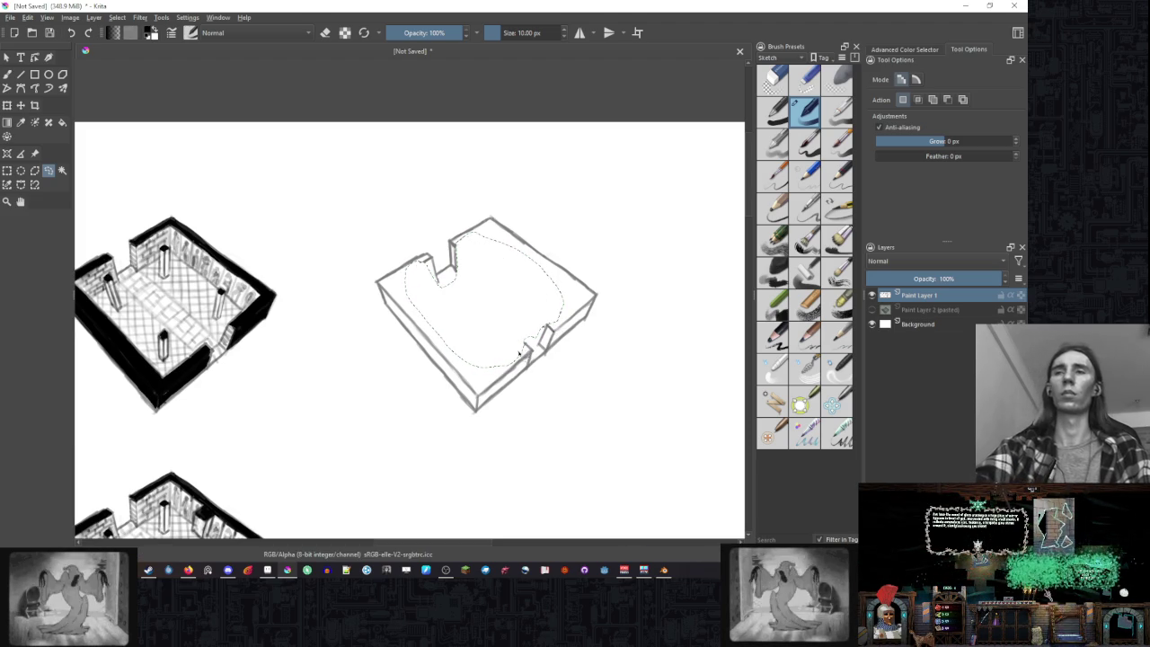
key(ctrl+shift+a)
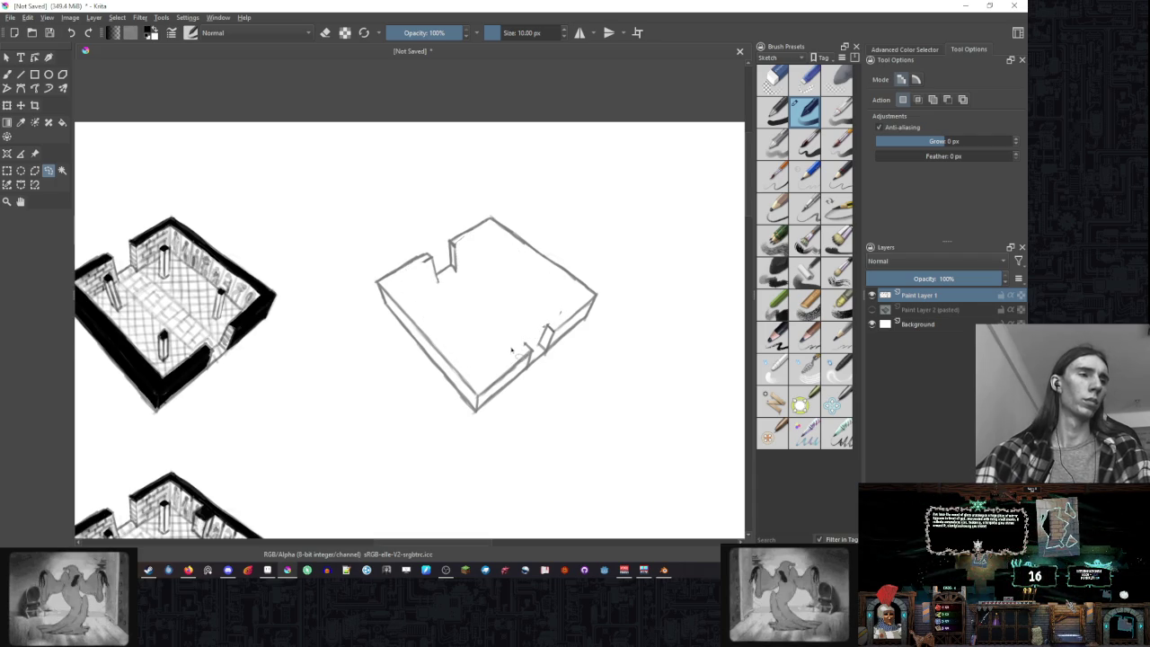
- Draw a short tile stroke near the block's lower-right notch with the sketch brush
key(b)
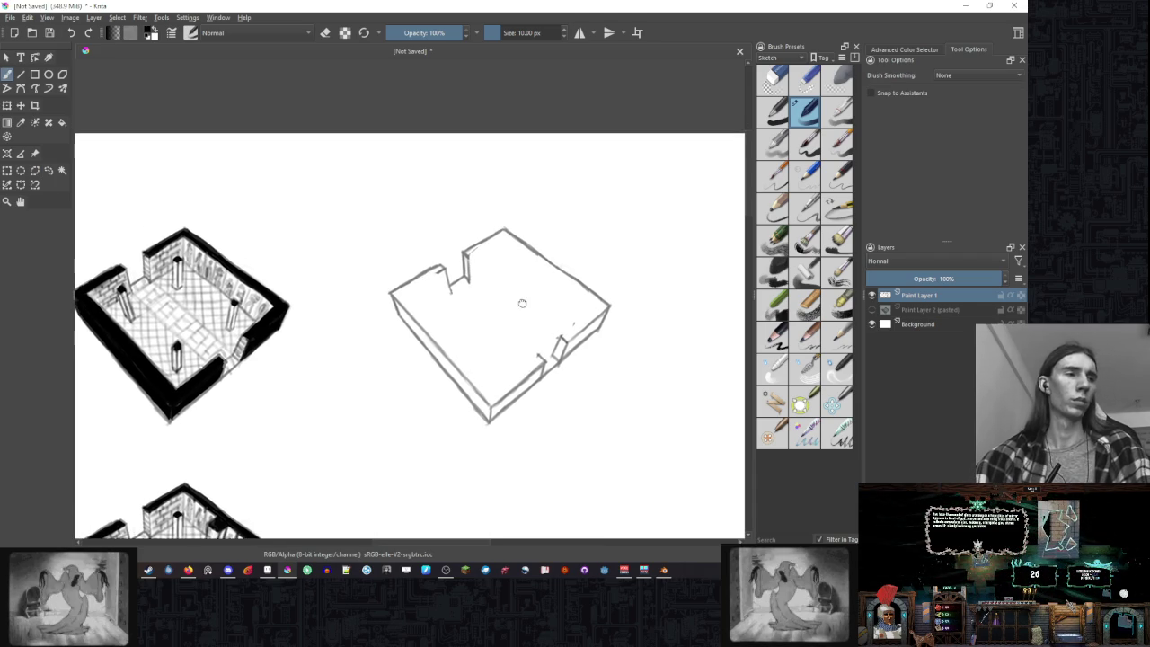
drag(508, 300, 530, 304)
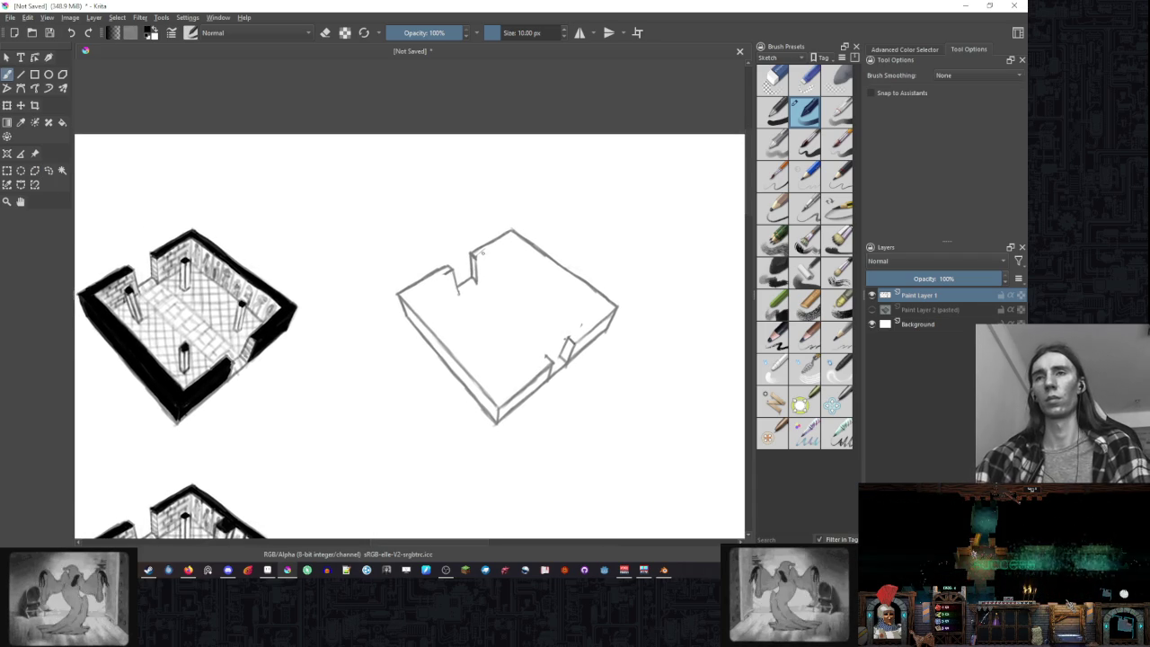
key(e)
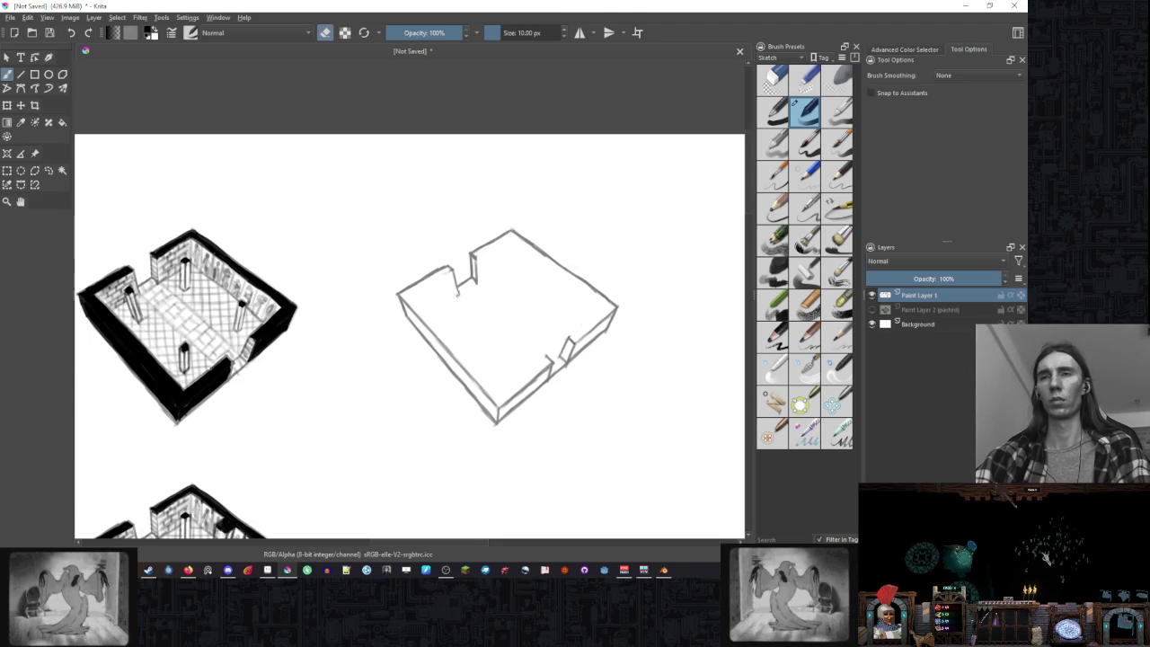
key(e)
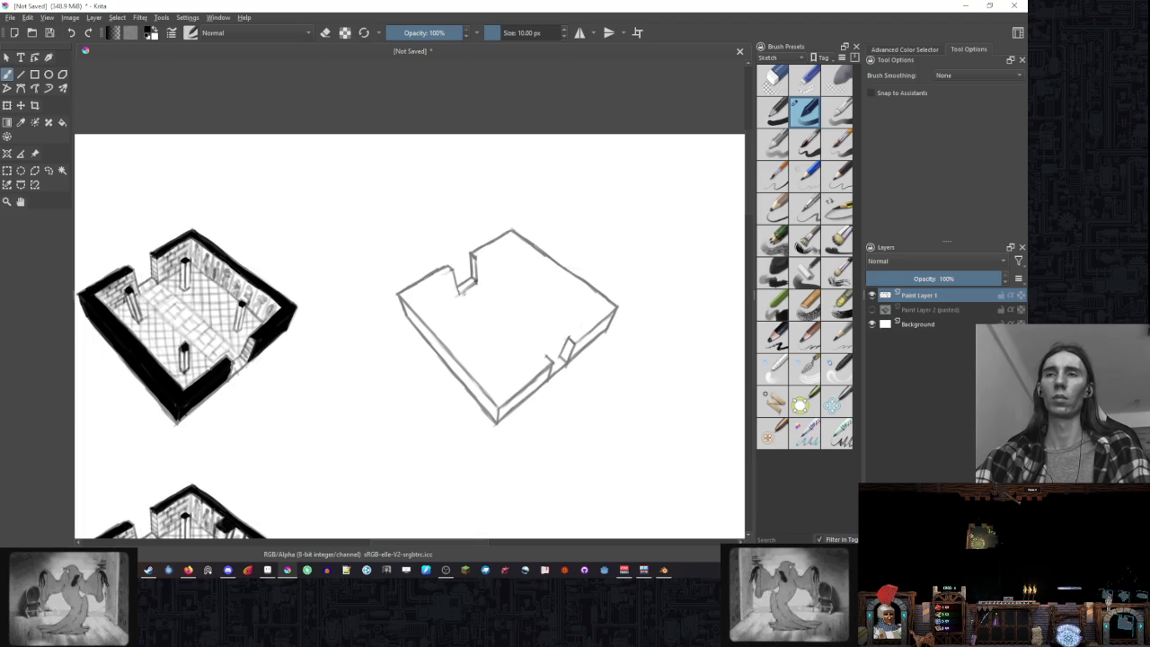
drag(550, 357, 560, 363)
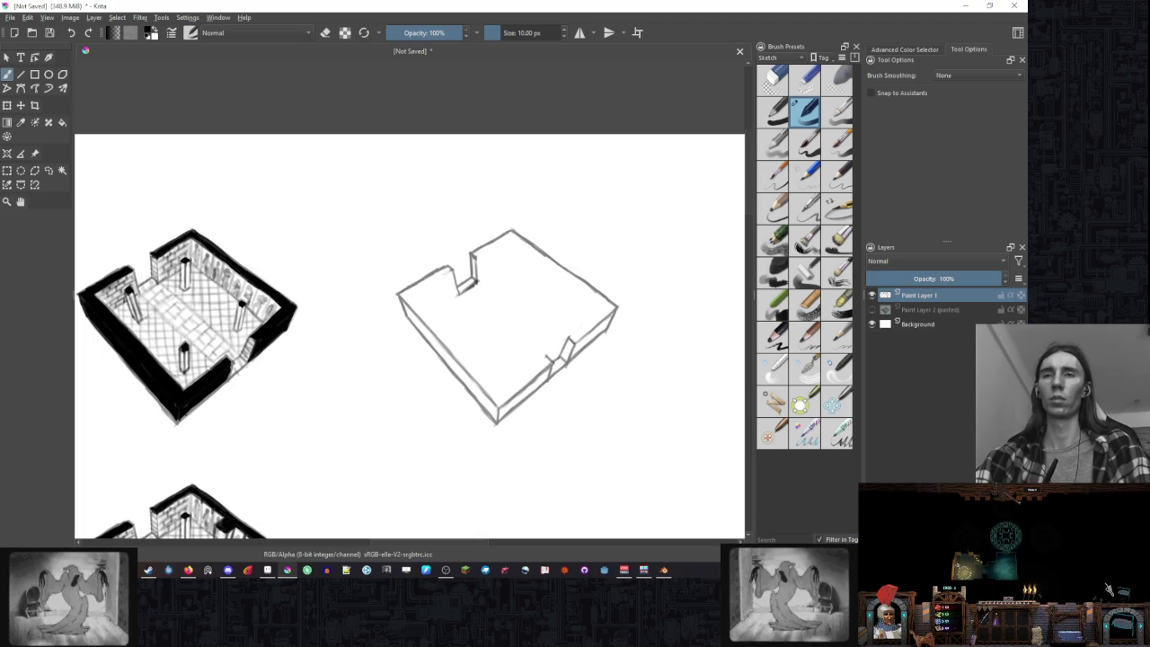
- Sketch a small triangular tile outline on the box floor
key(e)
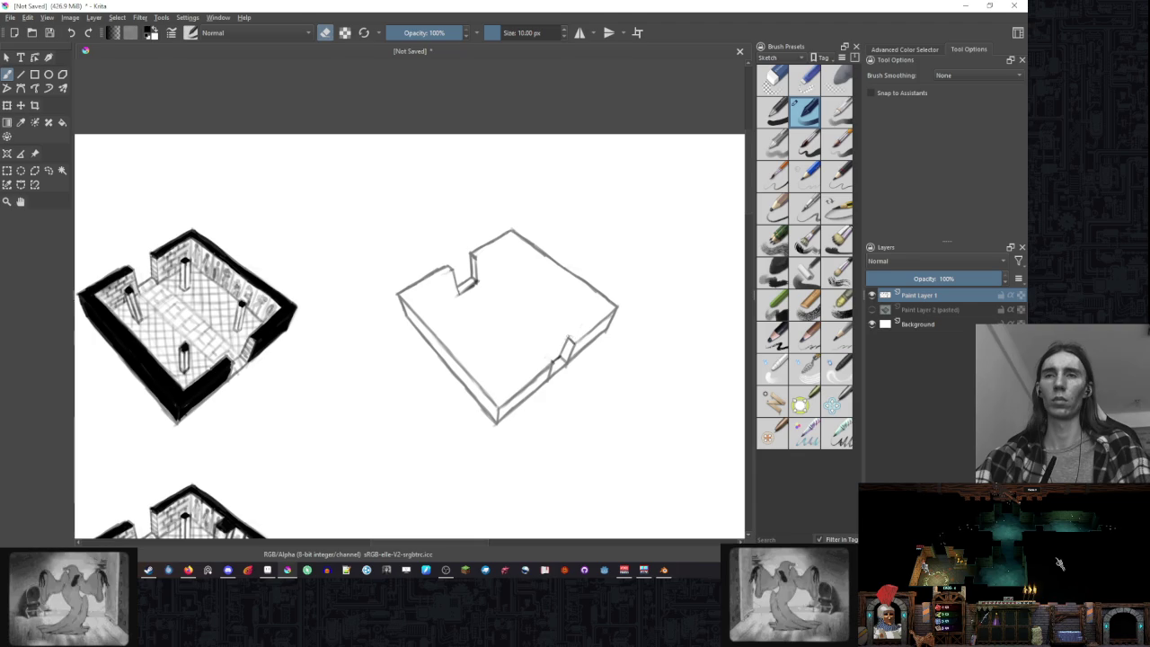
key(e)
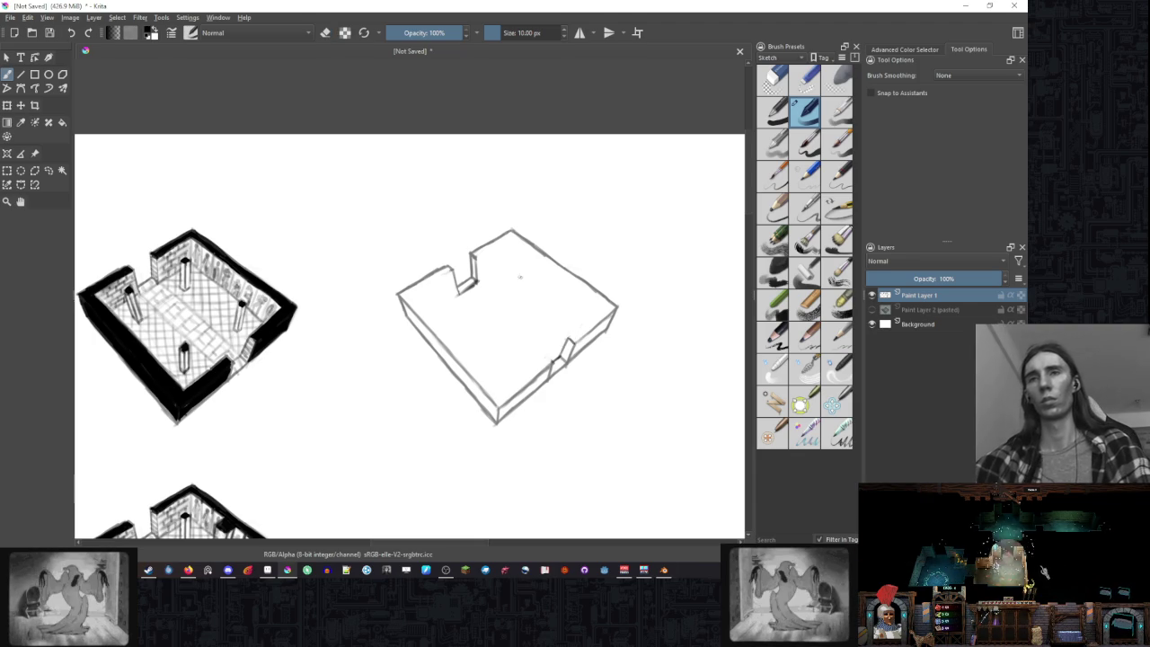
drag(525, 276, 546, 289)
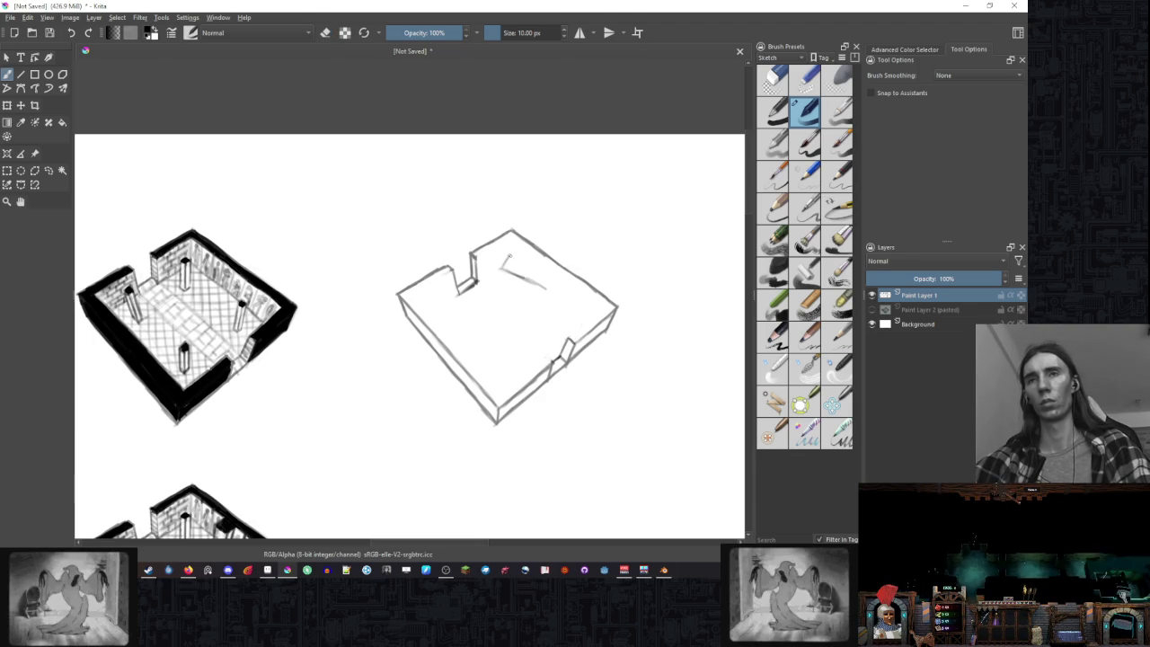
drag(529, 269, 543, 285)
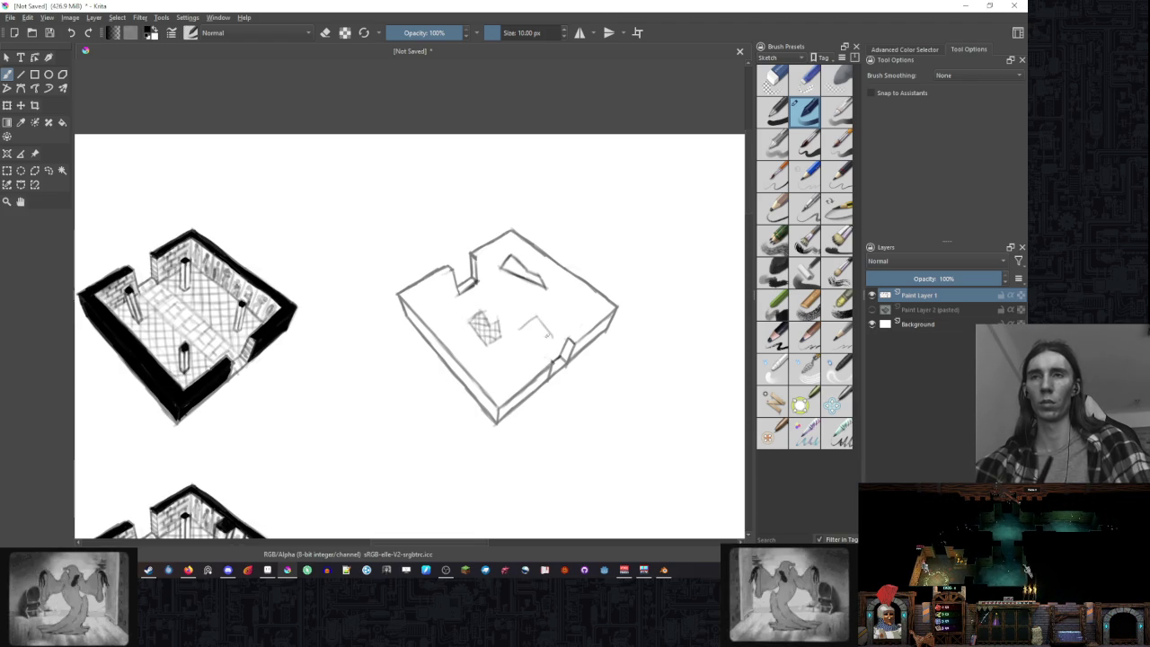
drag(547, 334, 520, 332)
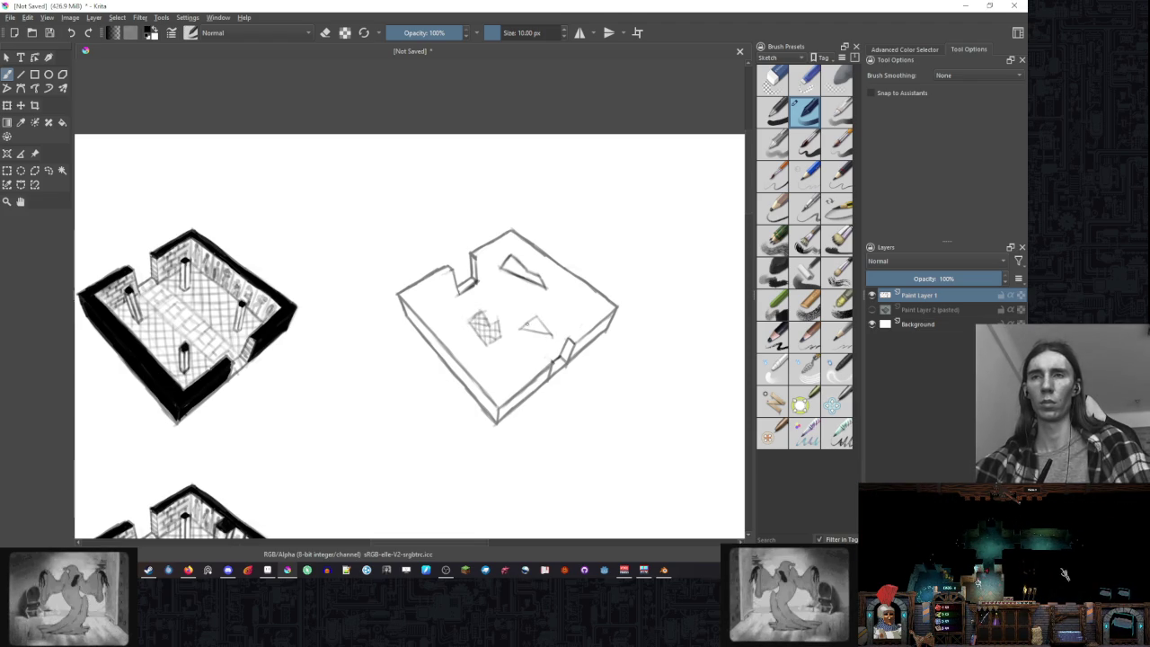
- Hatch the small triangle and diamond floor tiles, then add diagonal strokes and a pillar rectangle
mouse_move(523, 331)
mouse_down()
mouse_move(545, 322)
mouse_move(521, 366)
mouse_up()
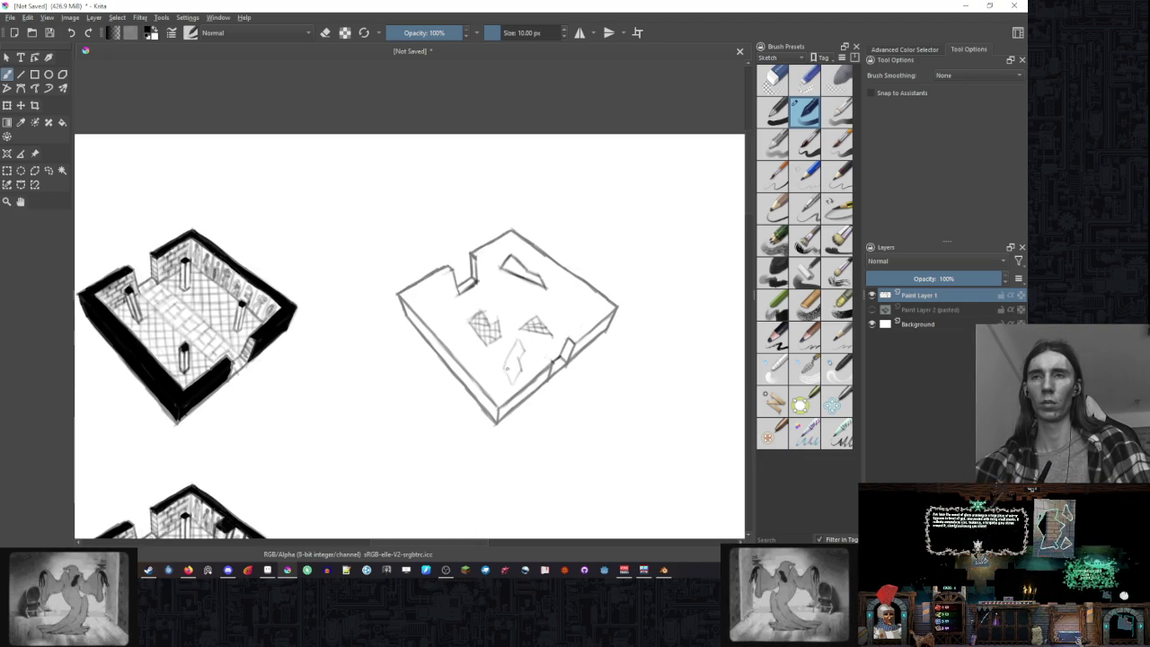
drag(515, 358, 517, 371)
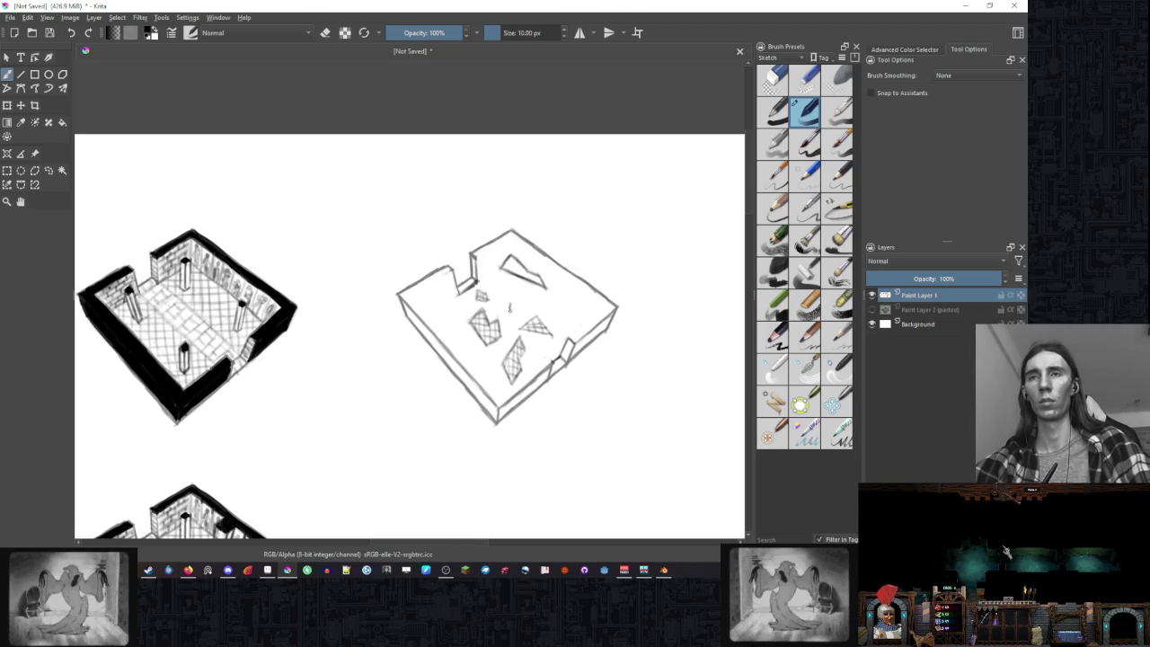
drag(493, 308, 502, 304)
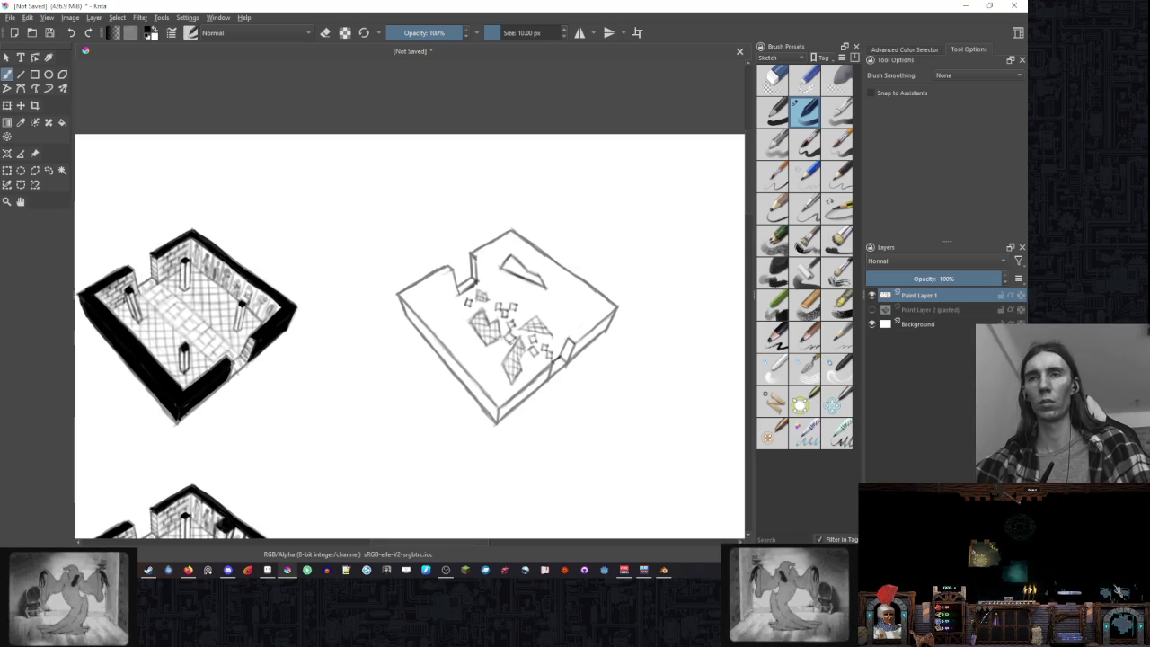
mouse_move(563, 299)
mouse_down()
mouse_move(558, 321)
mouse_move(567, 315)
mouse_up()
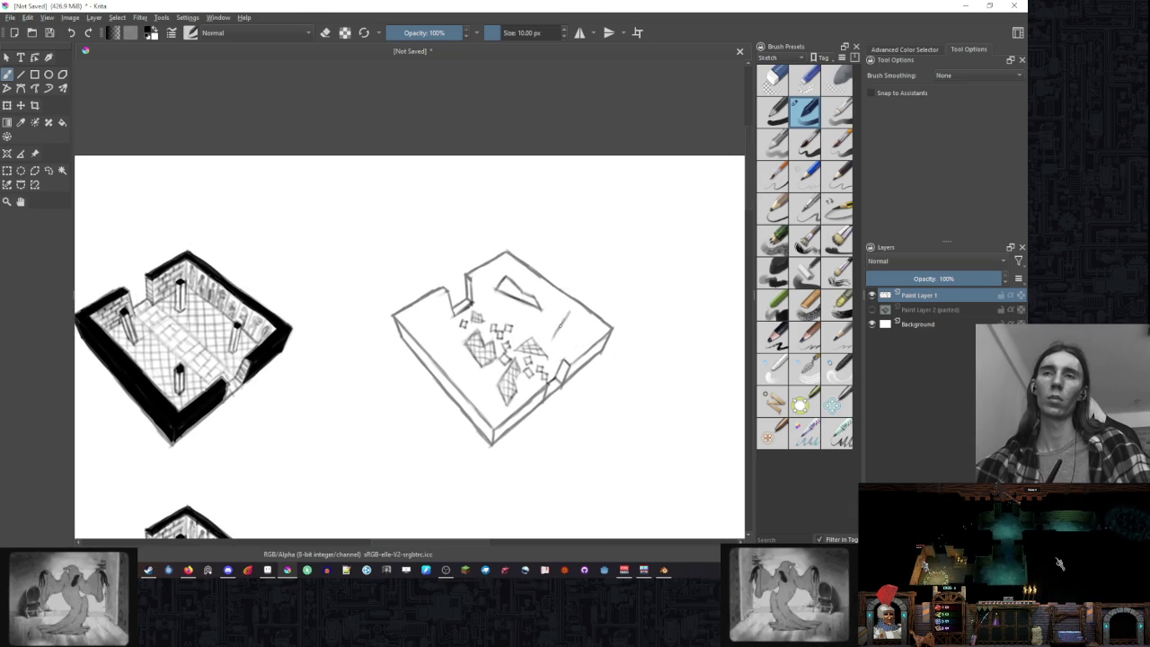
drag(563, 340, 576, 309)
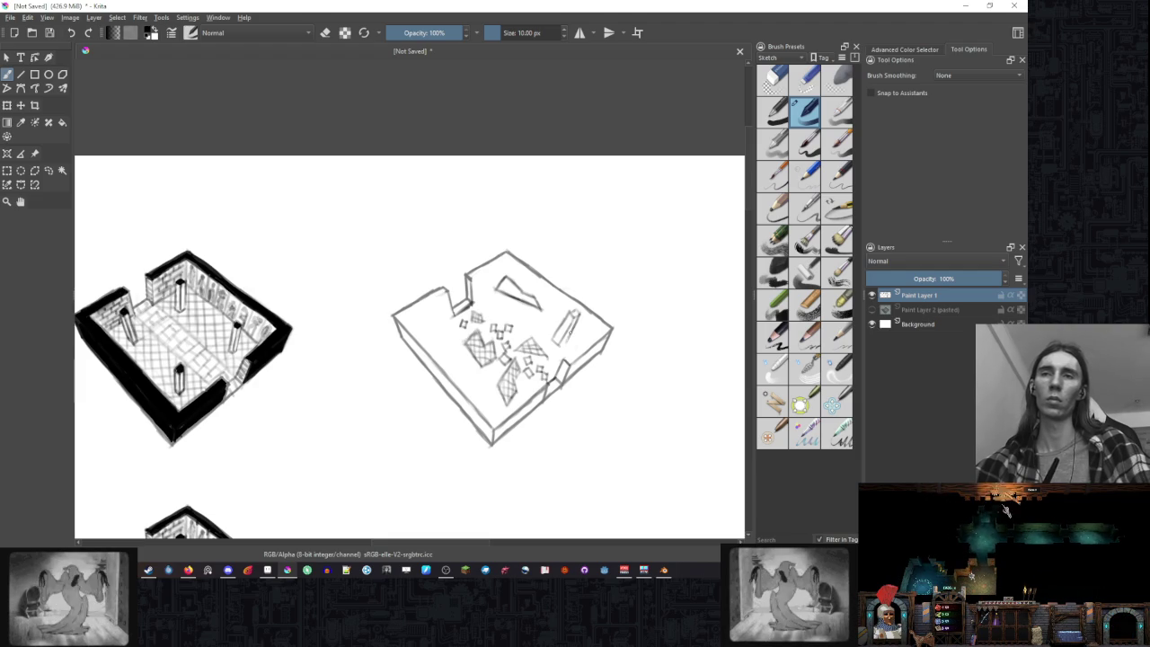
drag(560, 344, 574, 315)
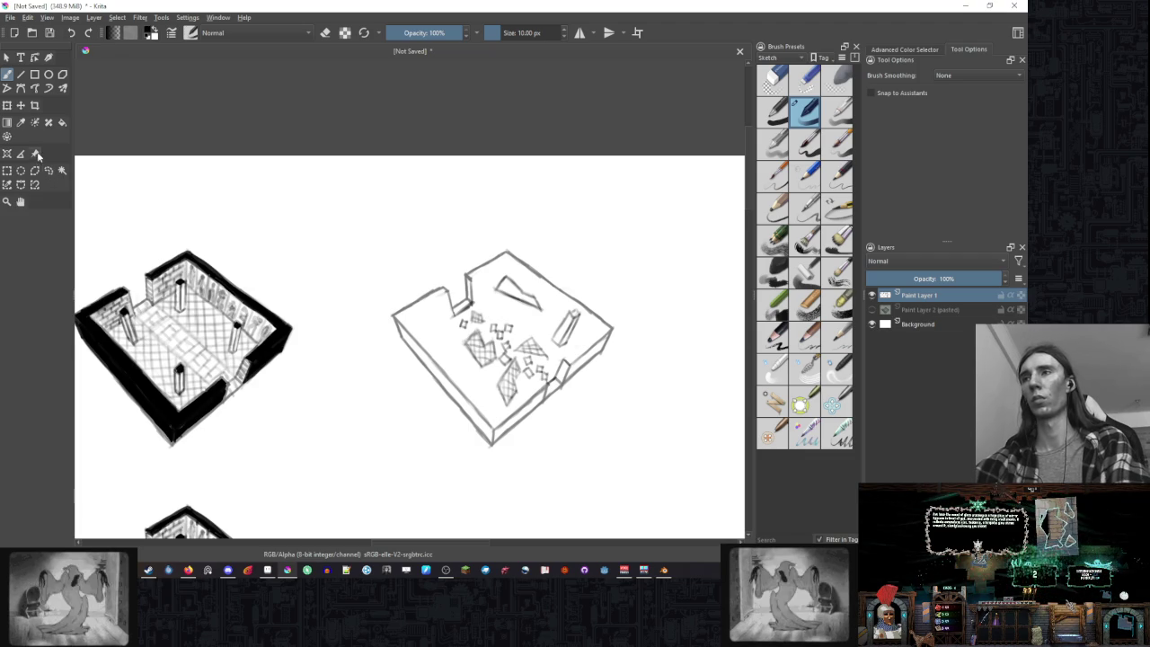
click(62, 123)
- Fill the room's floor regions and the bottom-edge gap with black, then return to the brush
right_click(575, 266)
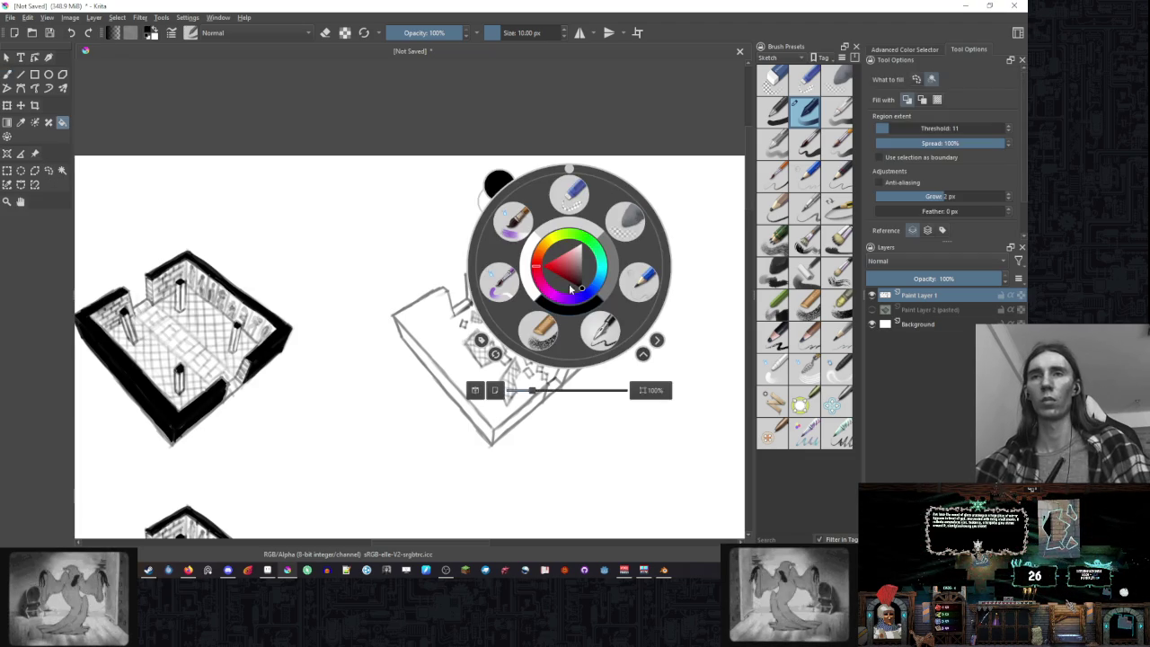
click(709, 195)
click(593, 366)
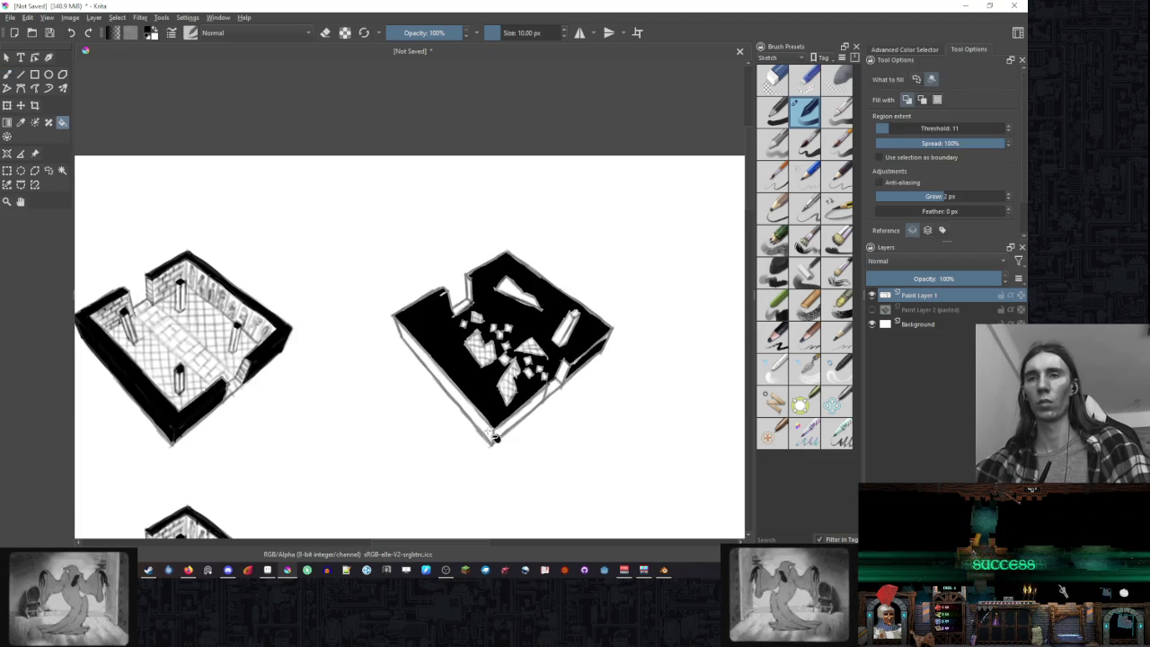
click(527, 433)
key(b)
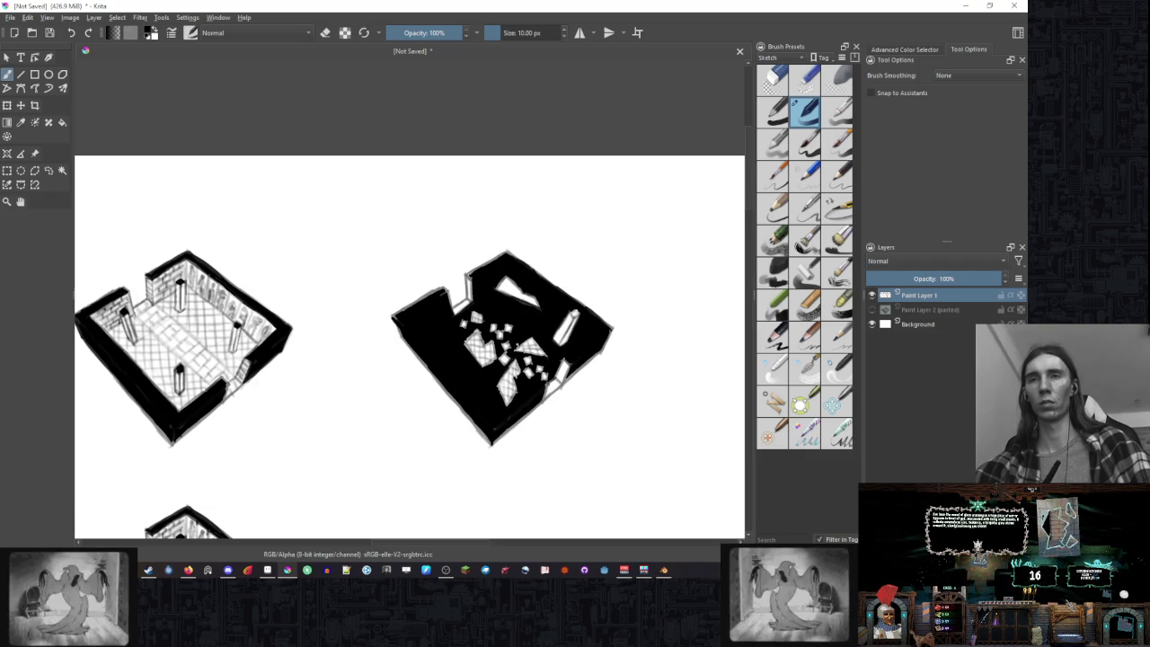
- Zoom in and select the first Sketch brush preset for small white specks
right_click(553, 344)
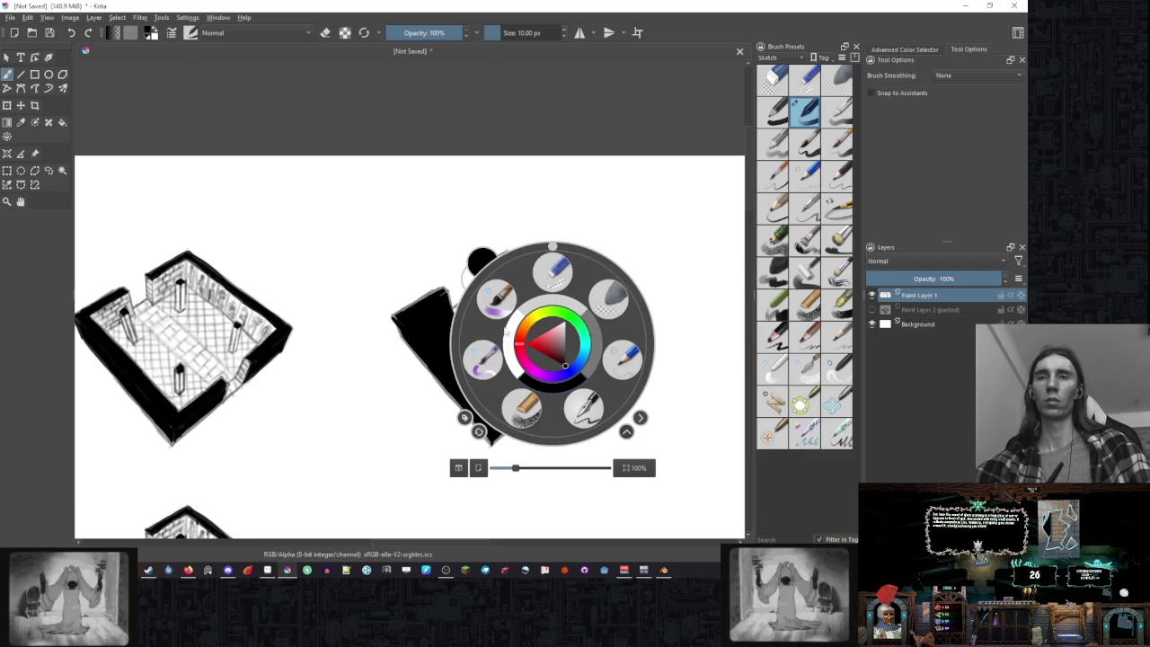
right_click(564, 344)
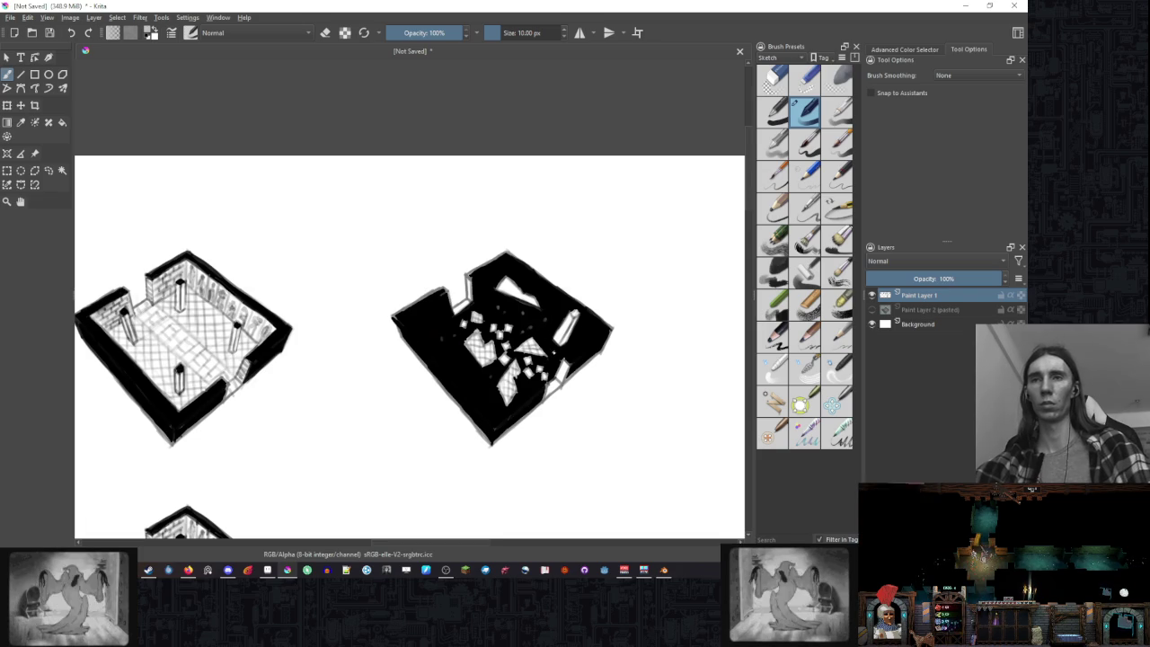
scroll(531, 321, up, 4)
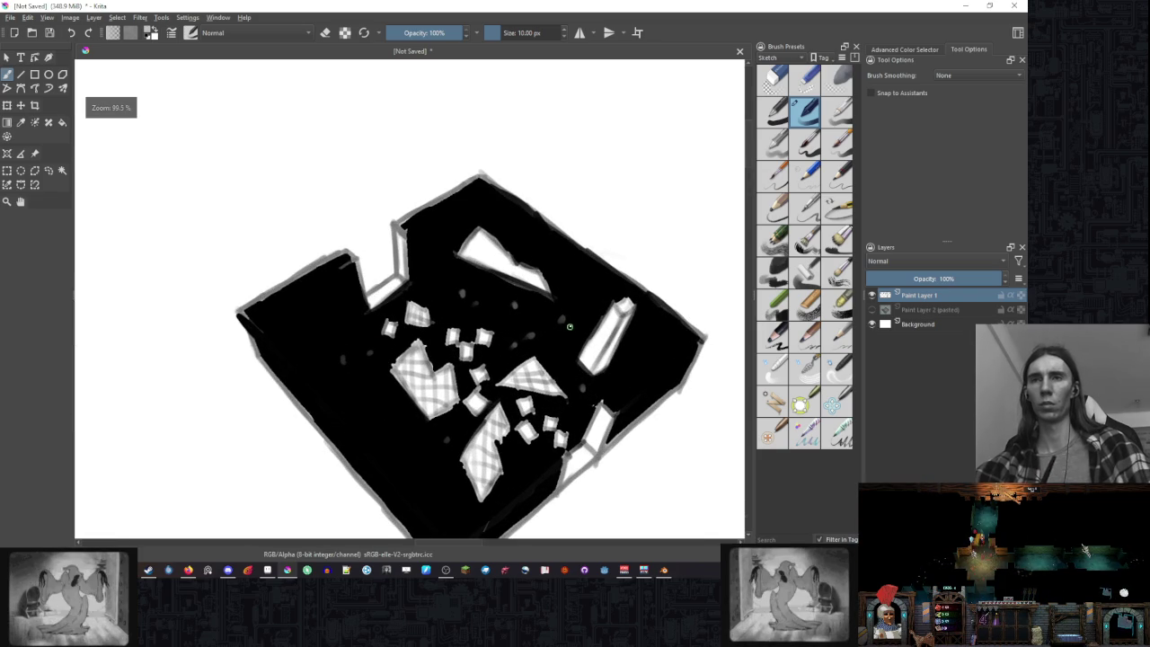
right_click(570, 308)
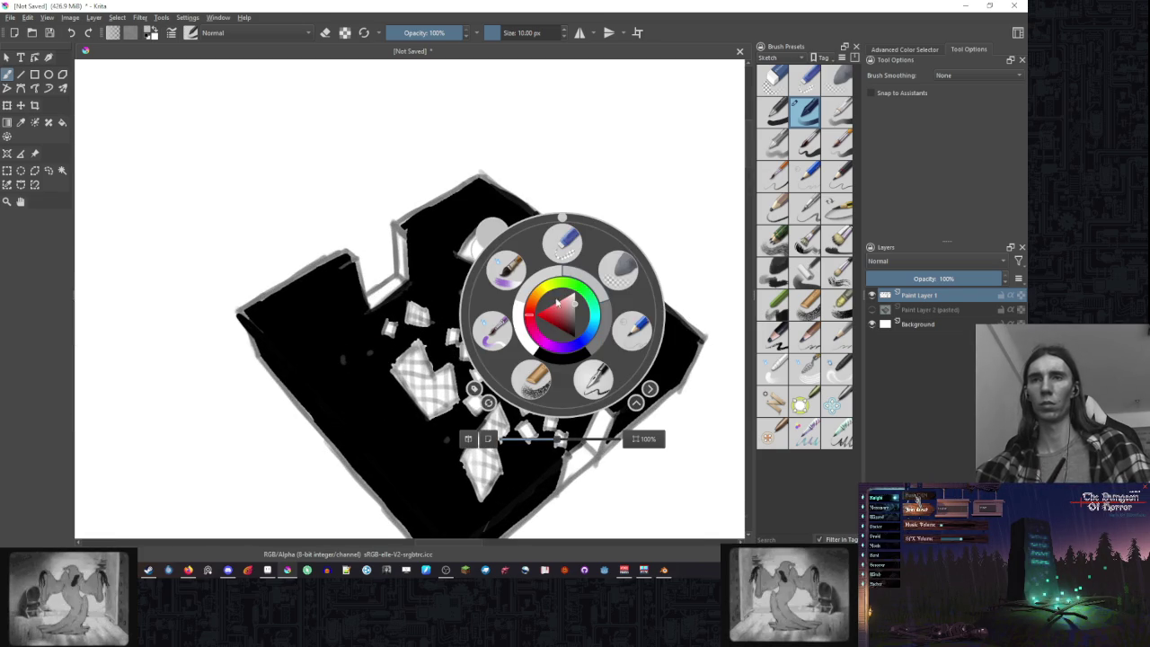
right_click(554, 324)
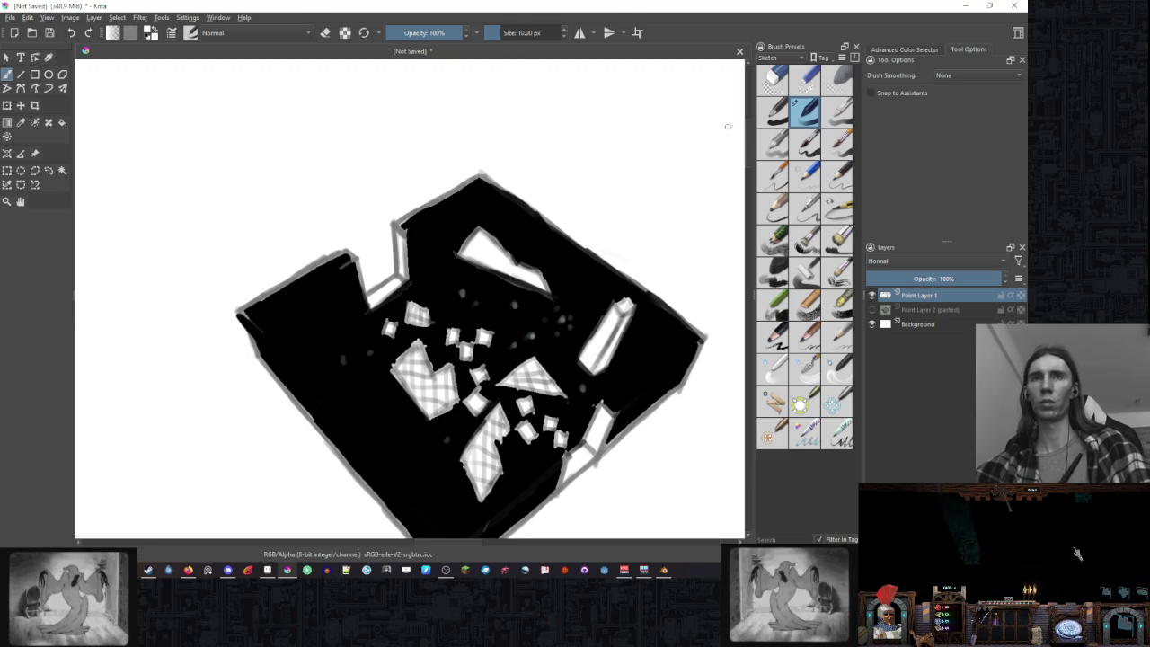
click(770, 115)
right_click(553, 305)
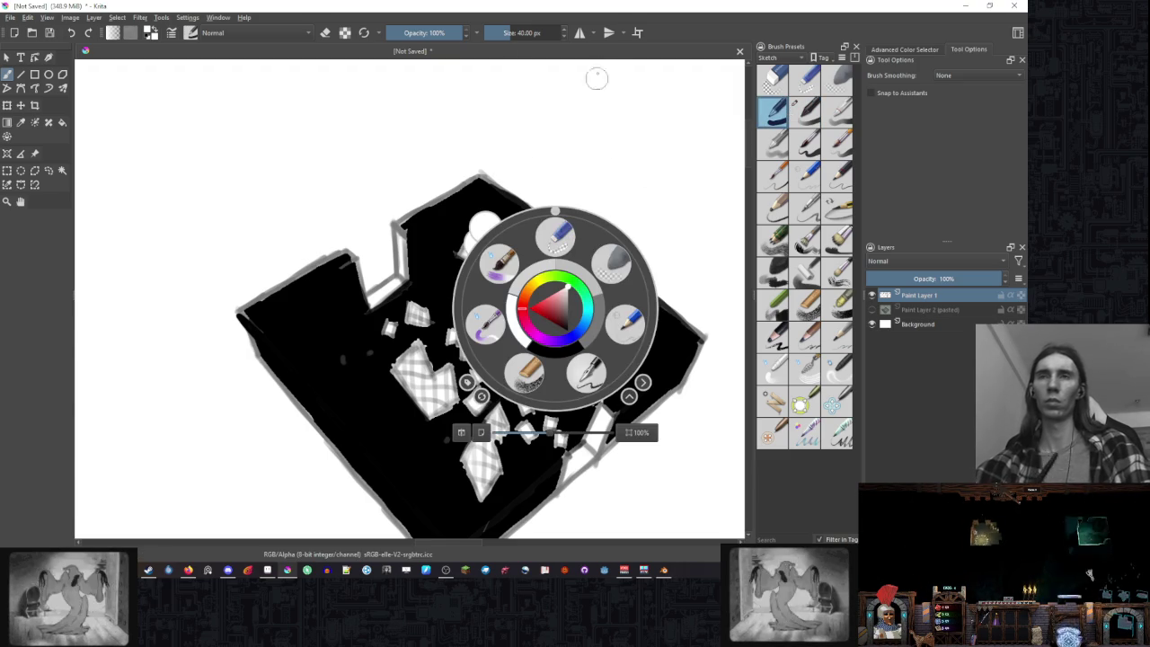
right_click(570, 68)
- Reposition the view and dab a small white speck onto the black floor
scroll(535, 33, down, 5)
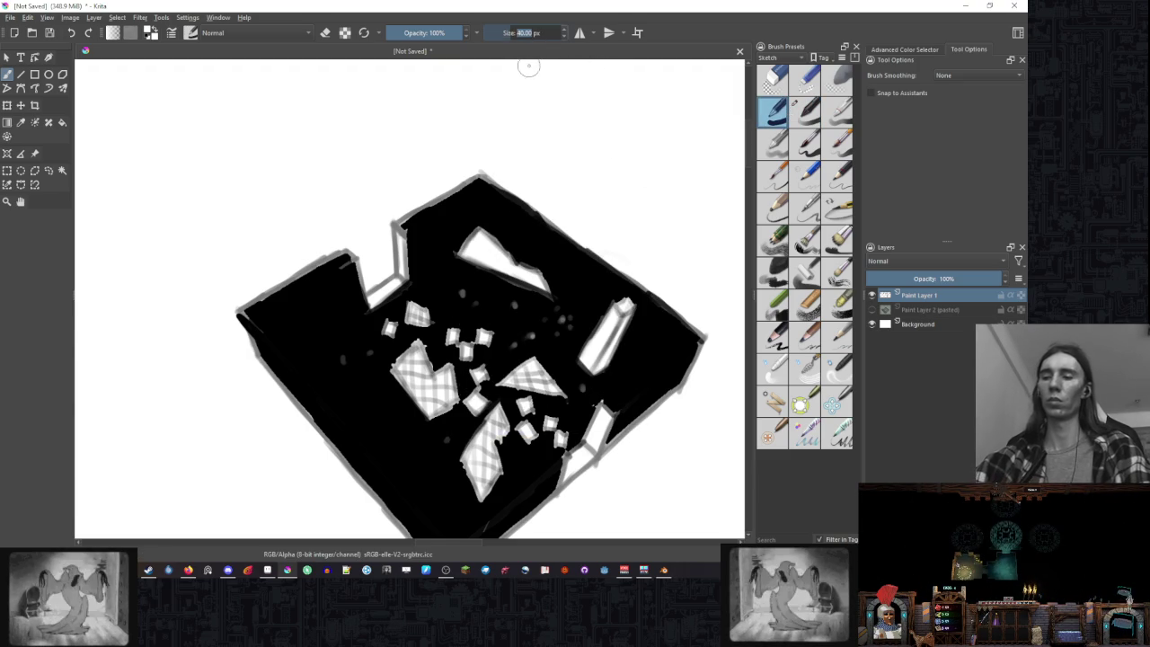
scroll(521, 108, down, 5)
right_click(521, 121)
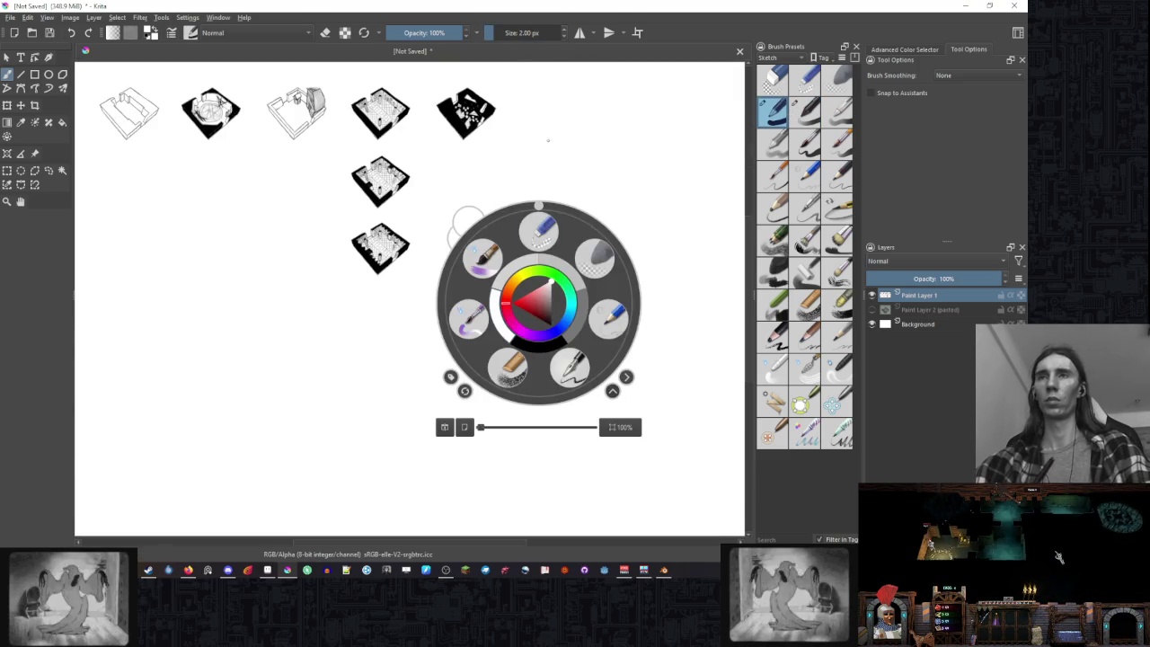
right_click(526, 141)
drag(526, 141, 533, 307)
scroll(533, 308, up, 5)
scroll(533, 308, down, 1)
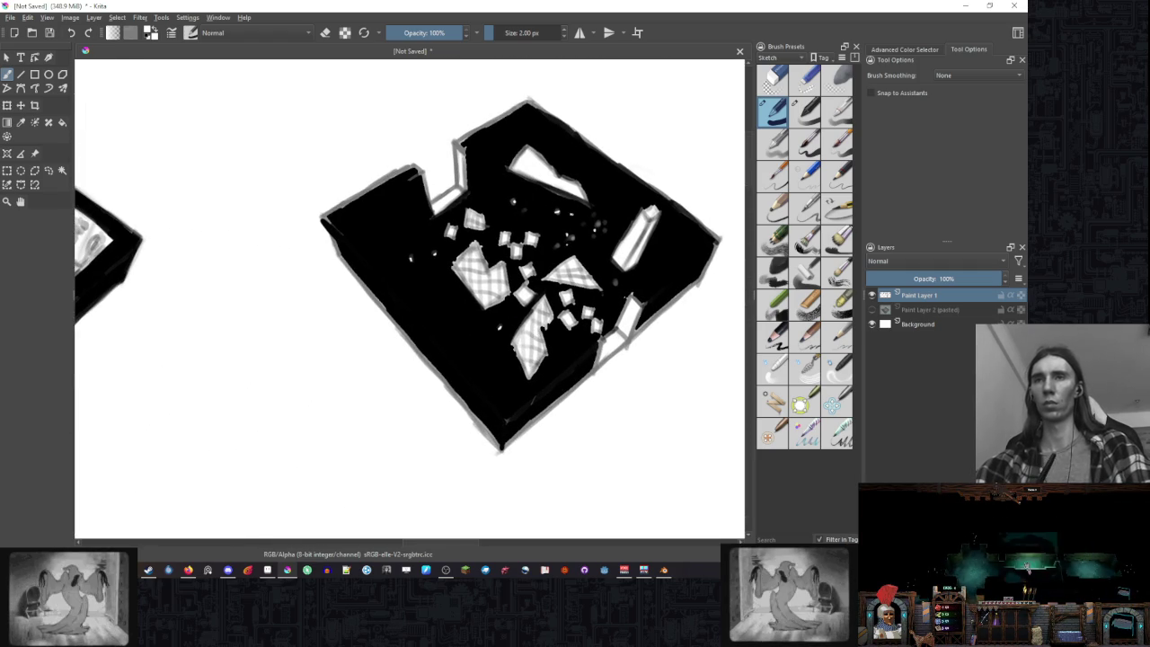
click(532, 208)
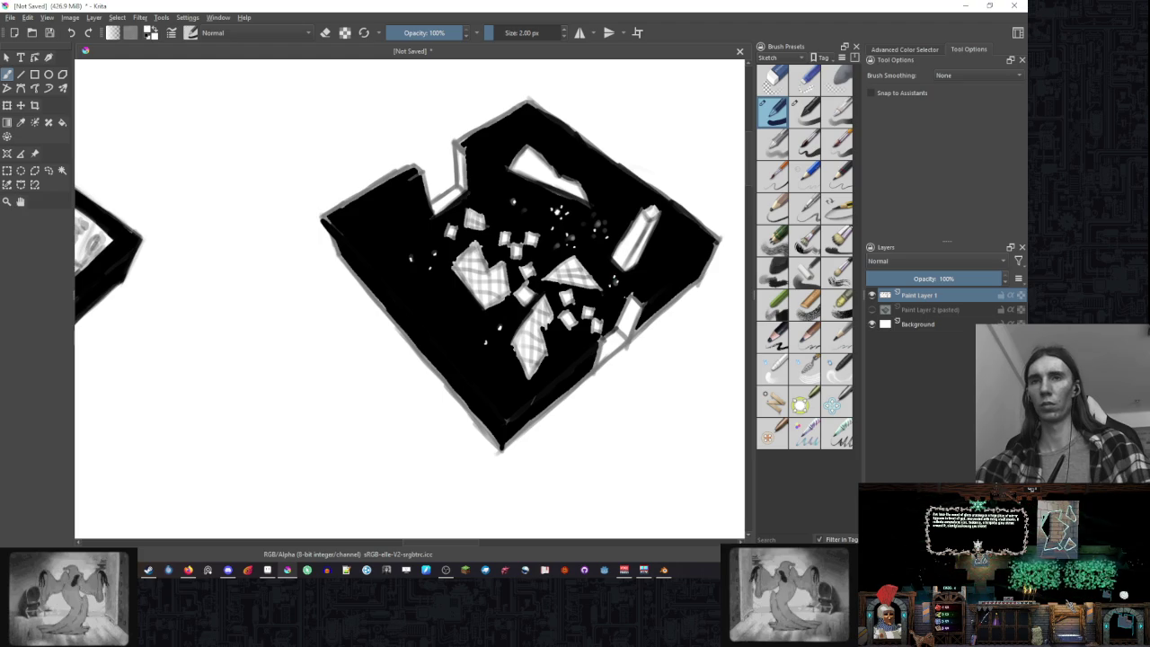
right_click(583, 265)
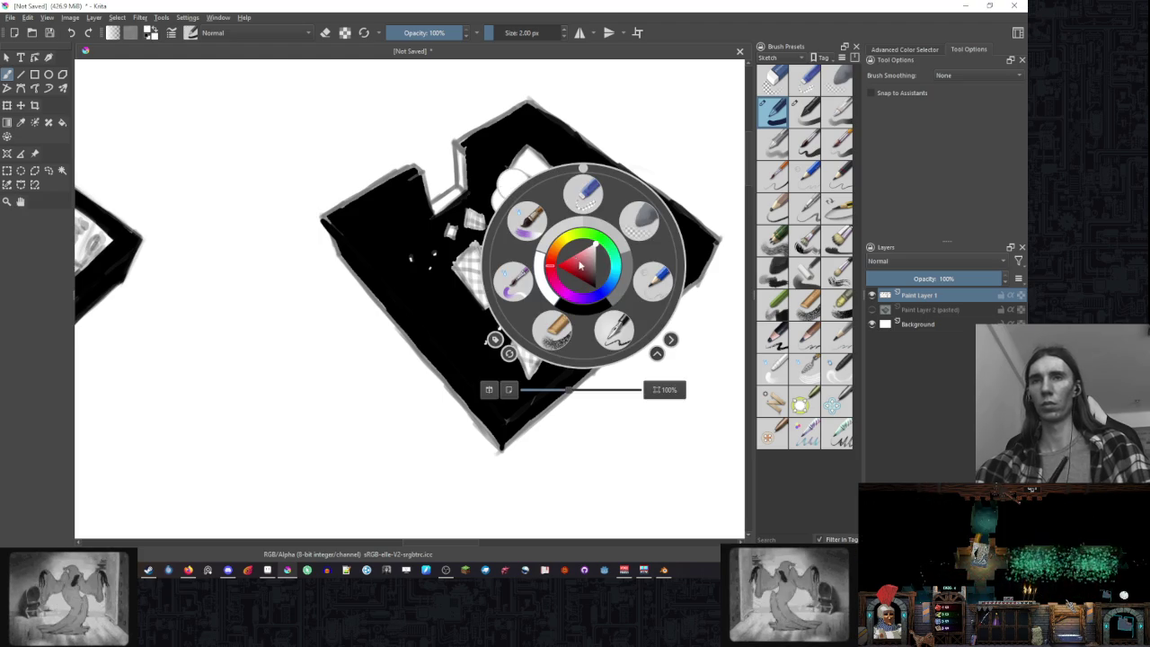
- Dab white speckles at several spots across the black room, spreading toward its left and right edges
click(698, 163)
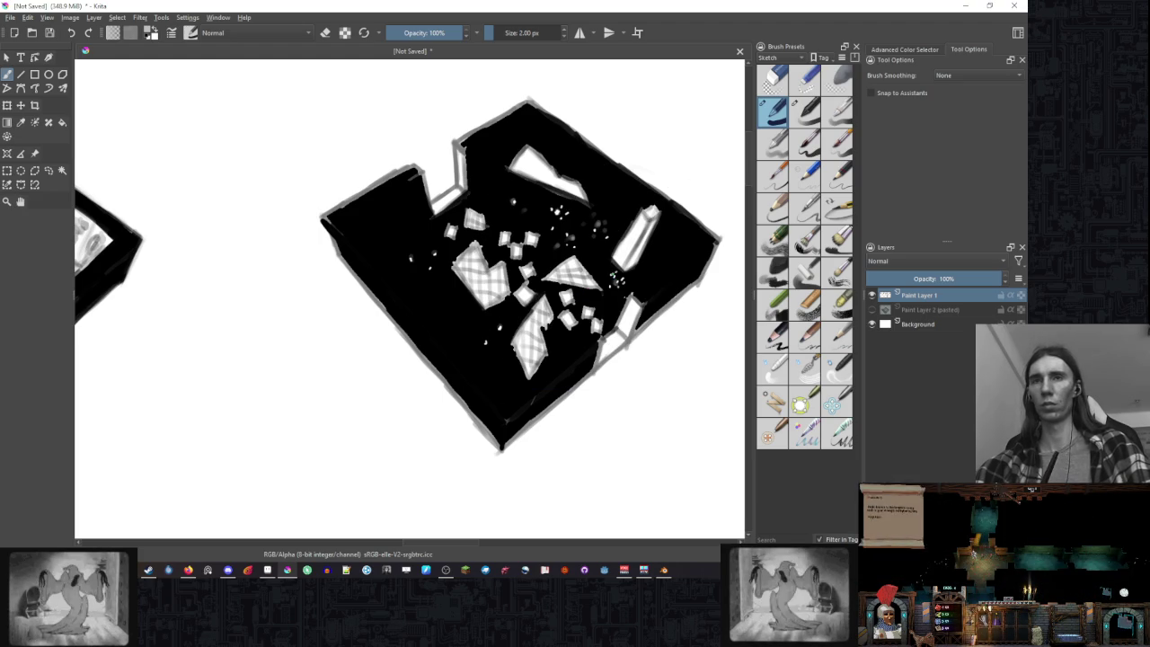
click(603, 195)
click(655, 252)
click(595, 192)
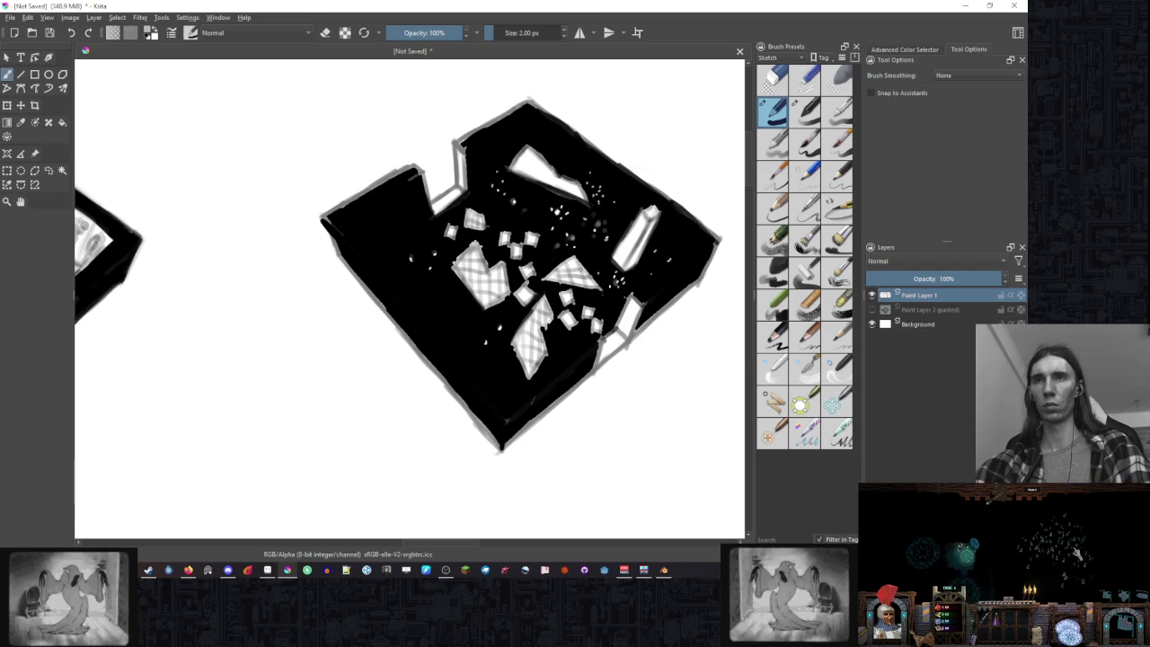
click(388, 266)
click(612, 261)
scroll(612, 262, down, 3)
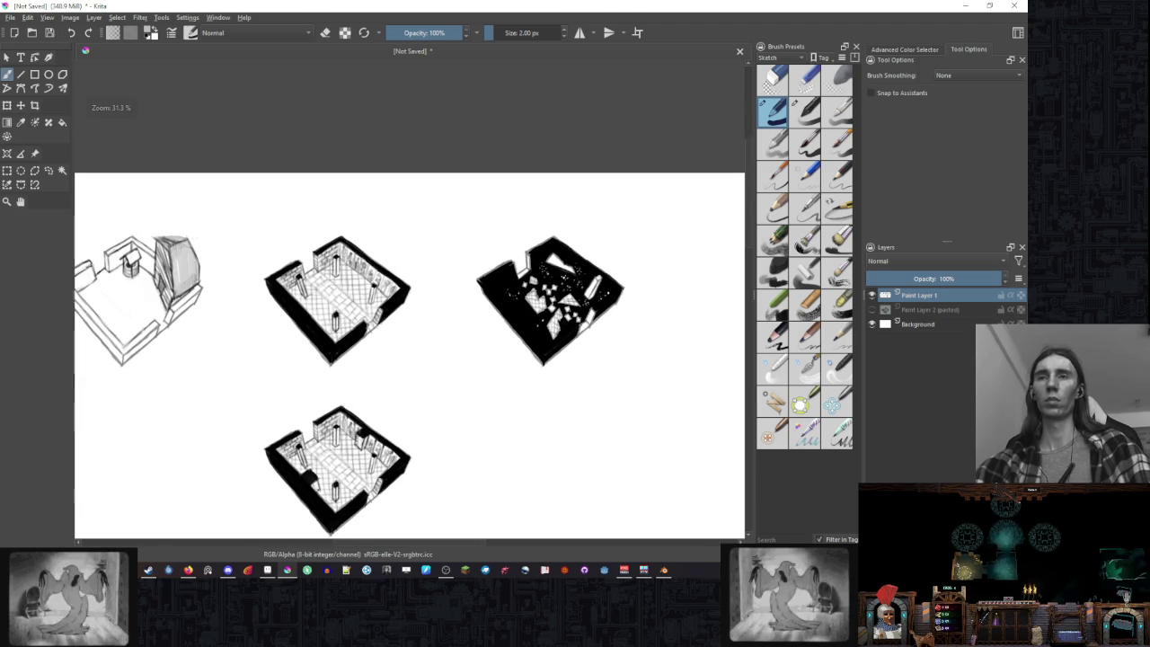
scroll(553, 313, up, 3)
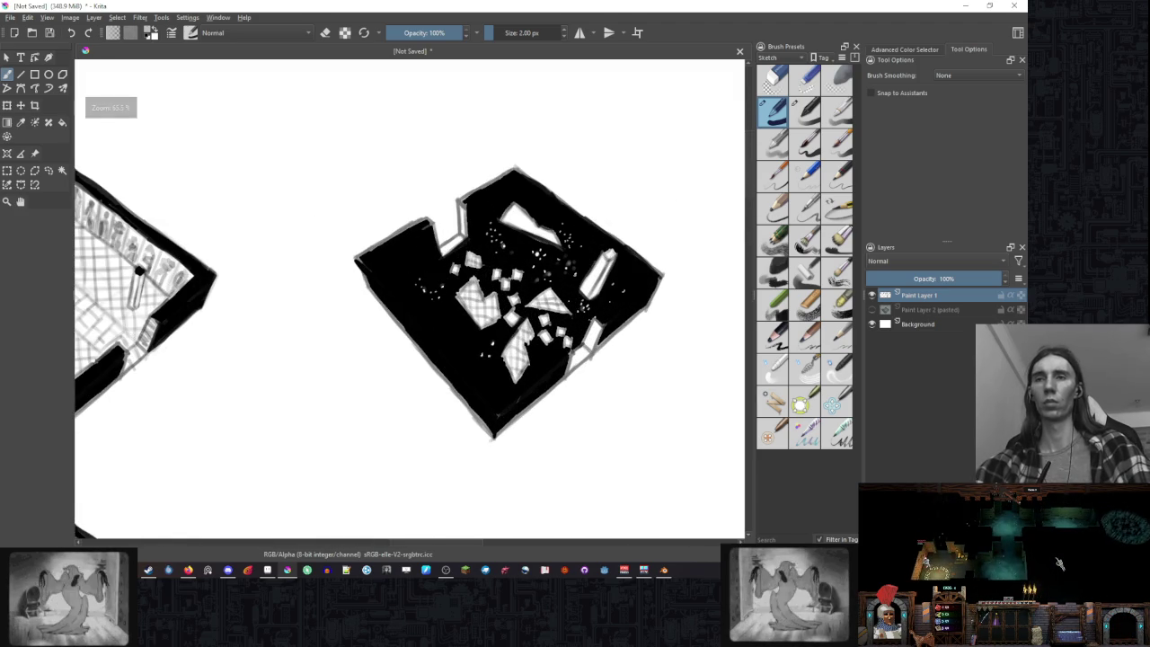
right_click(517, 306)
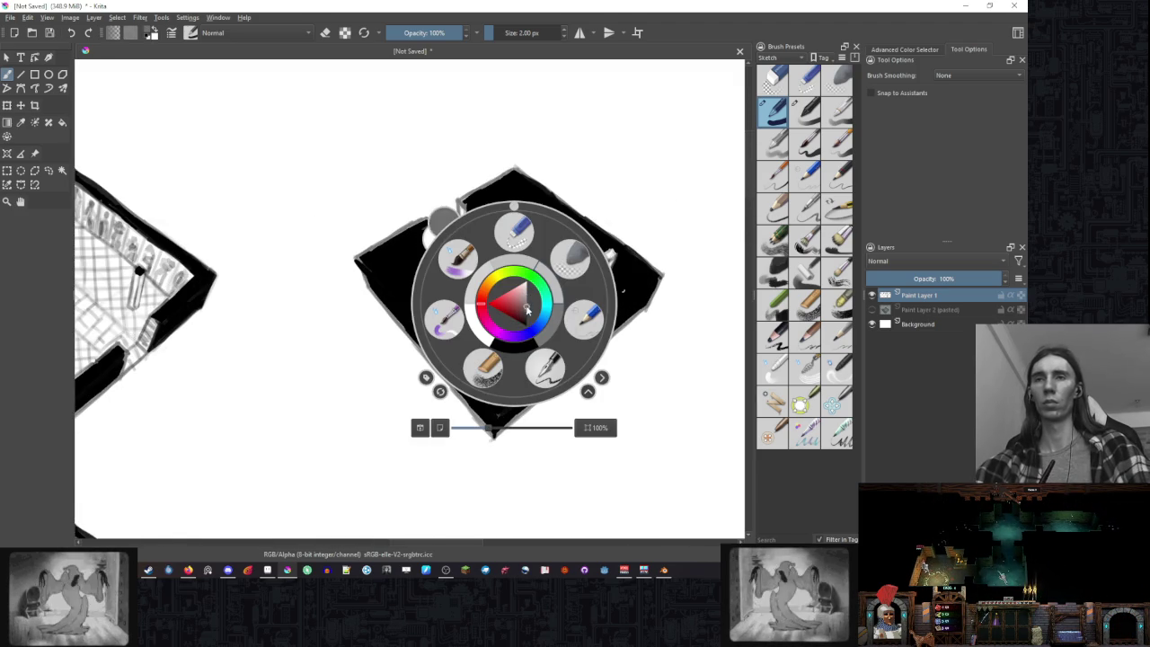
right_click(527, 309)
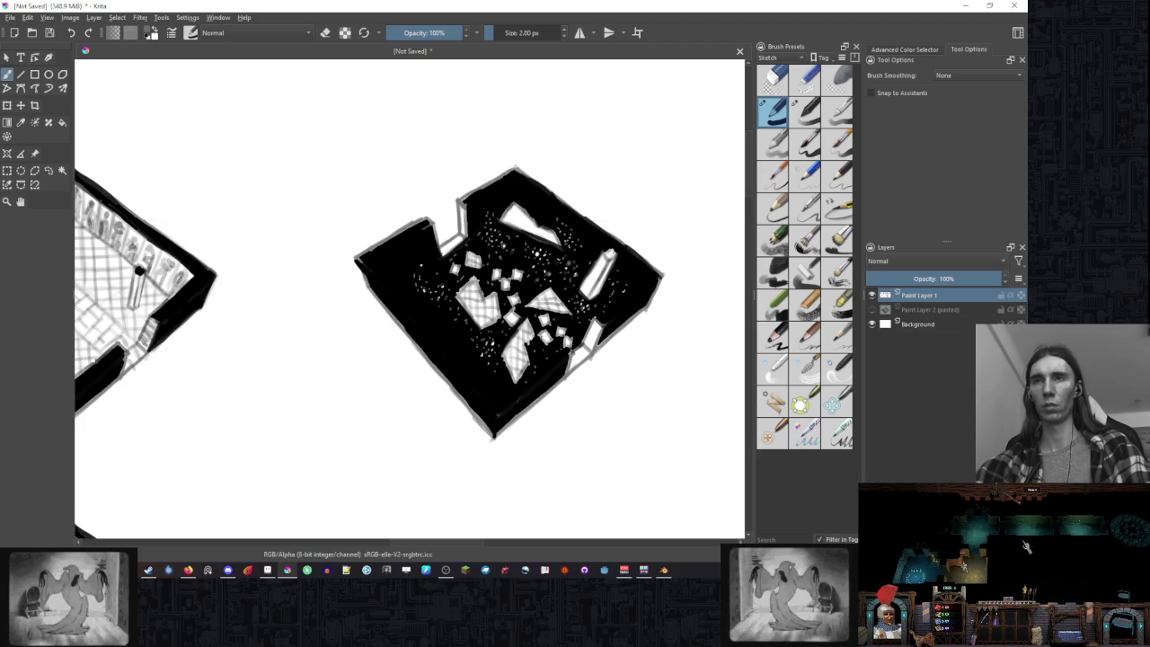
scroll(589, 336, down, 3)
- Zoom in on the black room and switch to the second, 10 px brush preset
scroll(498, 333, up, 1)
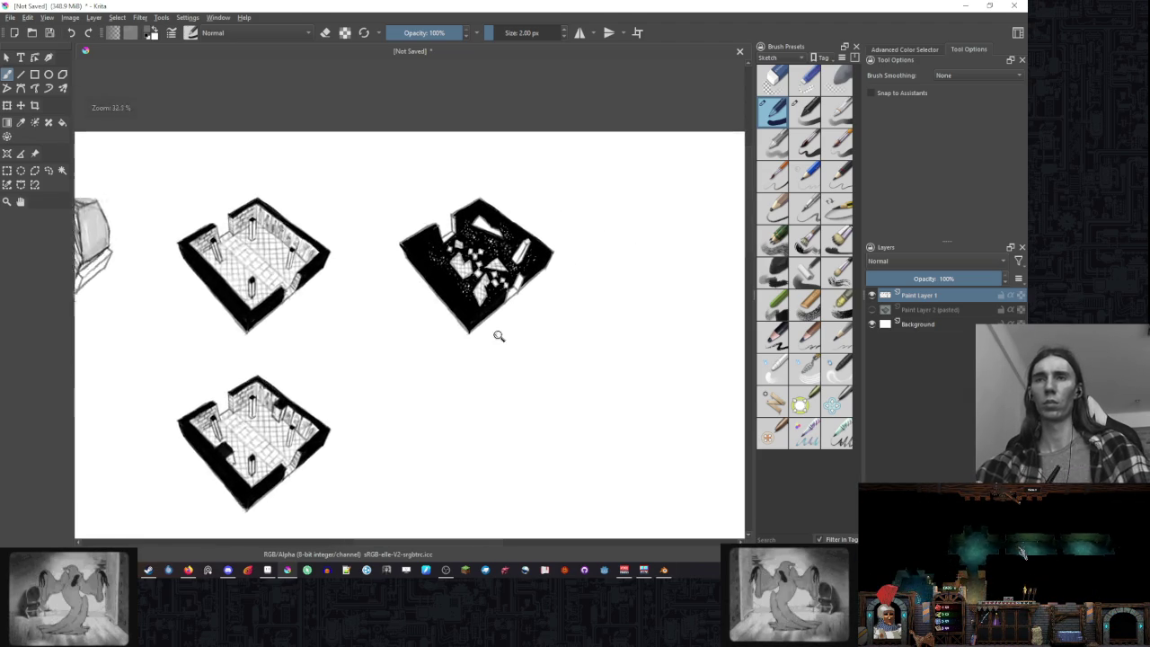
scroll(543, 329, up, 1)
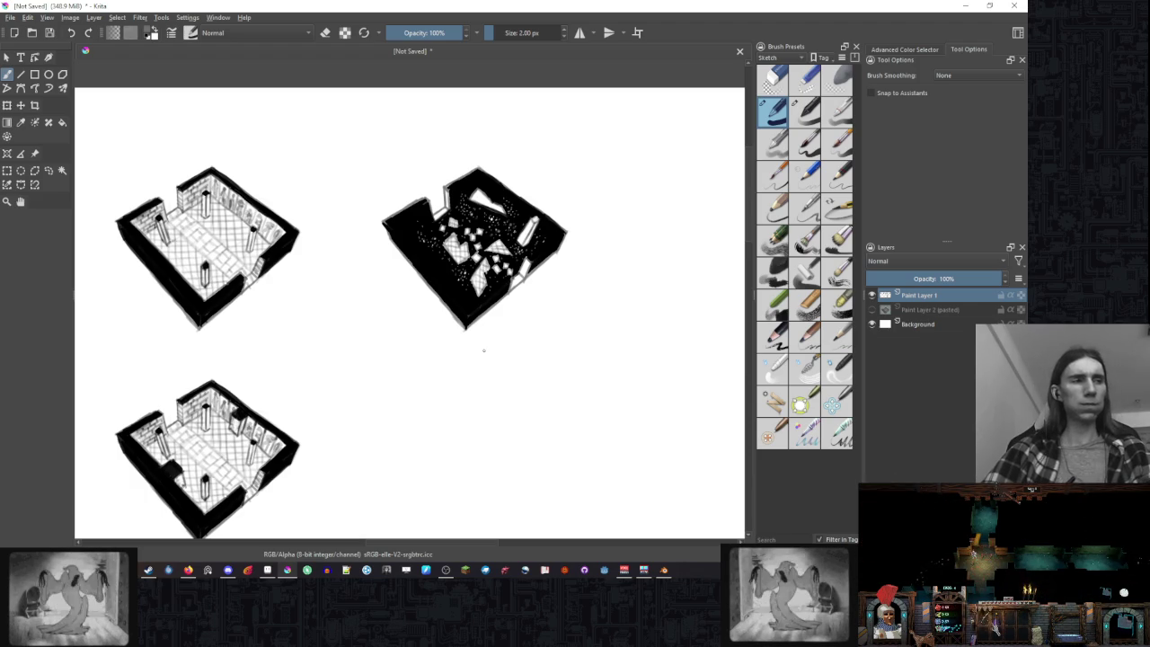
drag(487, 367, 530, 301)
right_click(528, 299)
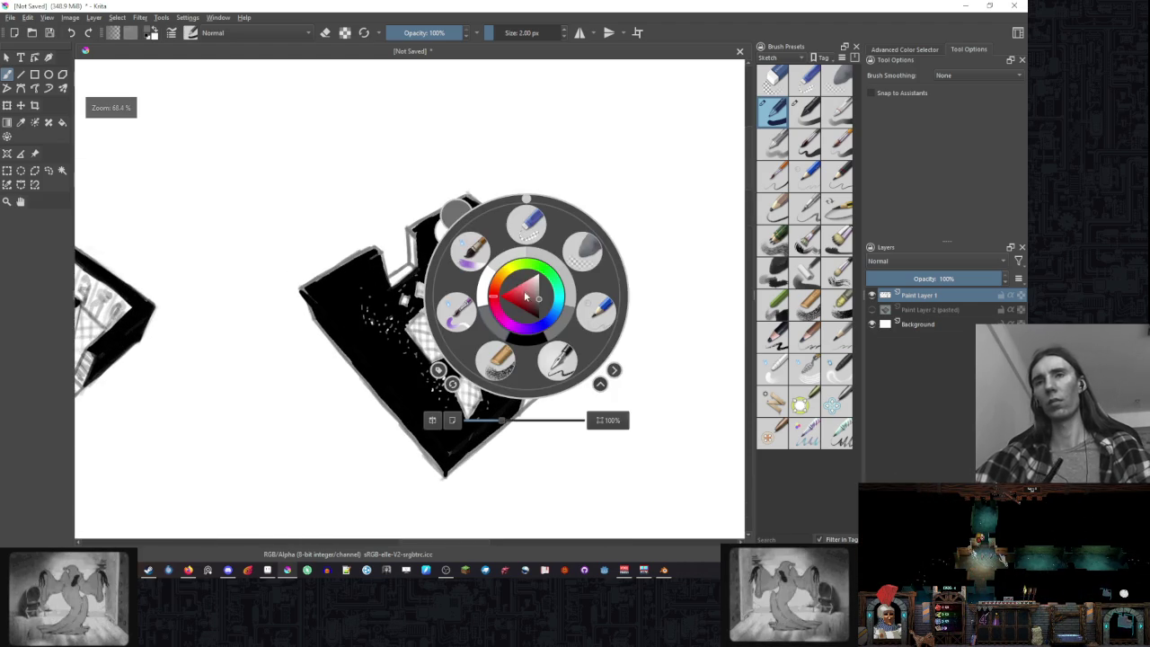
click(624, 181)
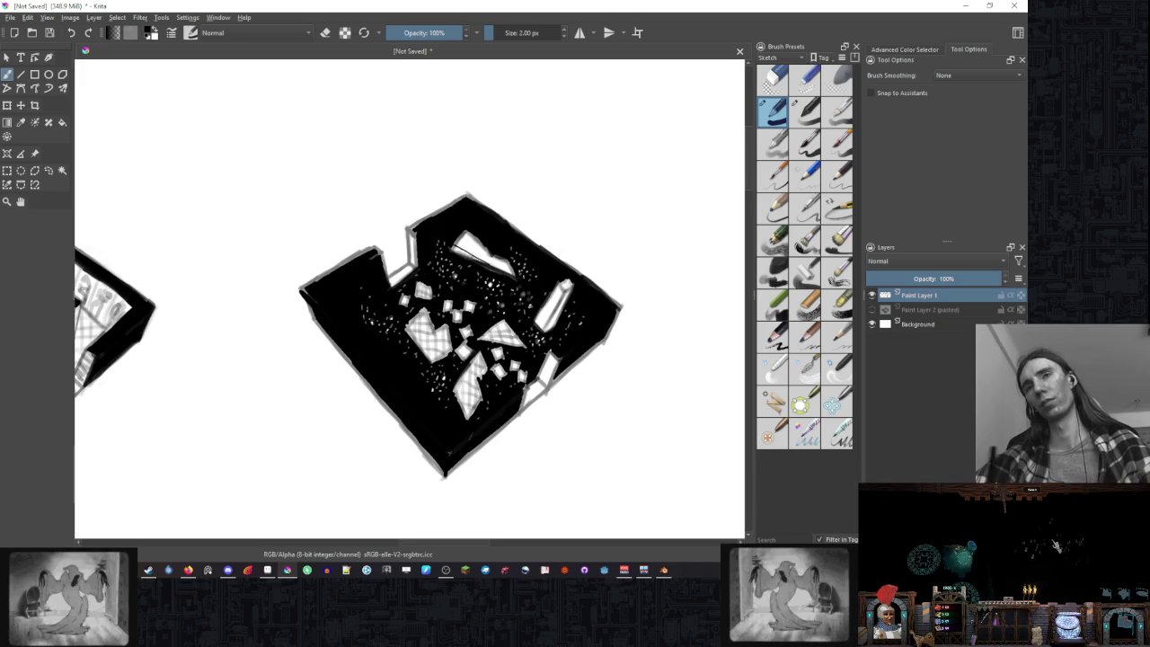
click(806, 110)
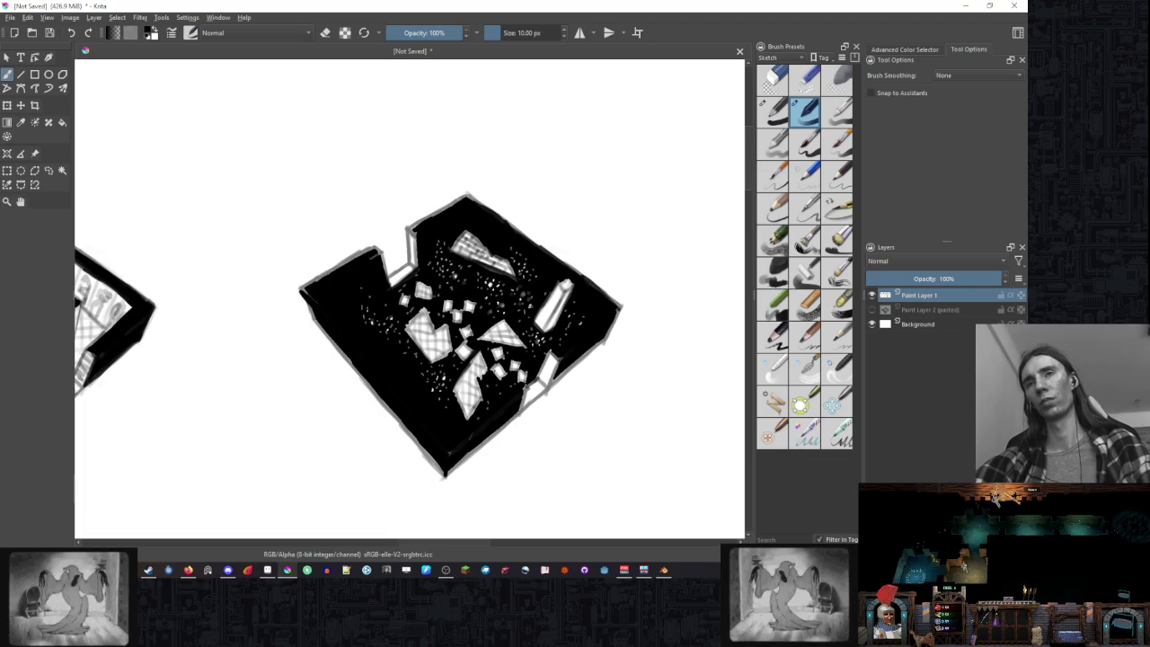
scroll(616, 259, down, 2)
- Zoom out to review all the room sketches, then bring up the save dialog
drag(612, 343, 591, 305)
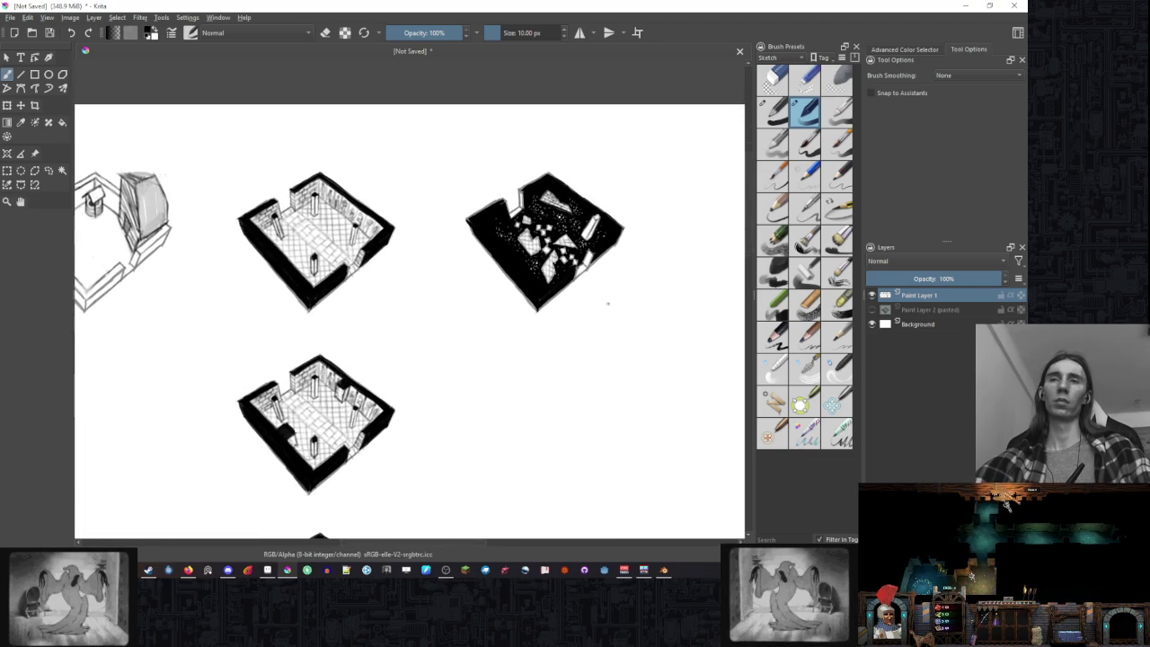
scroll(592, 306, up, 2)
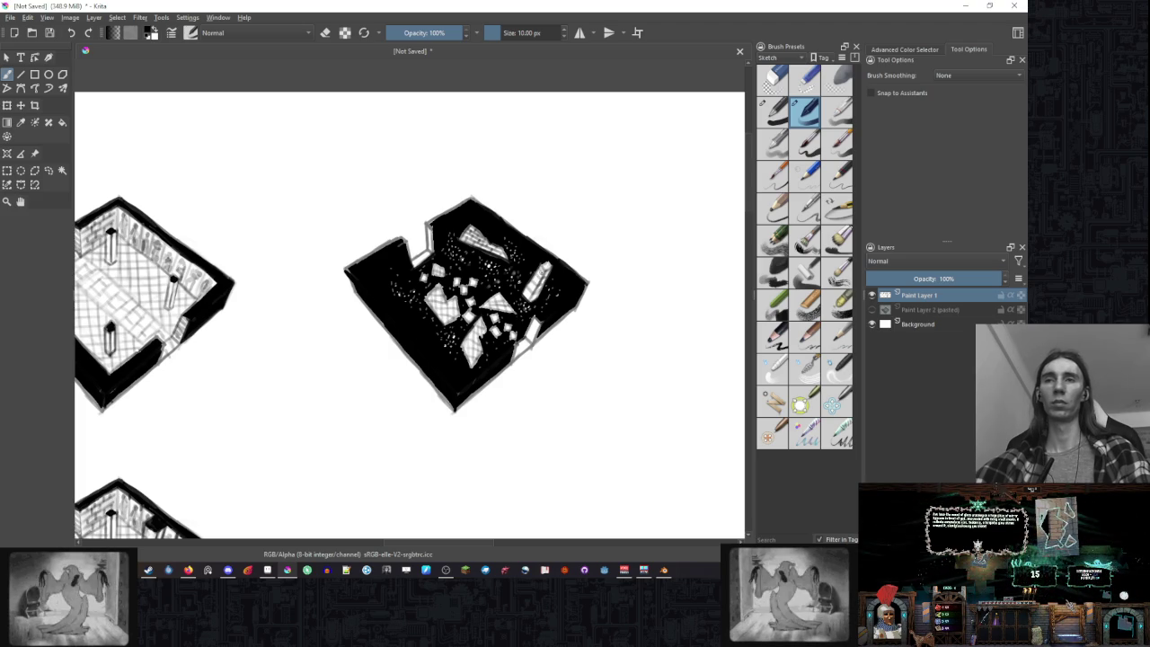
scroll(600, 270, down, 1)
scroll(600, 270, down, 1)
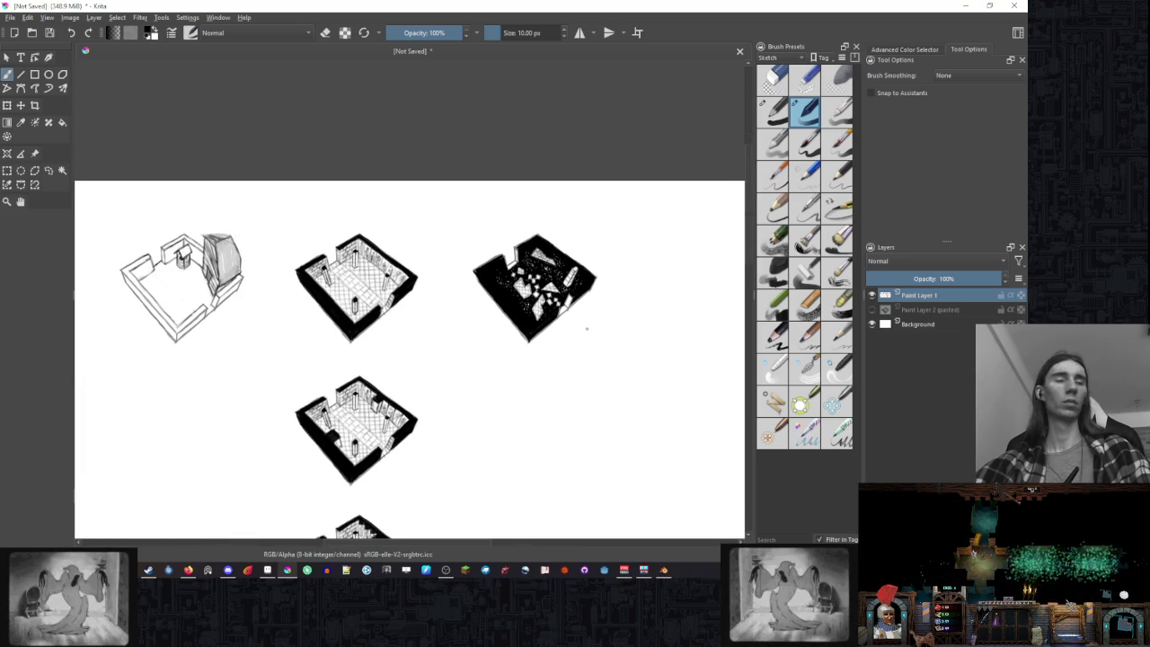
scroll(544, 377, down, 2)
scroll(547, 363, down, 1)
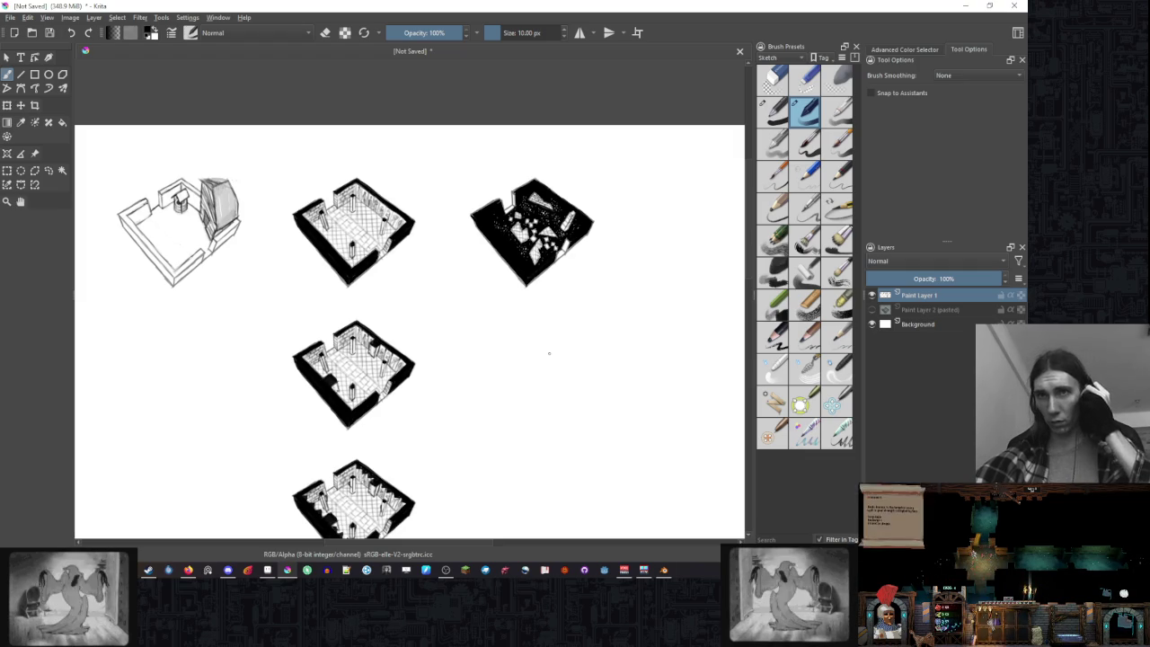
scroll(620, 321, down, 1)
scroll(603, 312, down, 1)
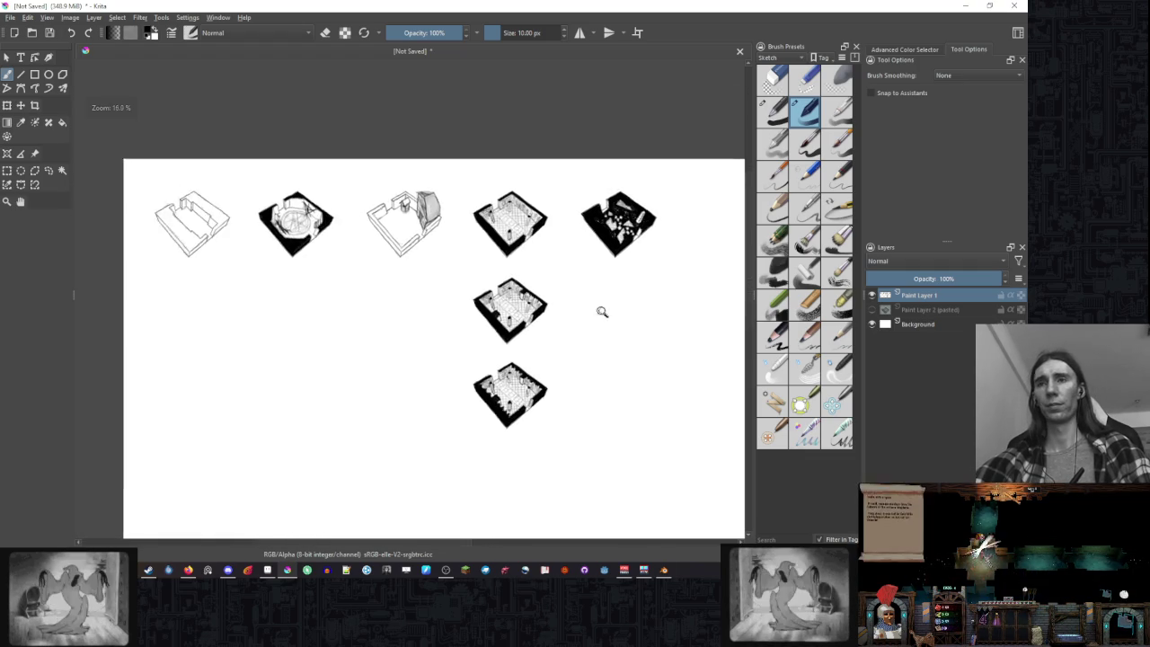
scroll(596, 291, down, 1)
scroll(575, 297, down, 1)
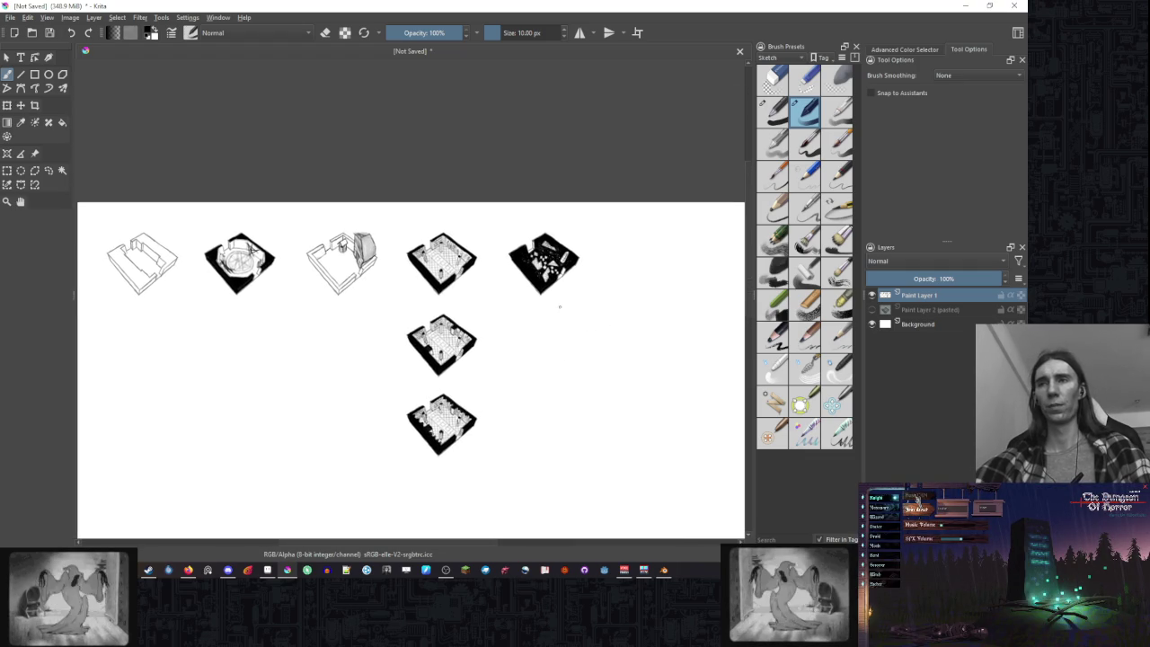
scroll(560, 307, up, 1)
key(ctrl+s)
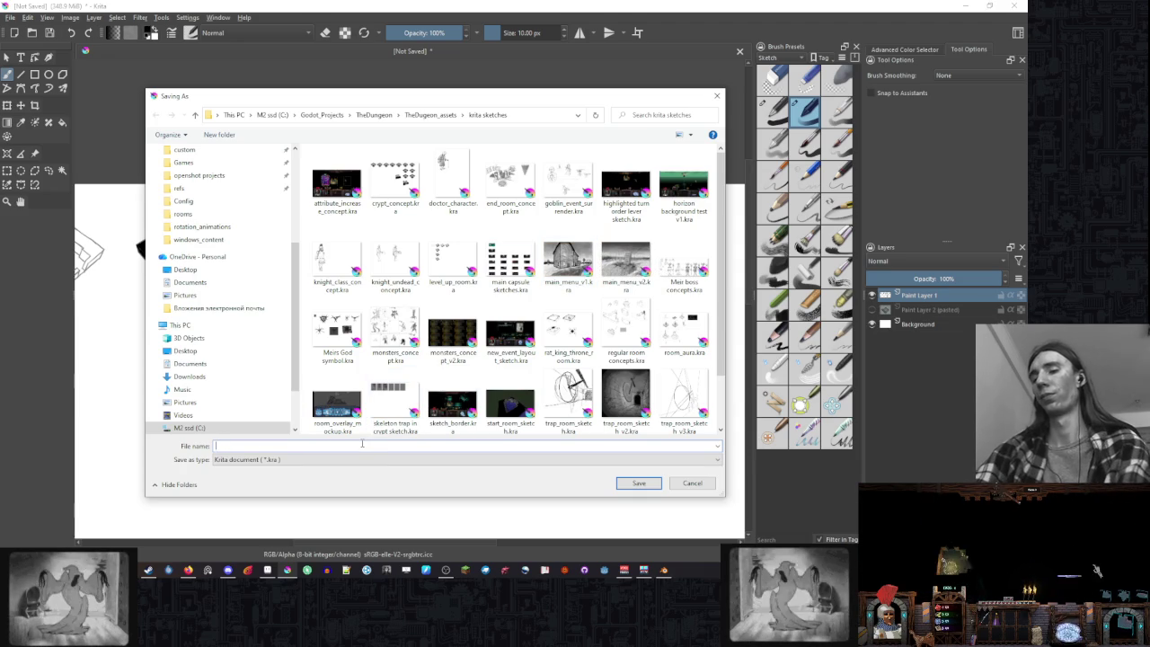
- Save the sketches as speed_room_conecpt.kra in the krita sketches folder
click(362, 443)
text(speed_room_conc)
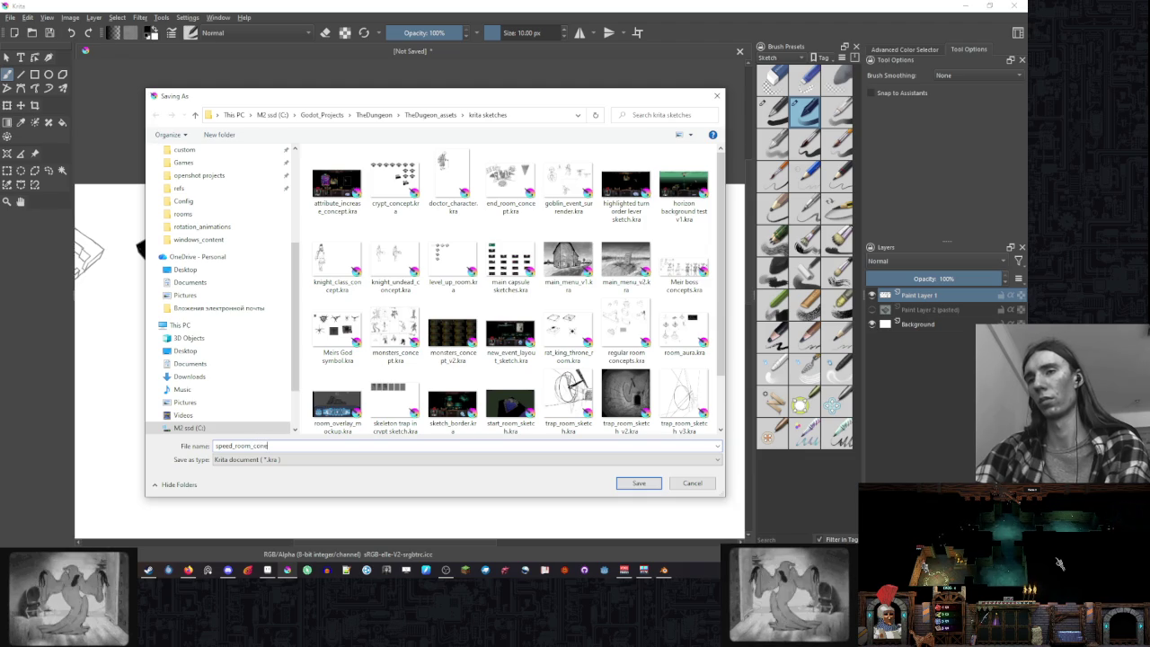
key(Return)
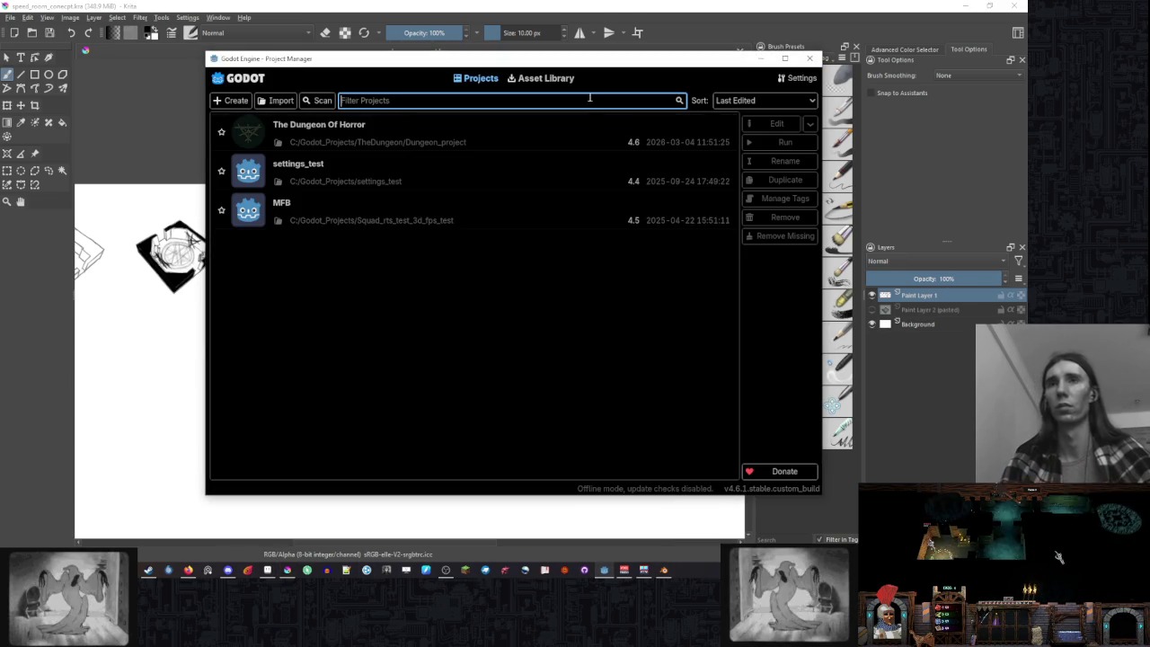
- Open The Dungeon Of Horror project, view its node_dungeon 3D scene, then return to Krita
double_click(552, 126)
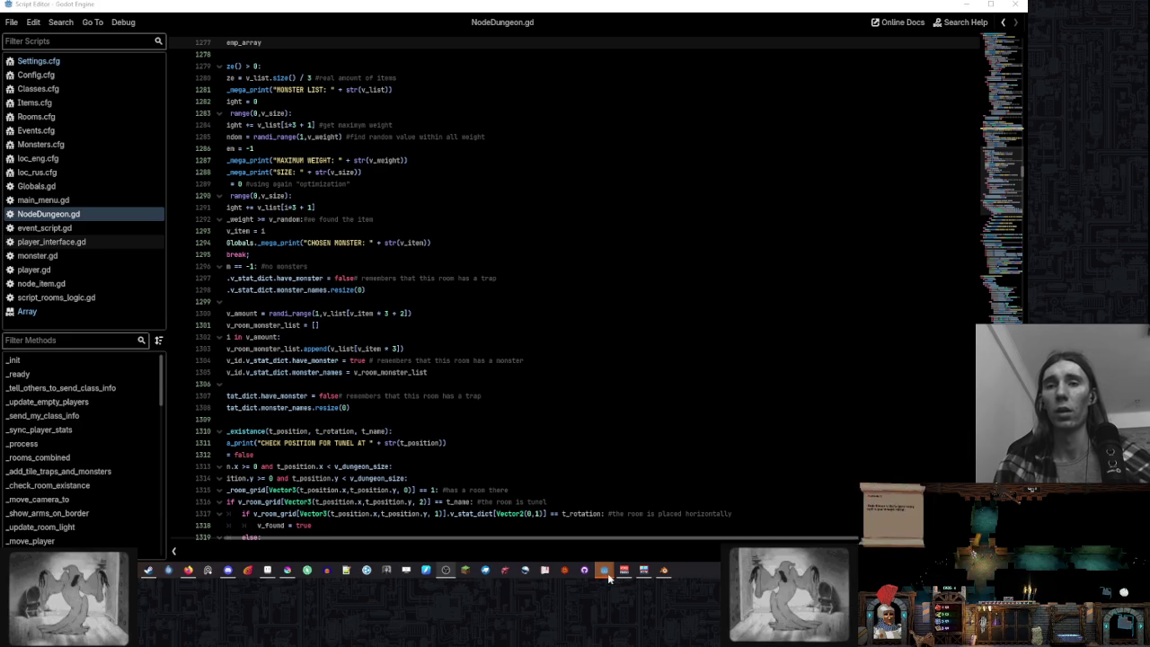
mouse_move(604, 570)
click(540, 526)
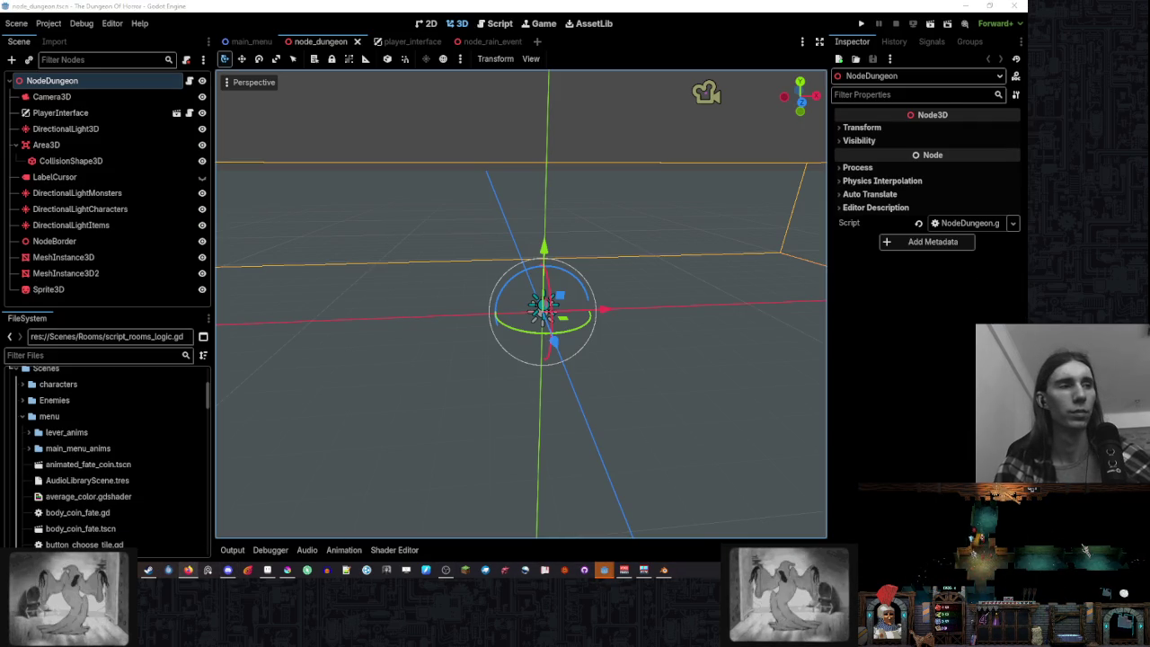
key(alt+Tab)
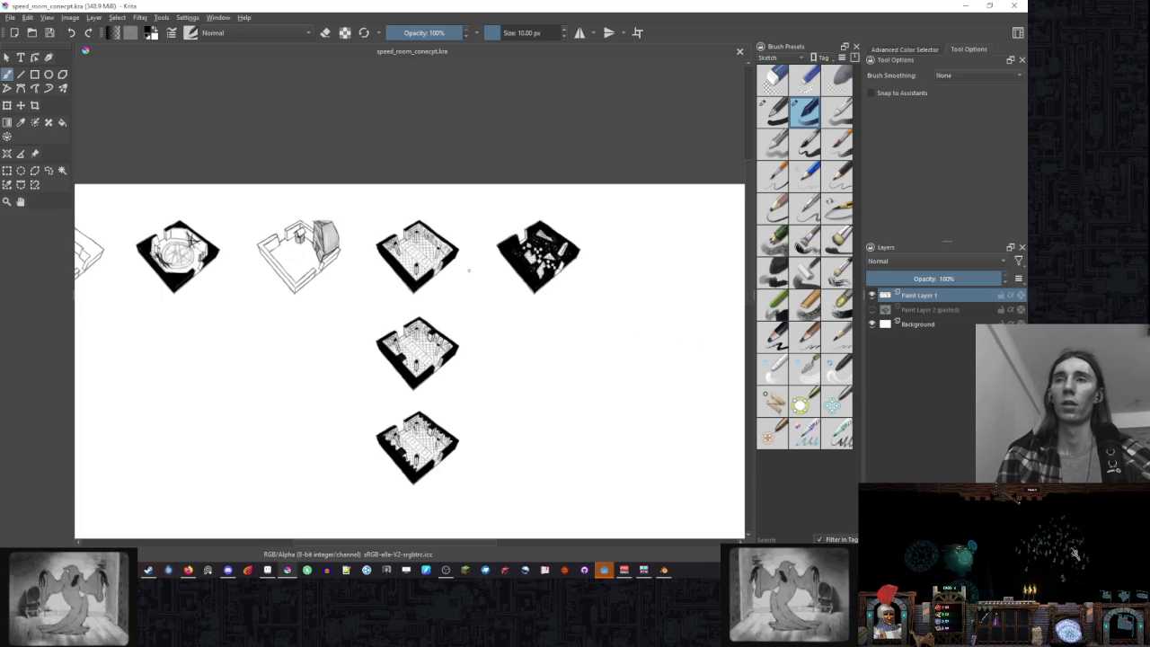
scroll(468, 269, left, 1)
ctrl+scroll(576, 260, up, 3)
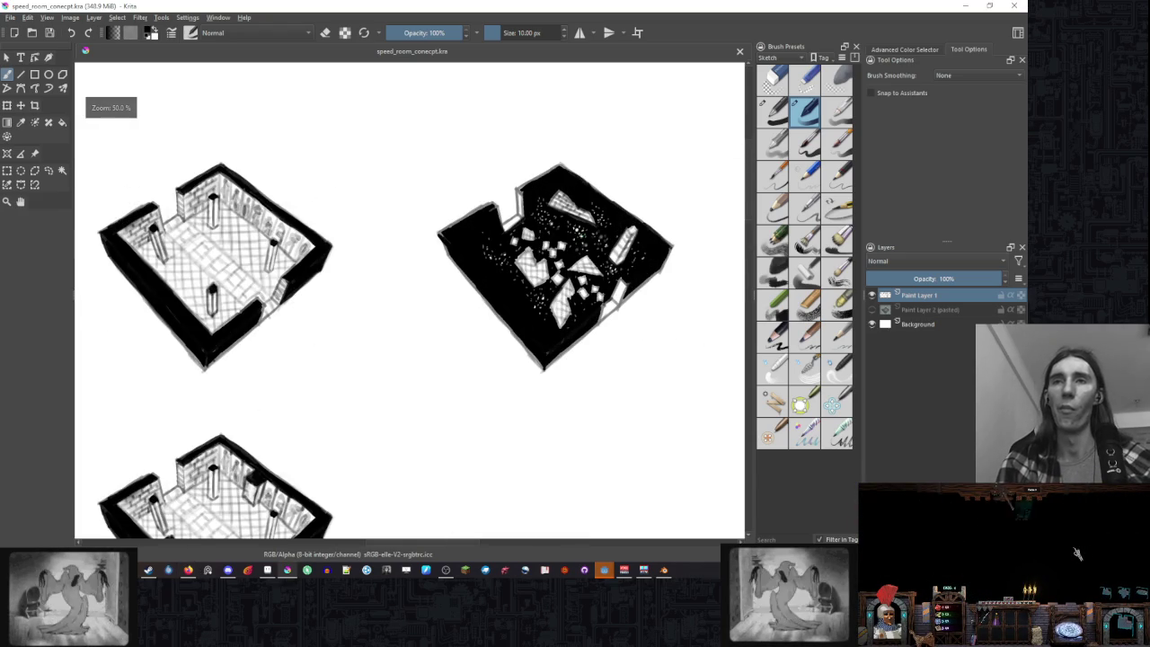
scroll(482, 290, down, 5)
scroll(483, 290, up, 2)
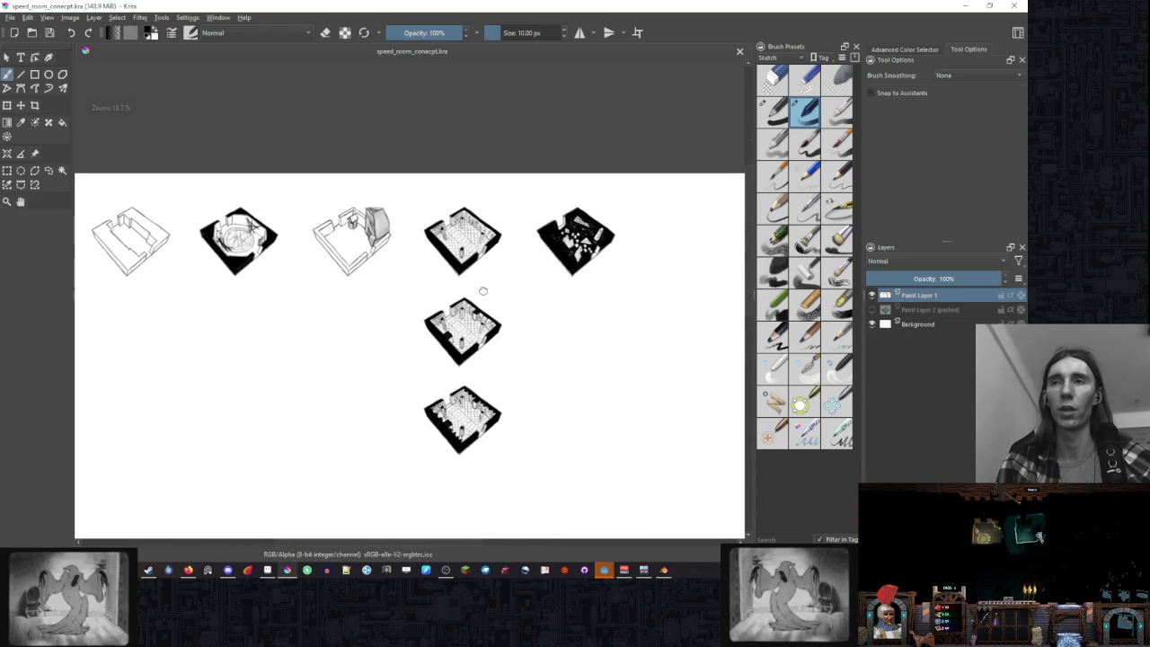
scroll(498, 238, up, 1)
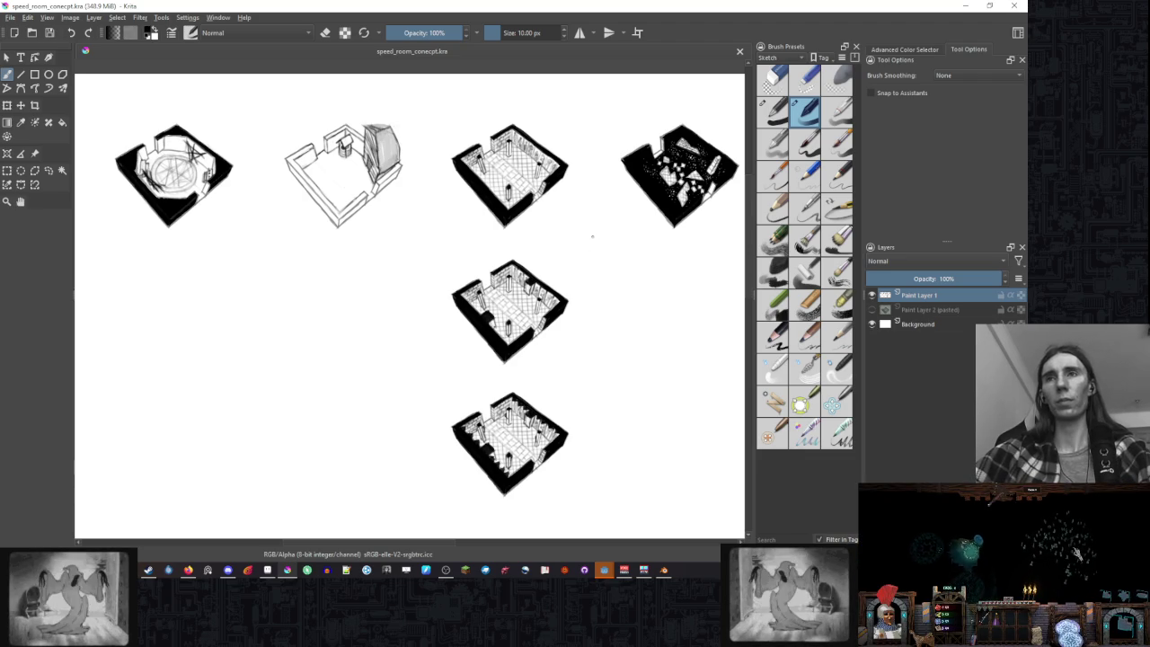
scroll(619, 262, up, 1)
scroll(619, 259, down, 1)
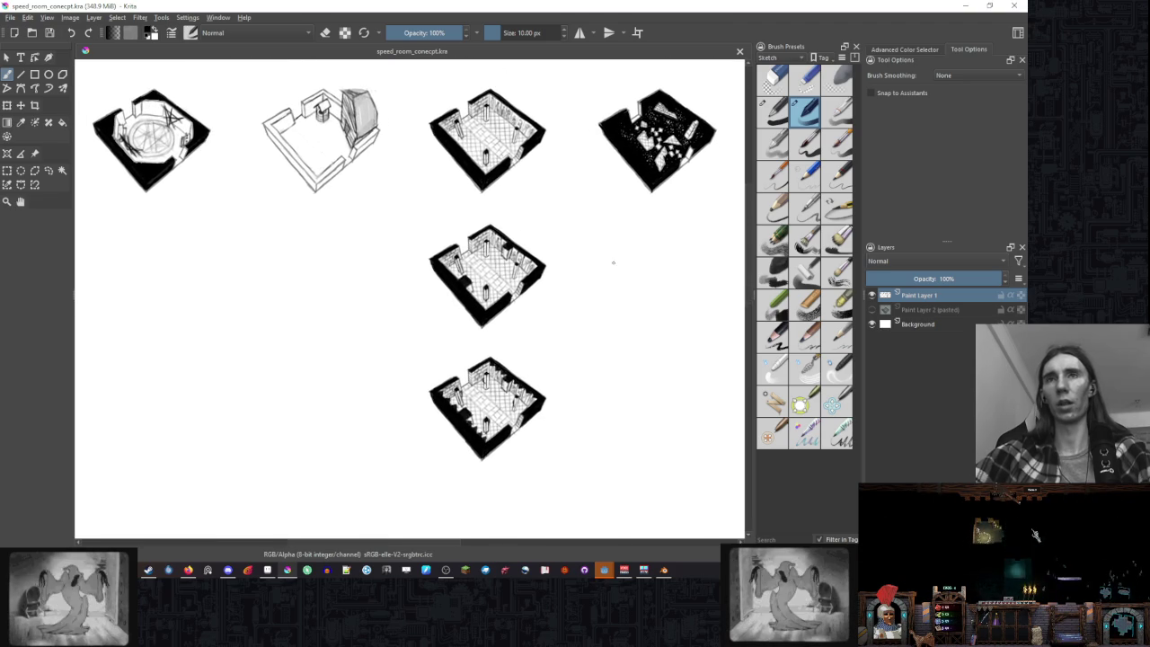
scroll(619, 258, down, 1)
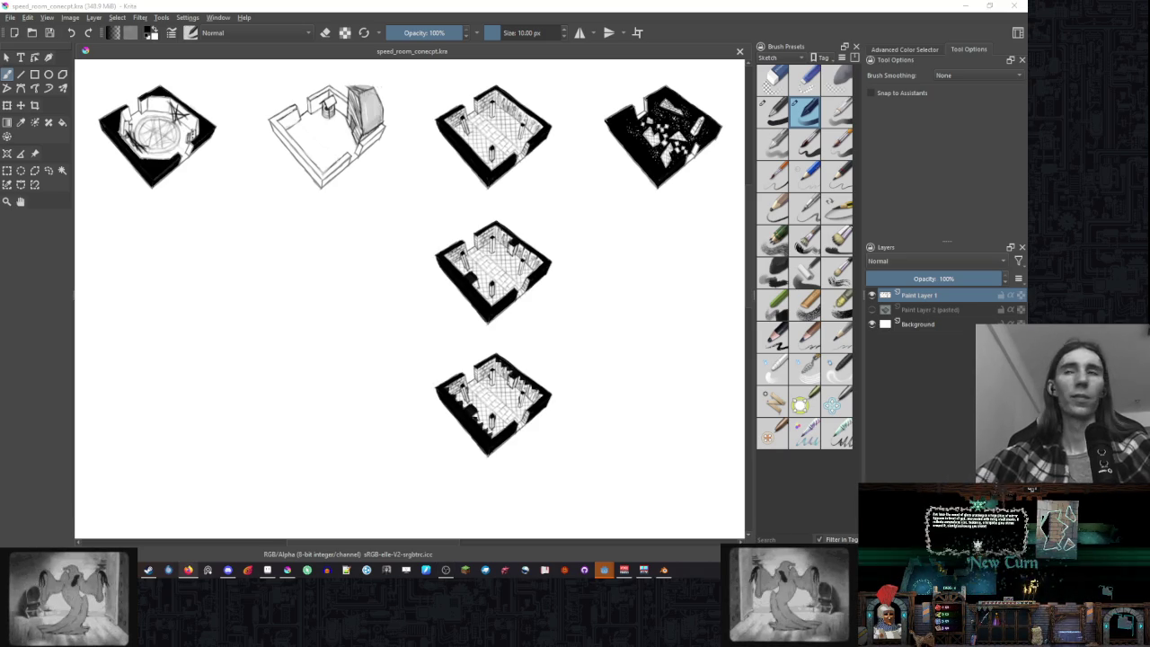
drag(605, 239, 607, 240)
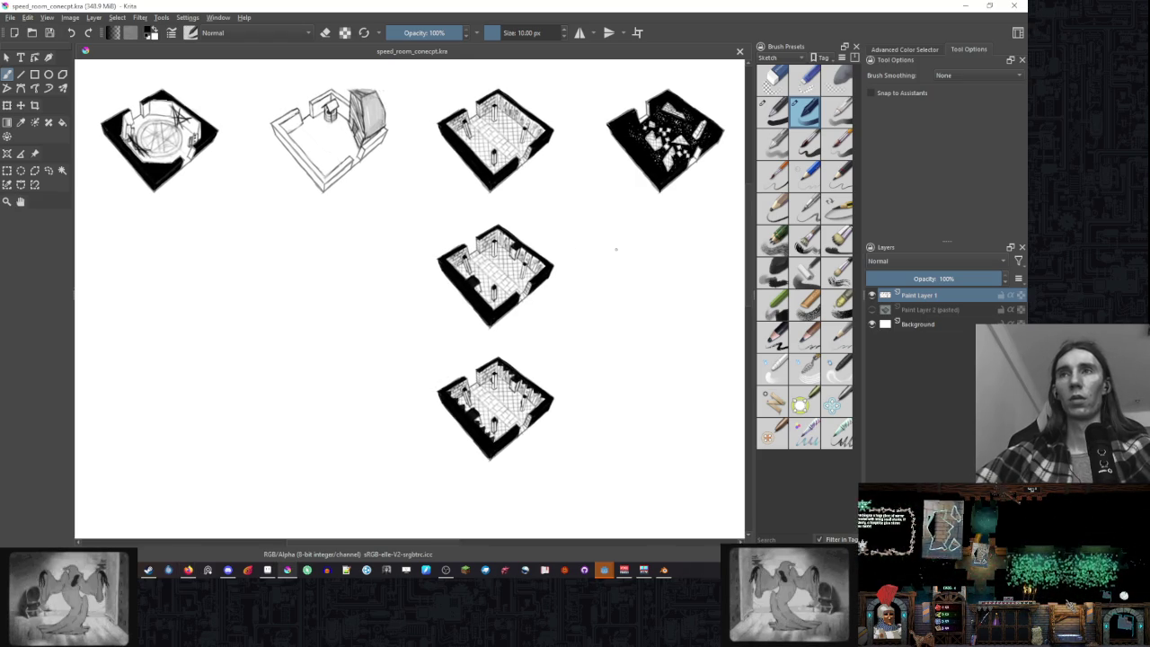
scroll(246, 151, up, 5)
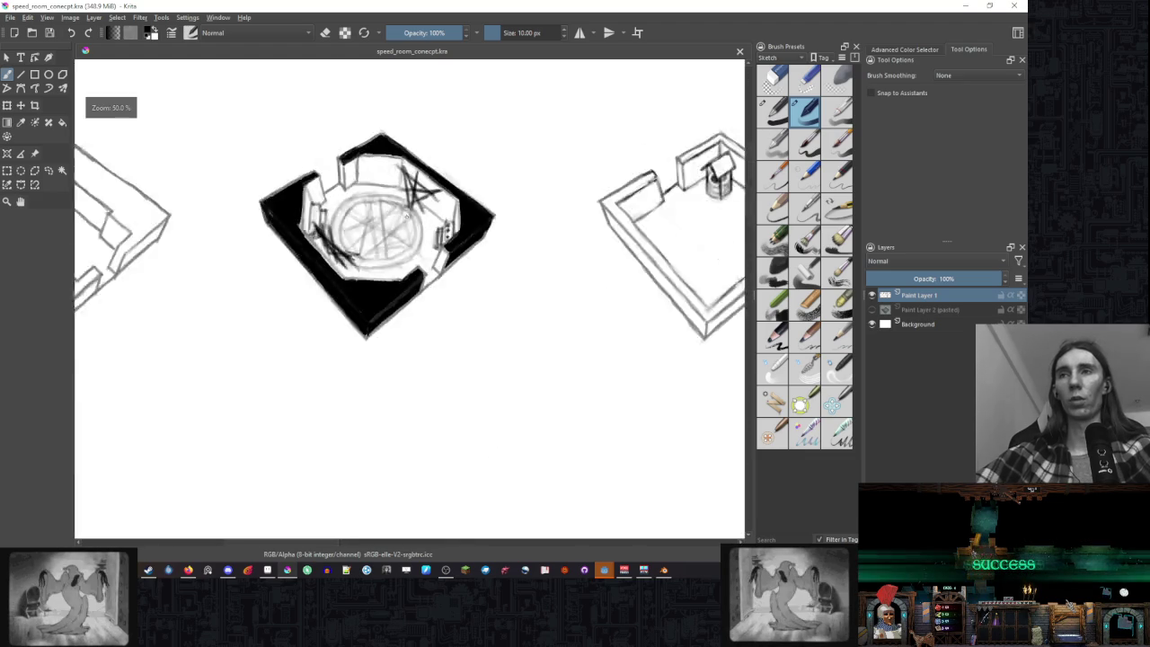
scroll(359, 225, down, 6)
scroll(481, 234, up, 1)
scroll(481, 234, down, 1)
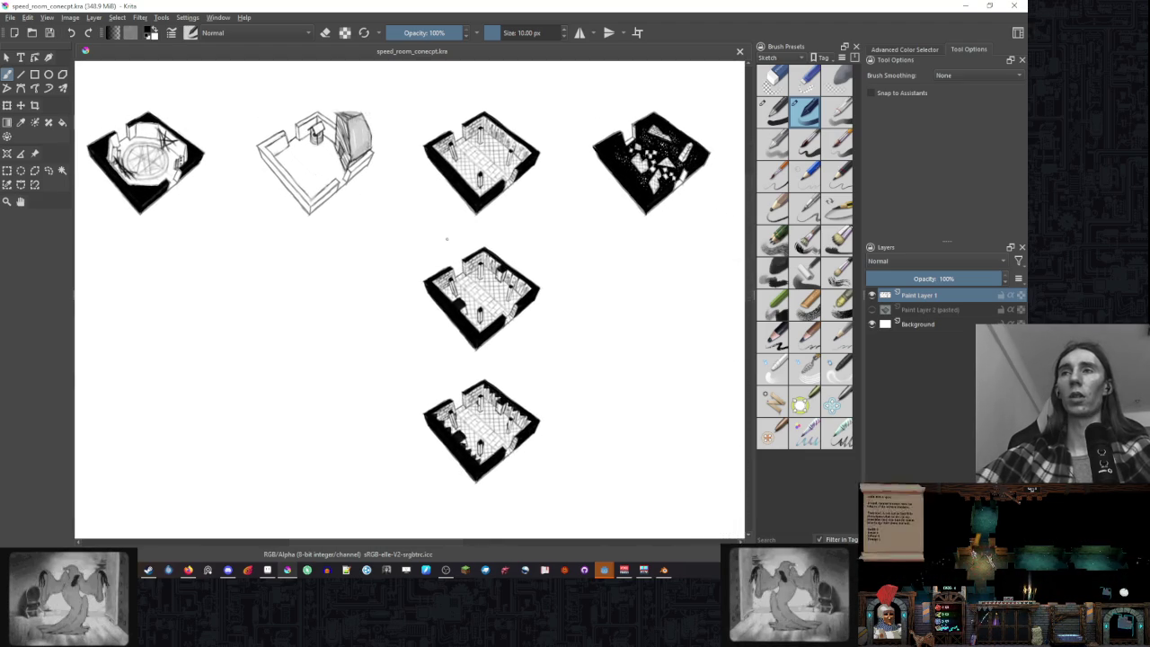
scroll(422, 226, down, 1)
scroll(413, 223, up, 3)
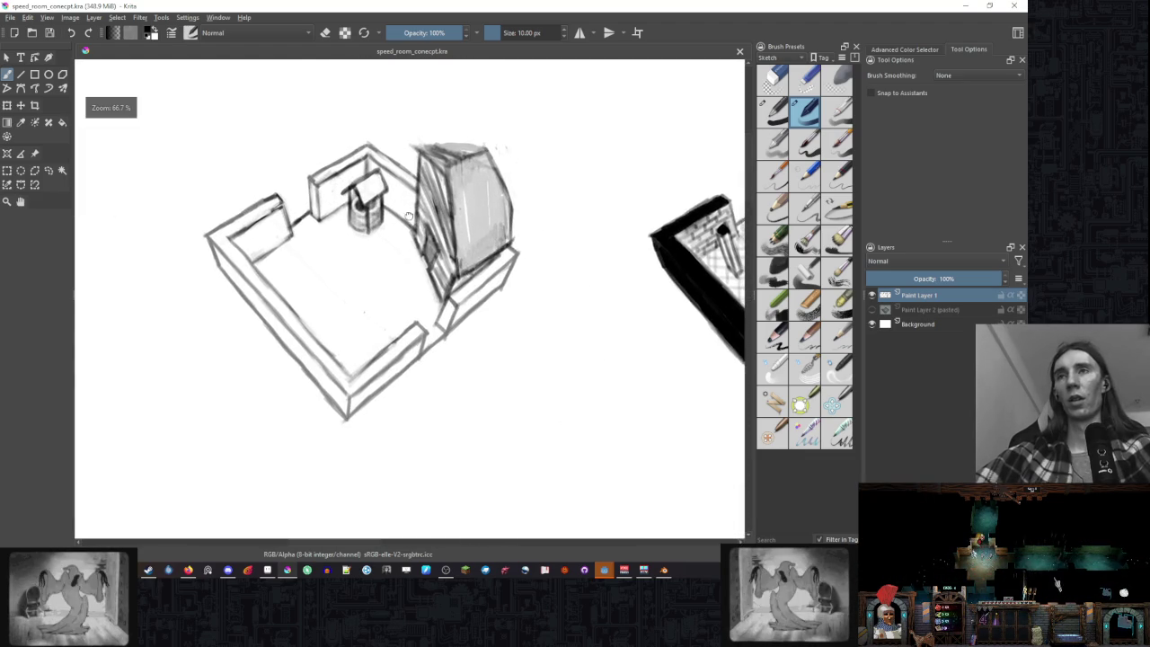
scroll(413, 224, down, 4)
drag(532, 280, 456, 188)
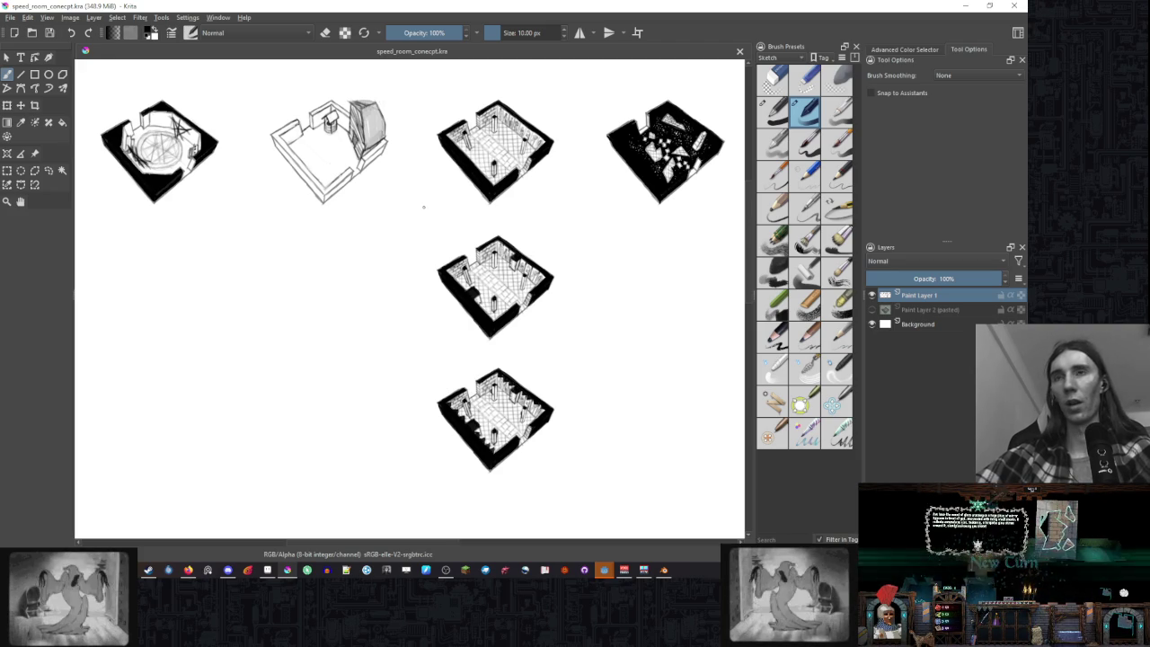
scroll(424, 207, up, 2)
scroll(492, 335, down, 1)
scroll(492, 334, down, 1)
scroll(492, 335, up, 4)
scroll(492, 334, down, 2)
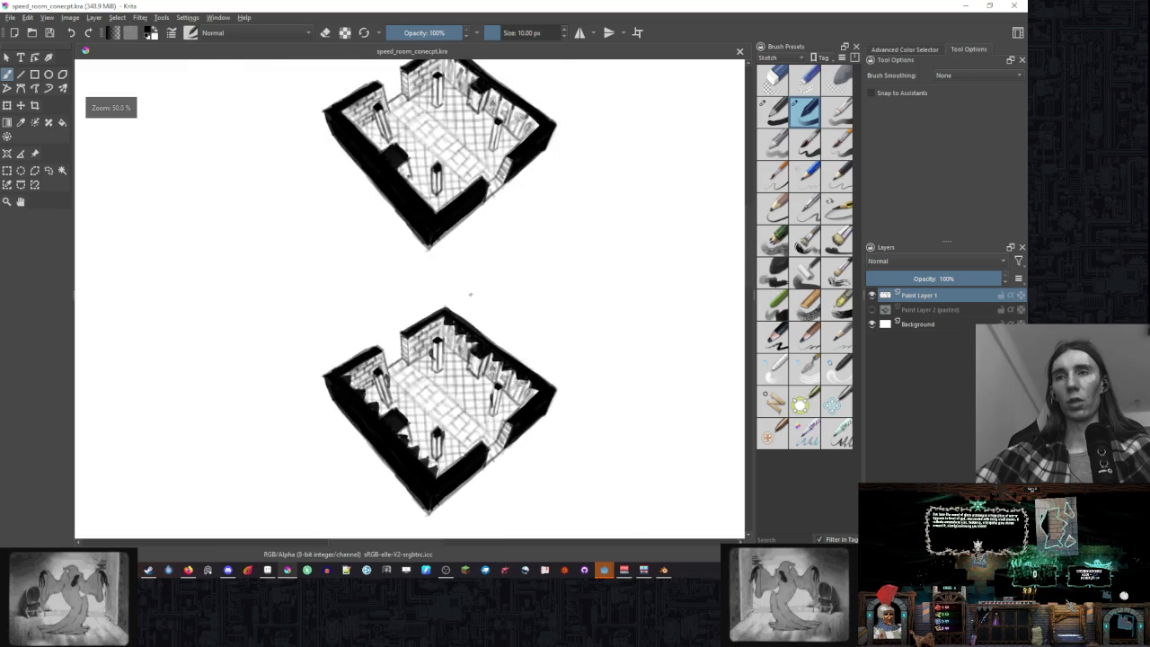
scroll(496, 279, down, 2)
scroll(498, 224, up, 1)
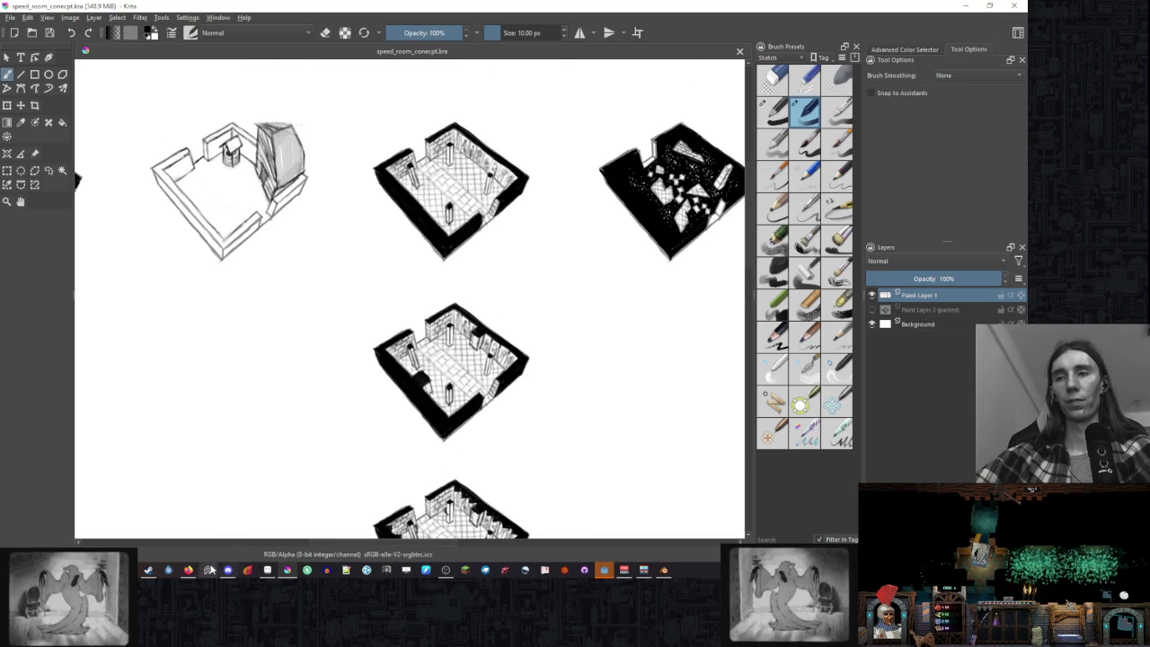
drag(571, 366, 540, 287)
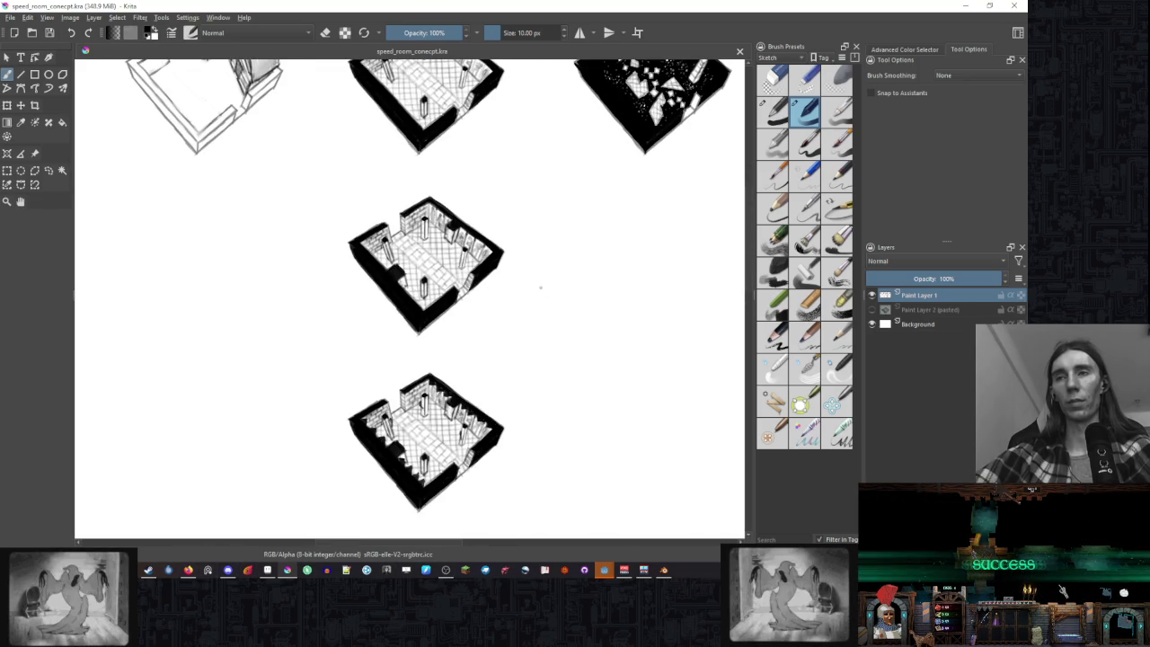
scroll(516, 295, up, 1)
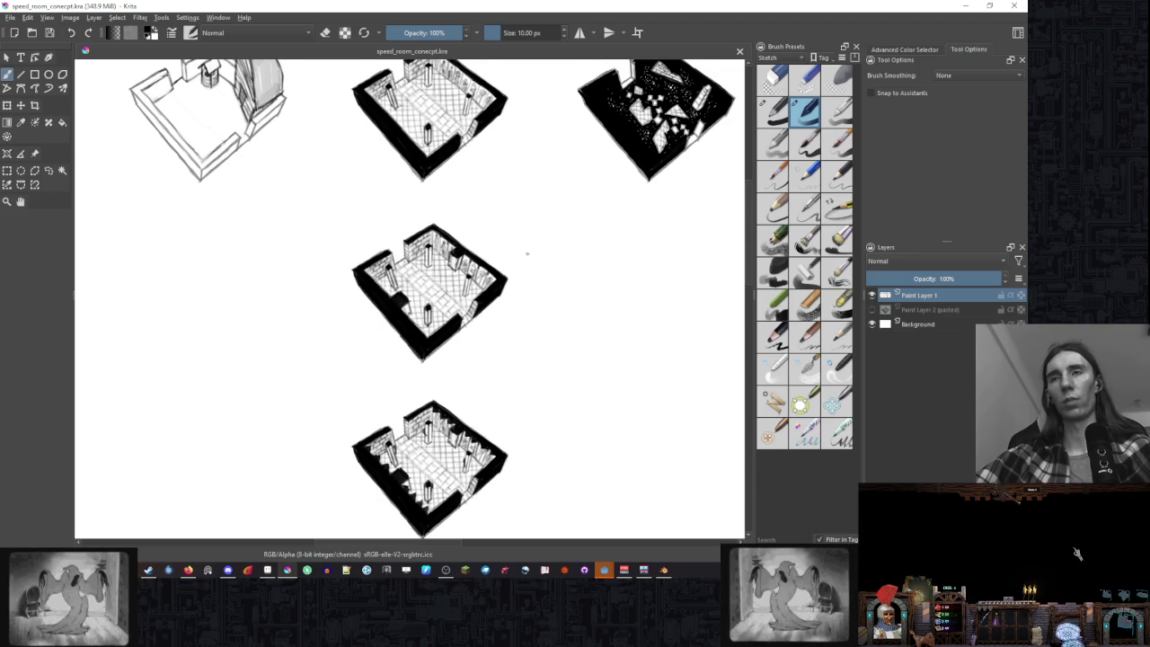
mouse_move(542, 327)
mouse_down()
mouse_move(436, 324)
mouse_move(454, 316)
mouse_up()
drag(604, 301, 531, 308)
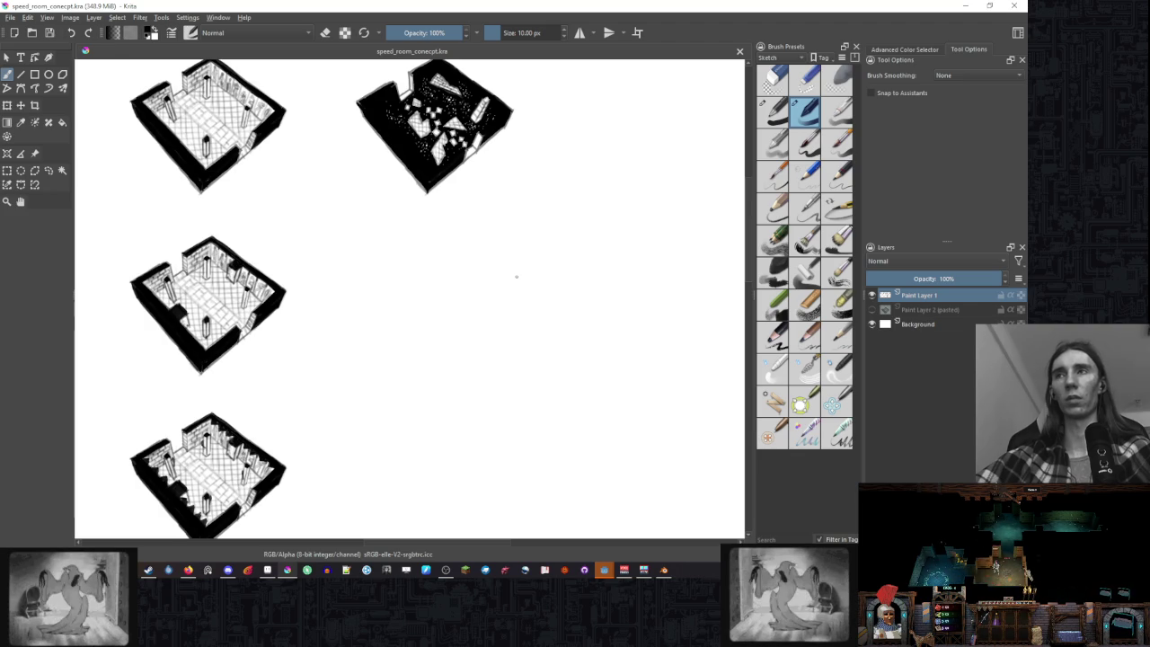
scroll(536, 252, up, 3)
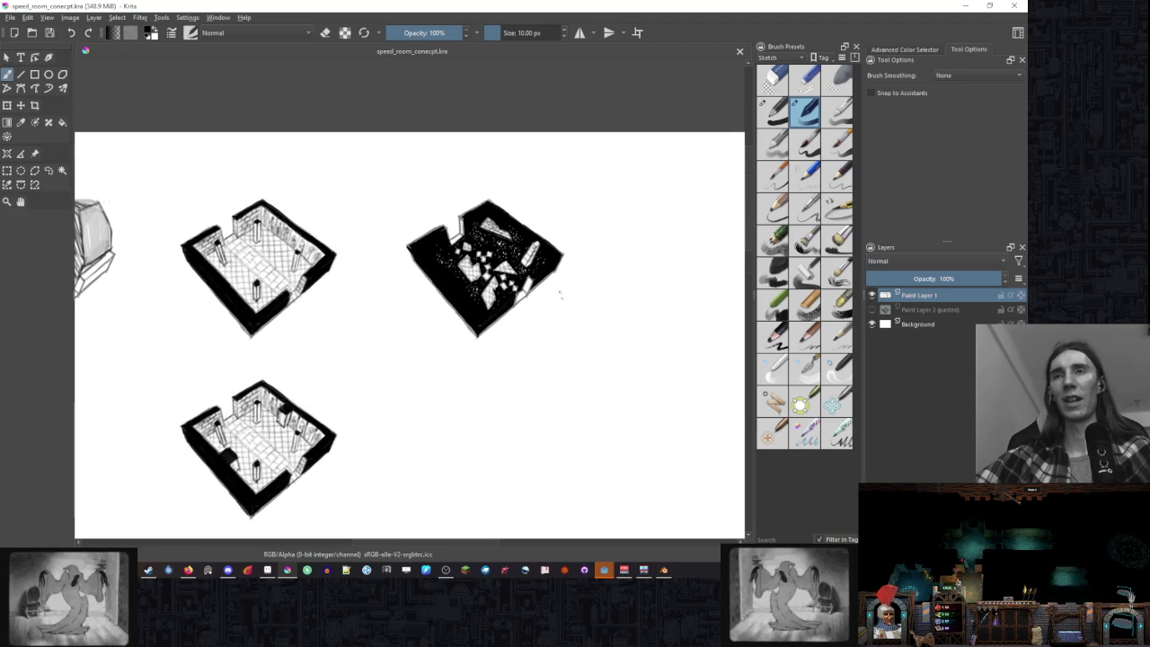
scroll(536, 252, up, 5)
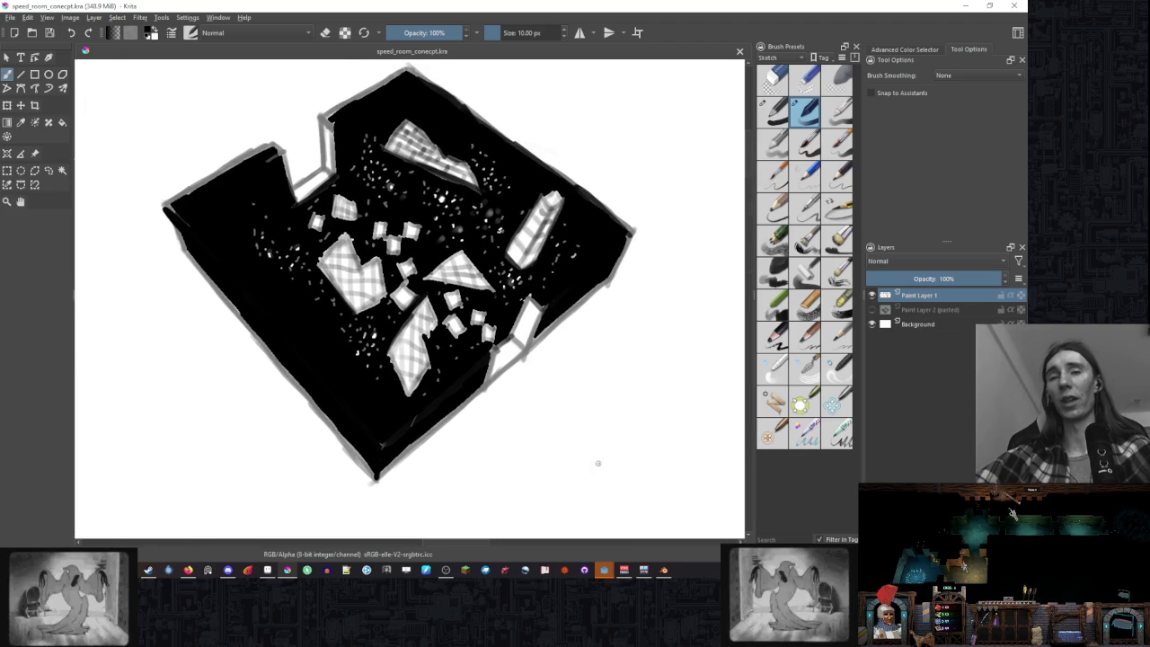
click(609, 573)
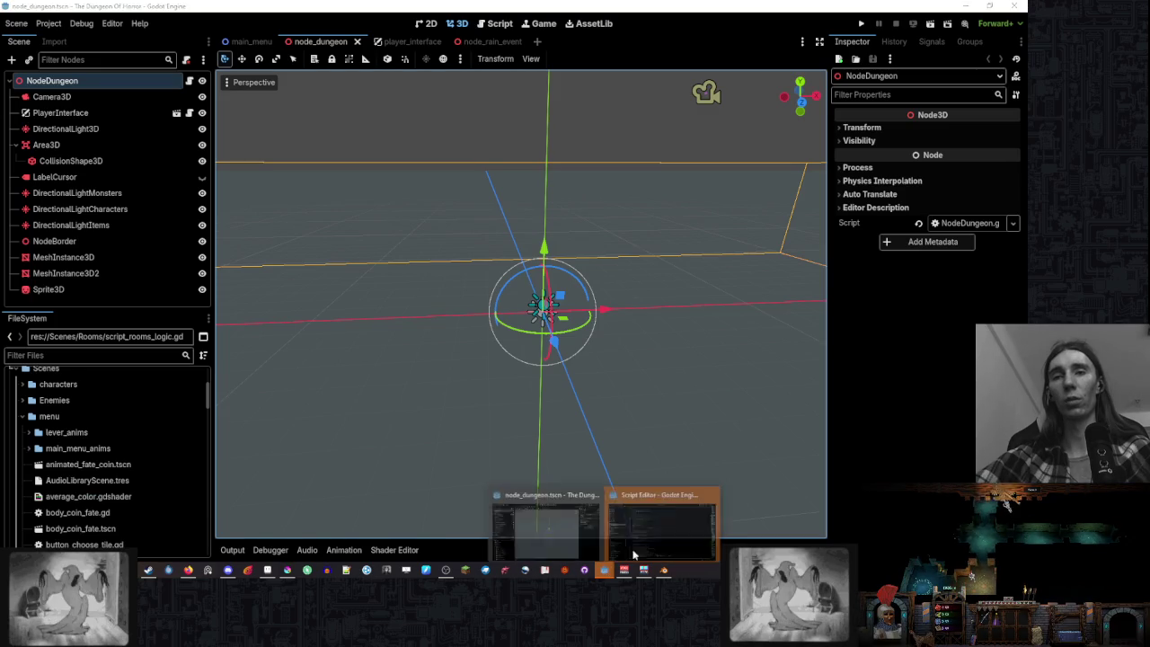
click(661, 535)
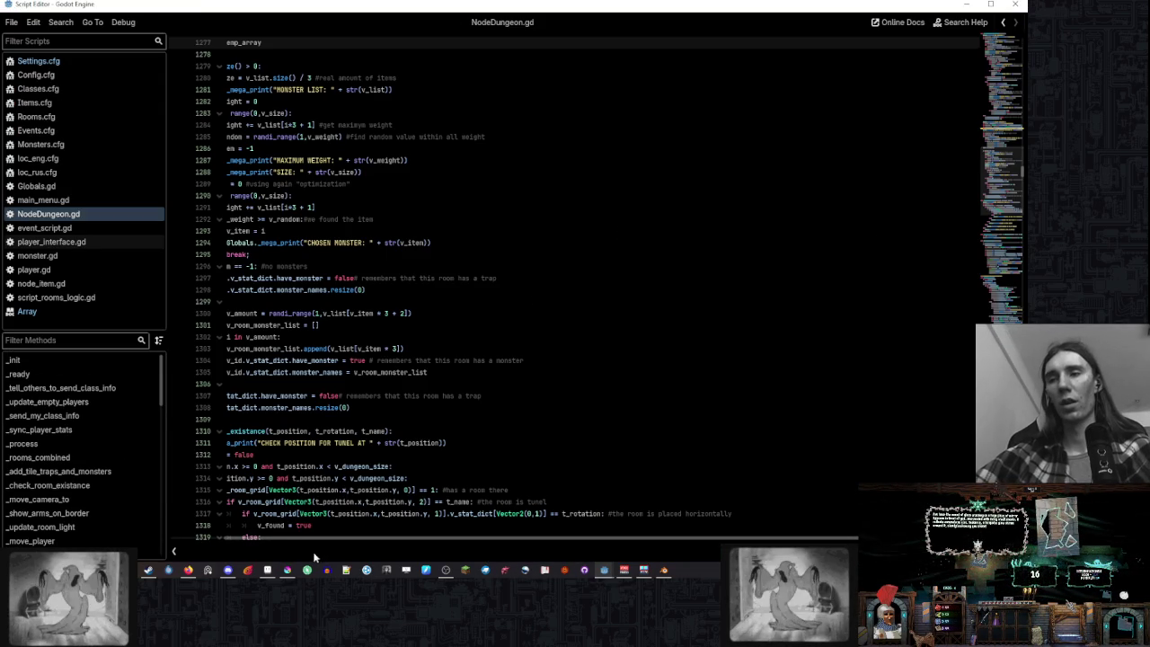
click(287, 570)
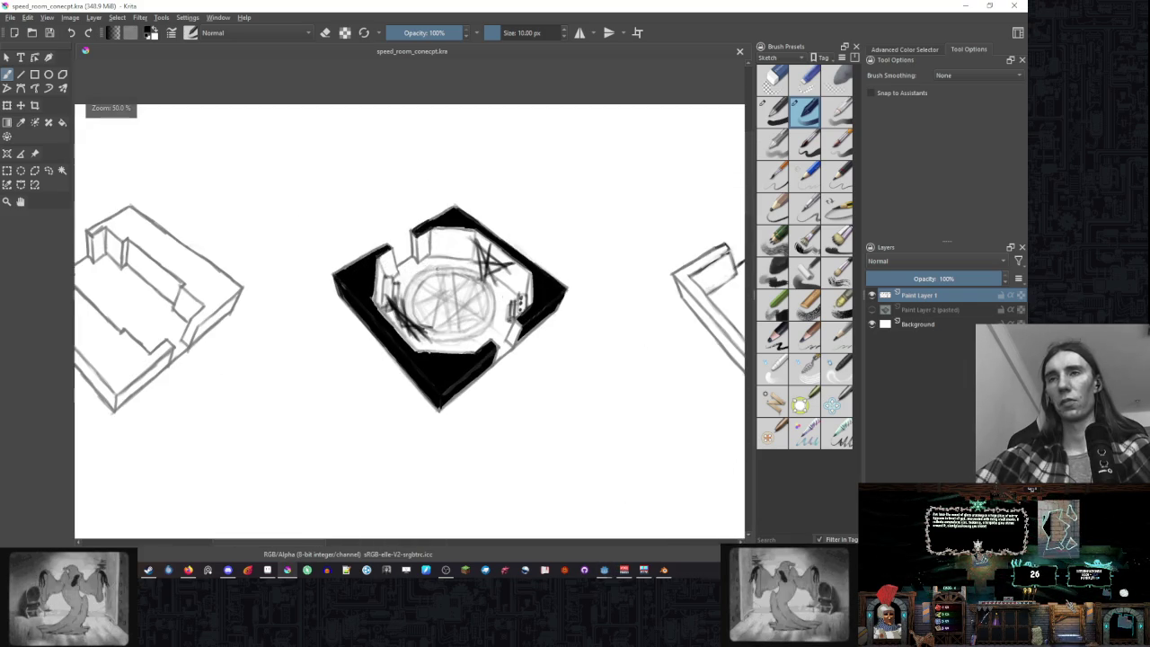
- Pan across the whole sketch sheet, then switch to Blender's 3D room model
scroll(598, 314, down, 2)
scroll(599, 314, down, 1)
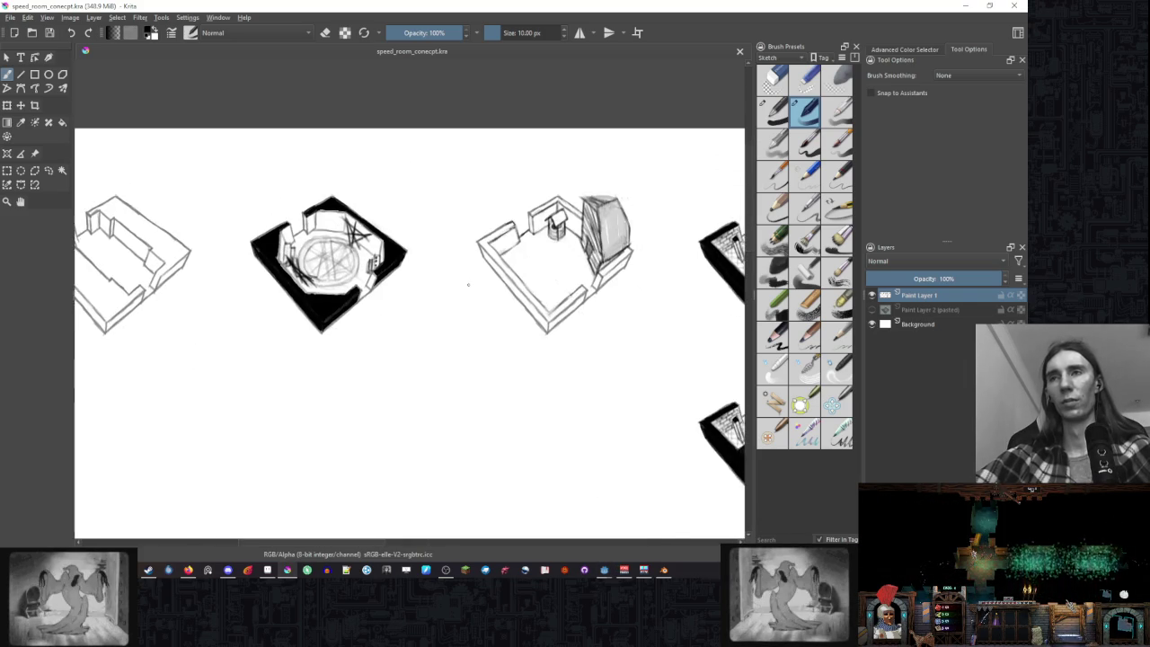
drag(576, 325, 456, 281)
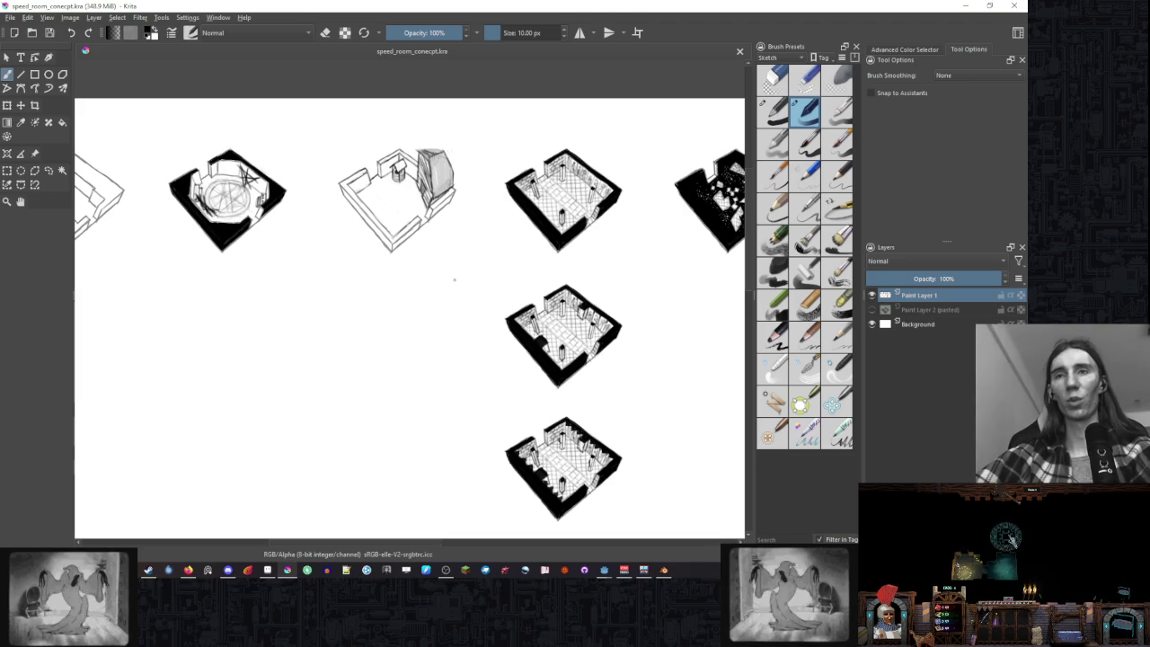
mouse_move(563, 314)
mouse_down()
mouse_move(483, 302)
mouse_move(396, 419)
mouse_up()
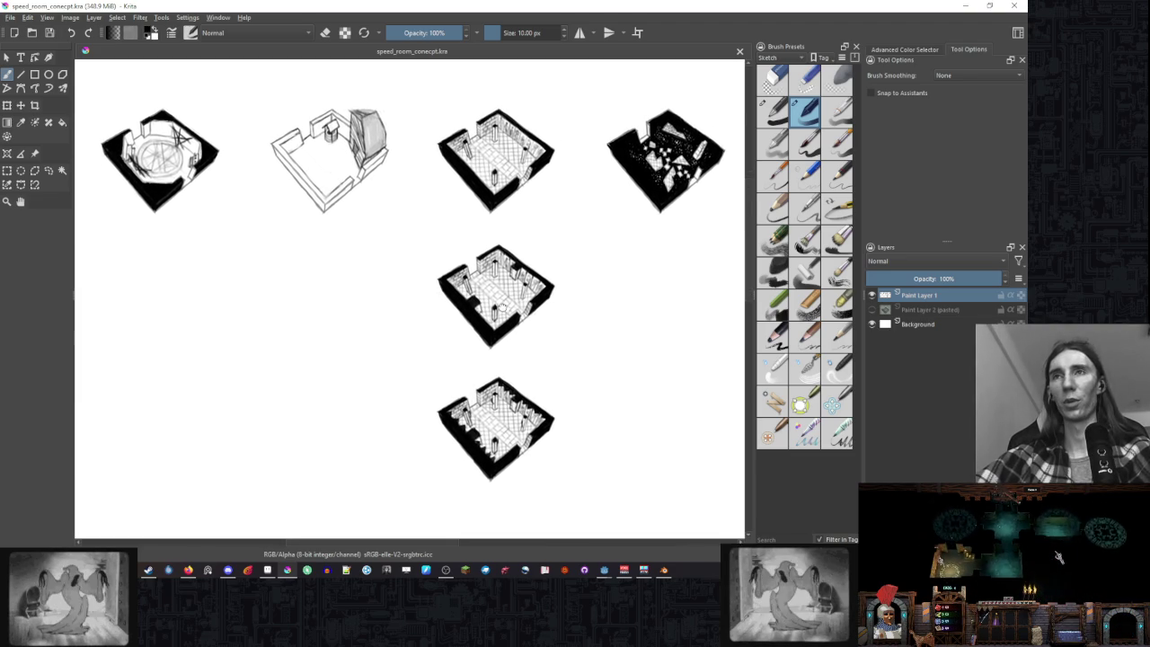
key(alt+Tab)
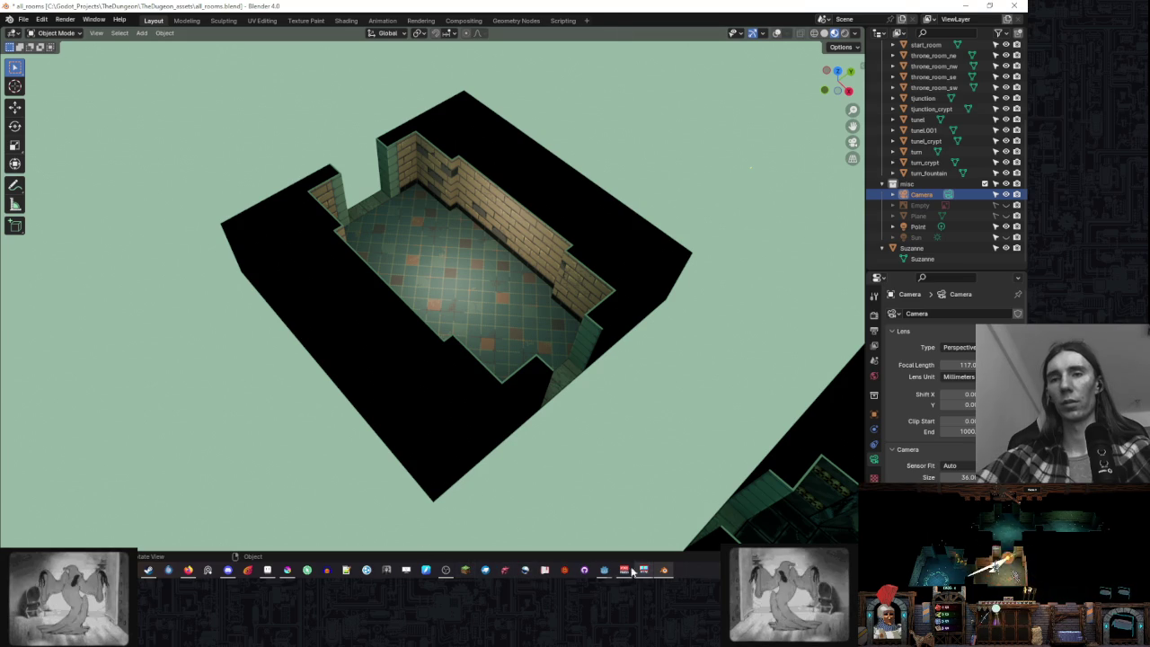
- Bring Godot forward, check the main_menu and node_dungeon scenes, then run the game
mouse_move(644, 570)
click(545, 517)
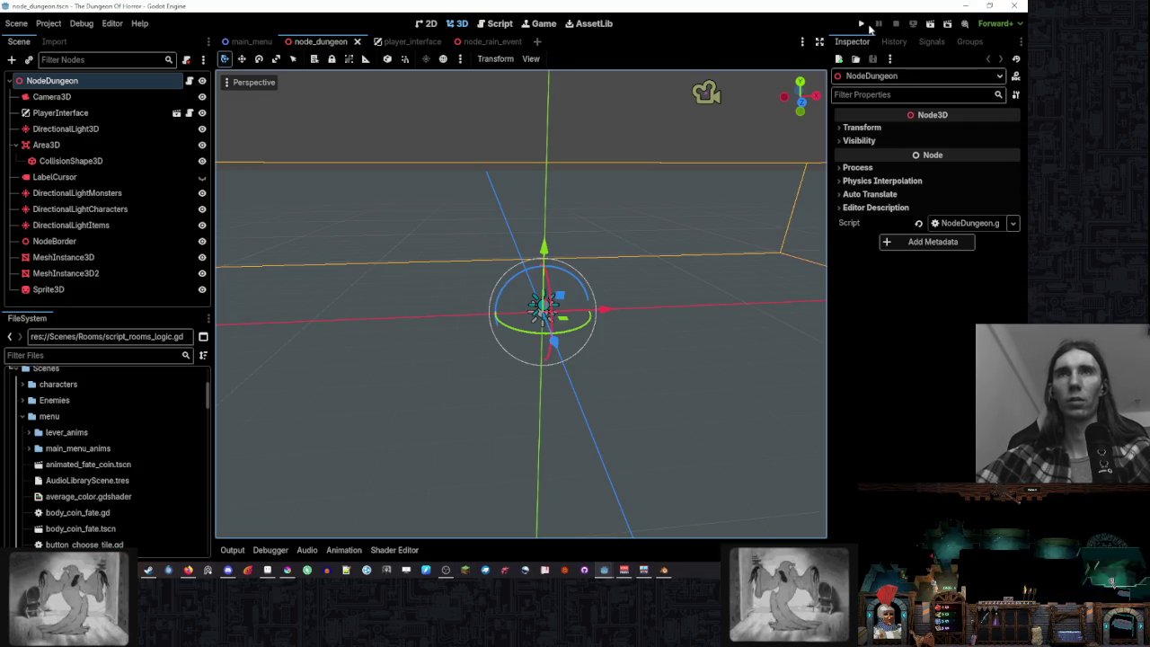
click(248, 41)
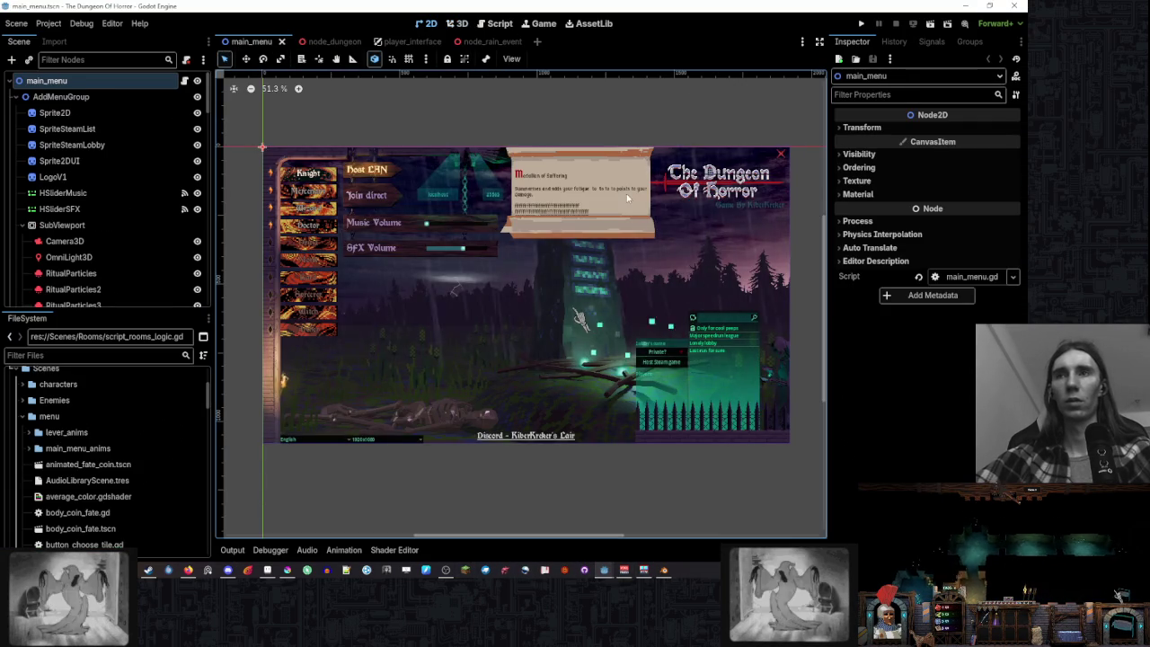
click(321, 42)
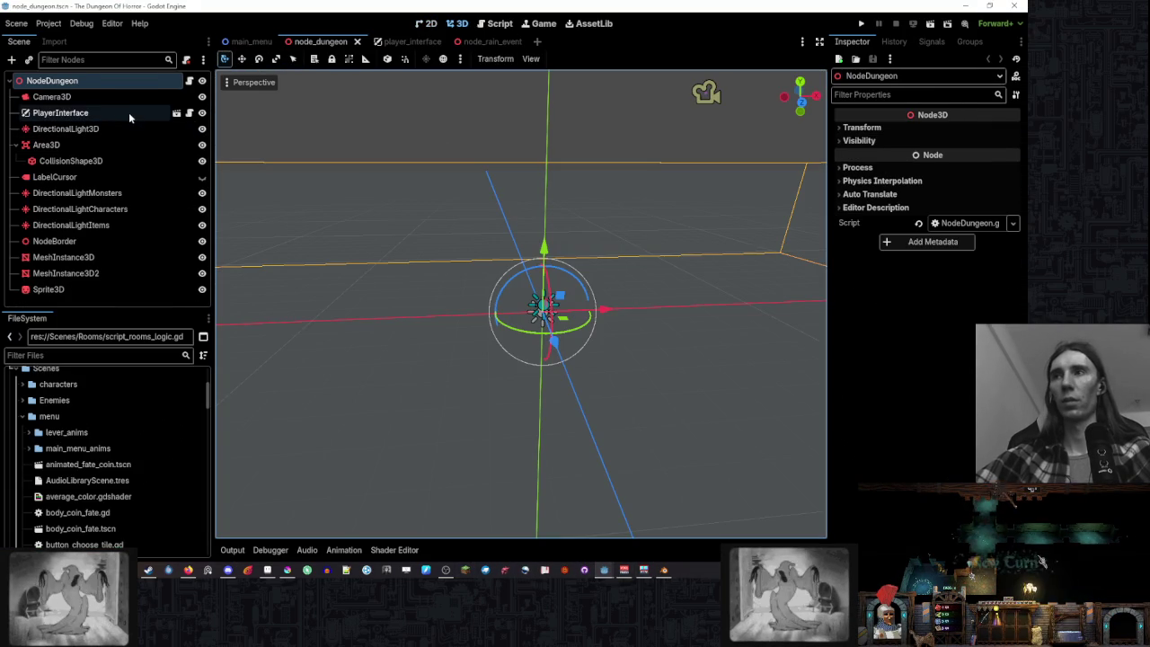
click(129, 113)
click(137, 79)
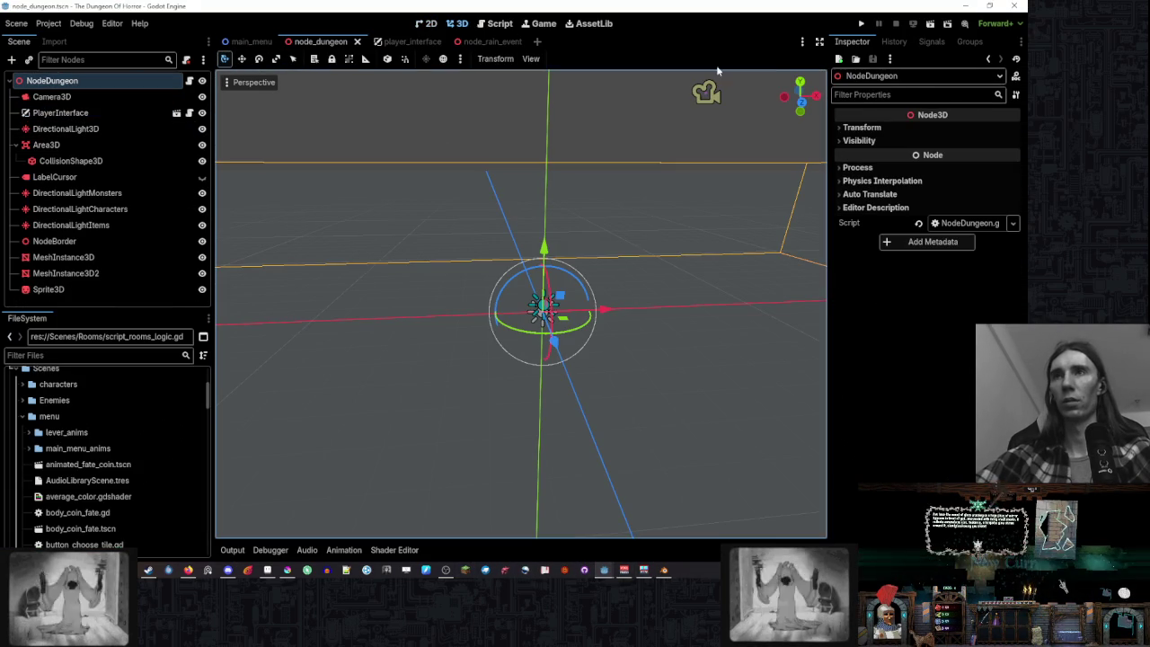
click(862, 23)
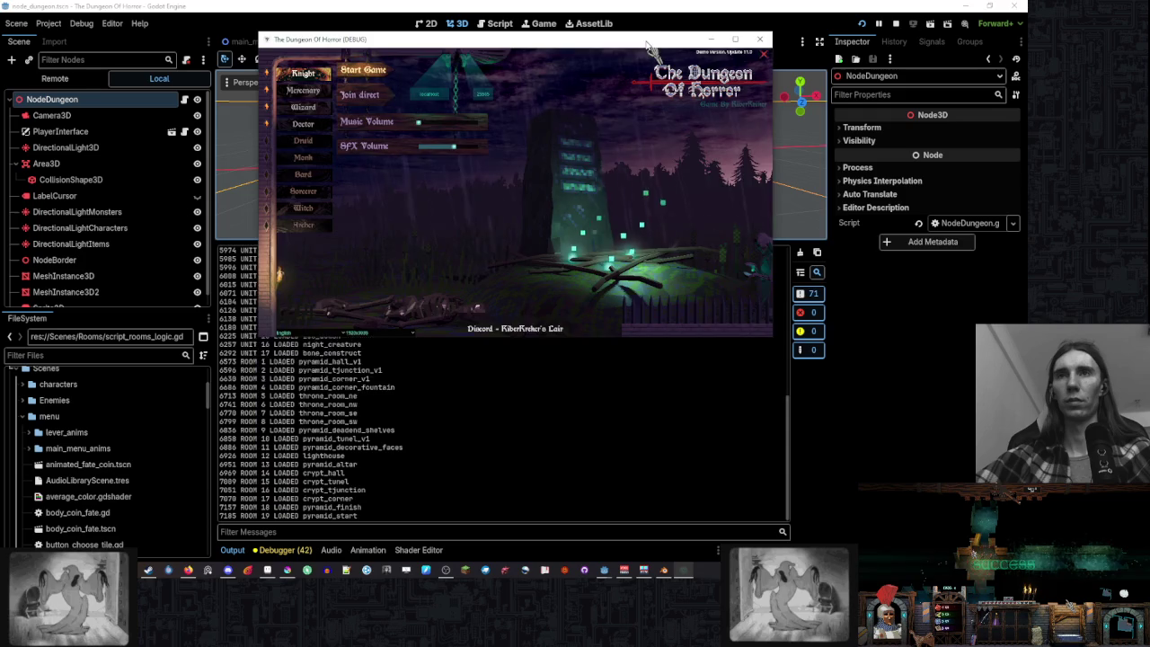
- Maximize the game window, start a new game, and hide the PlayerInterface node so the dungeon shows without HUD
click(735, 39)
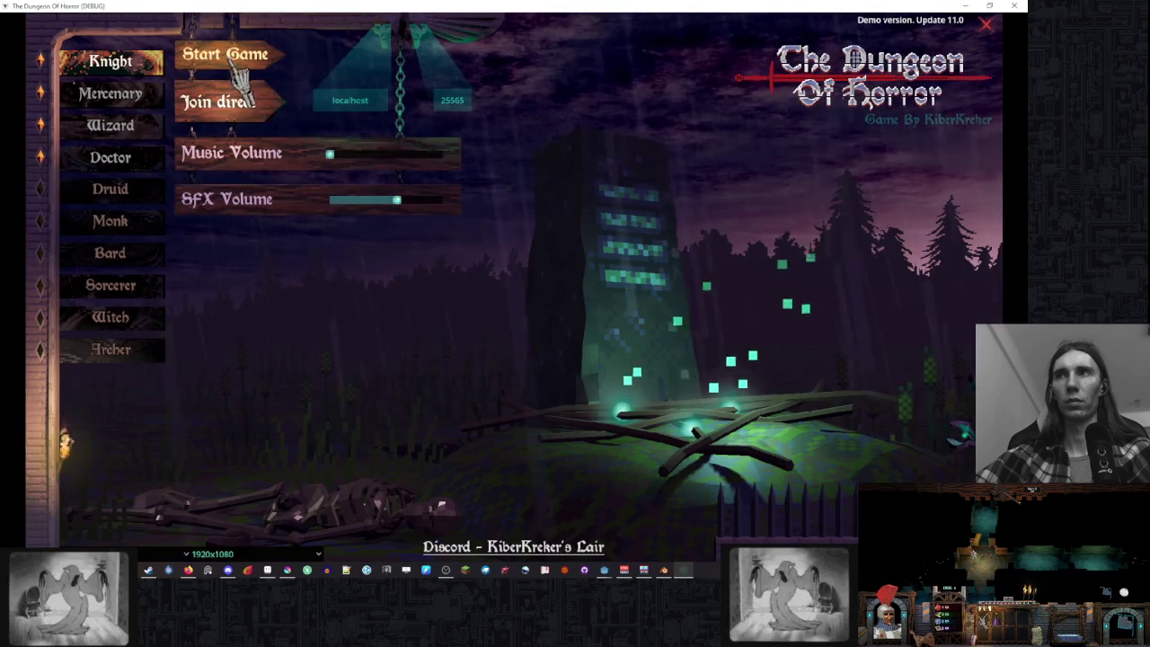
click(232, 65)
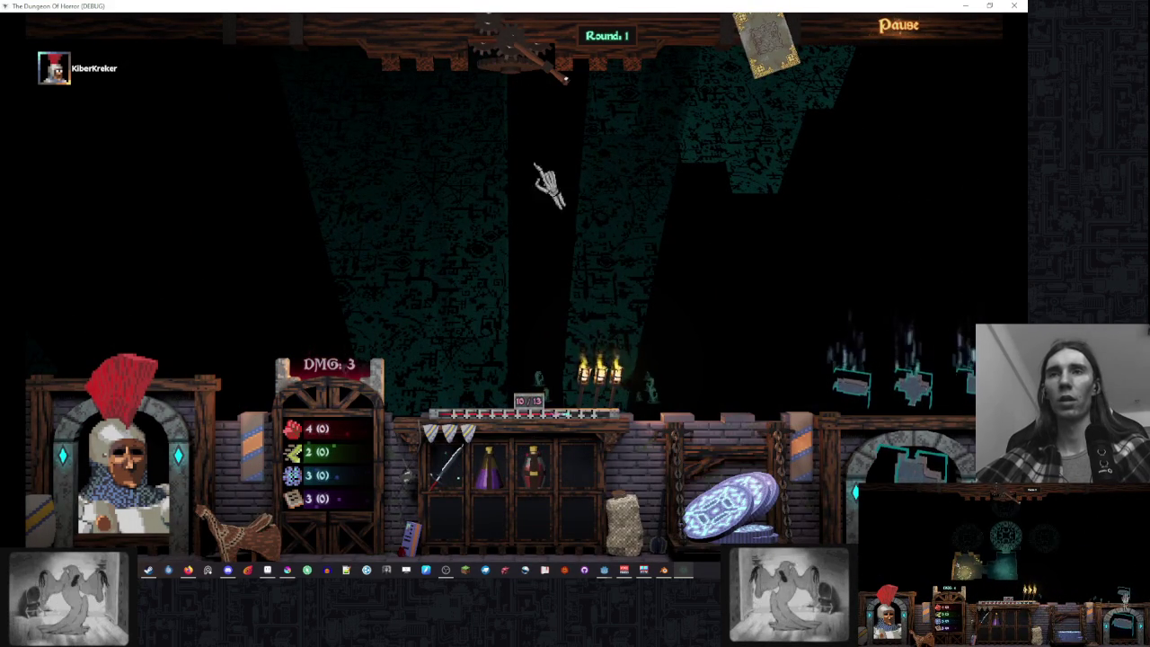
click(605, 571)
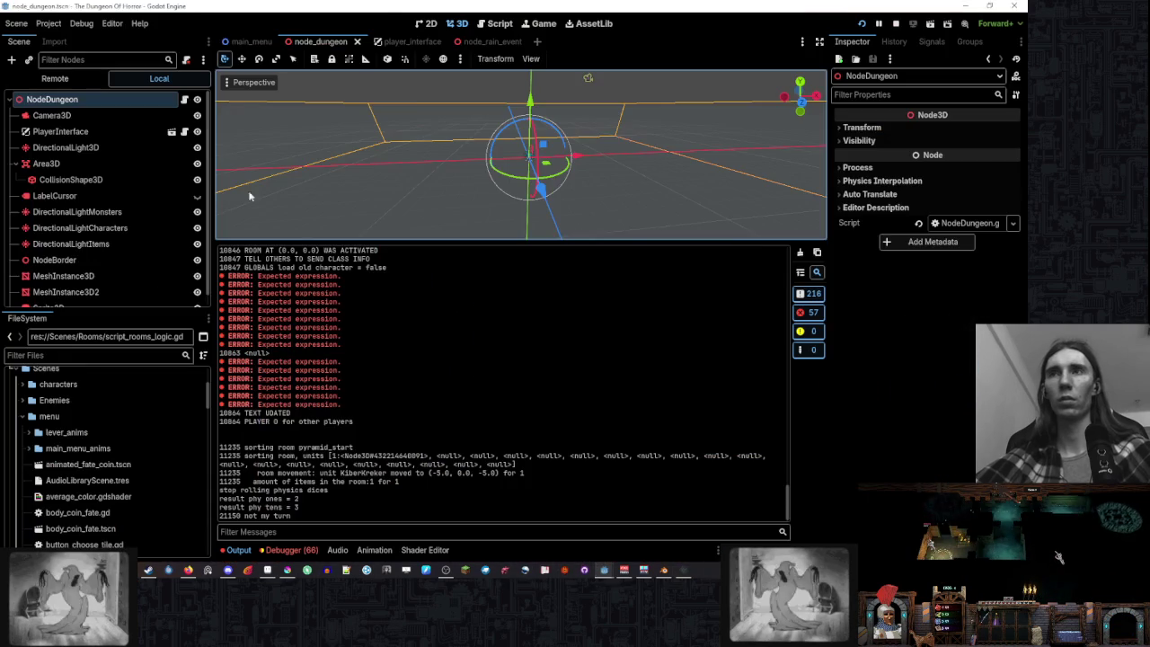
click(197, 99)
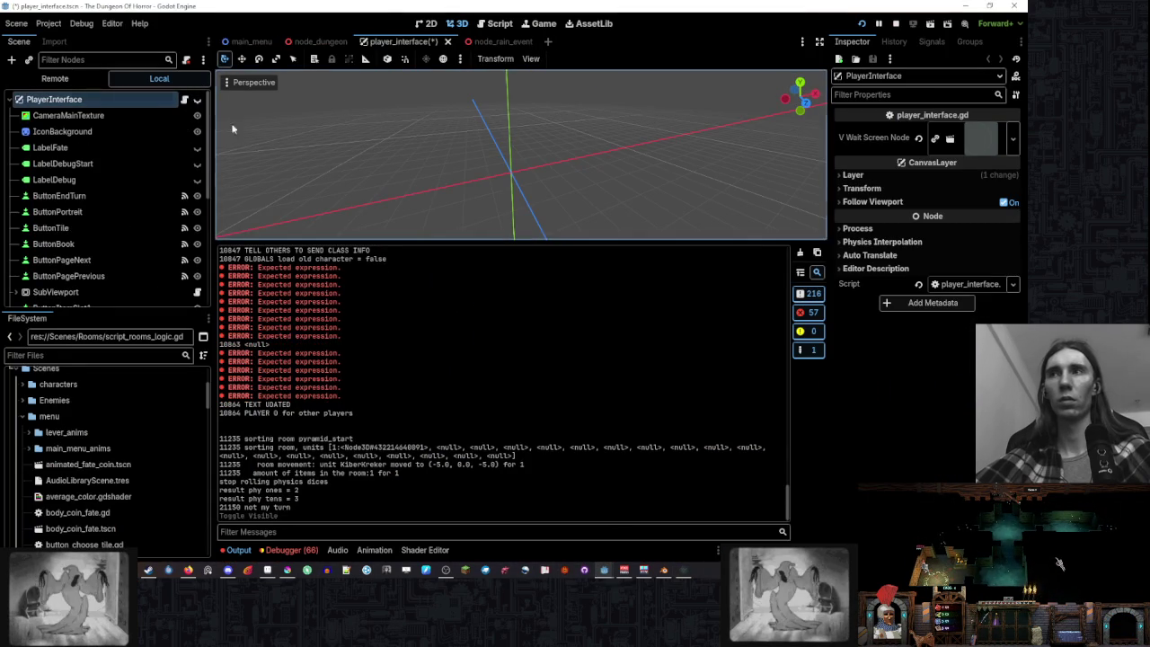
click(685, 572)
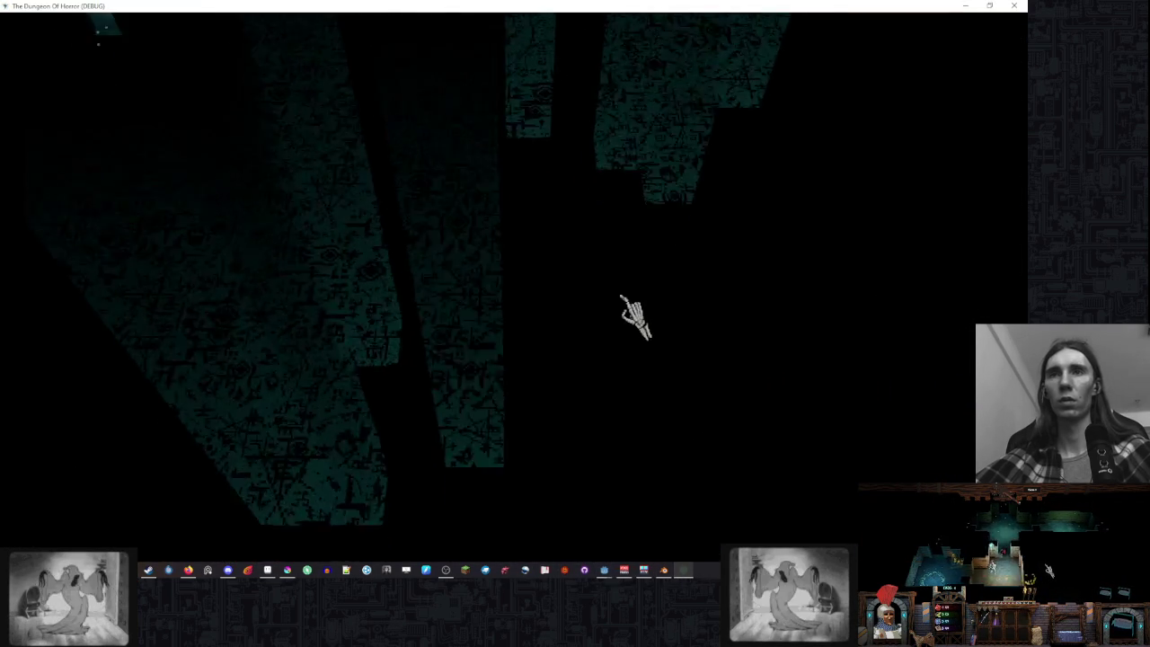
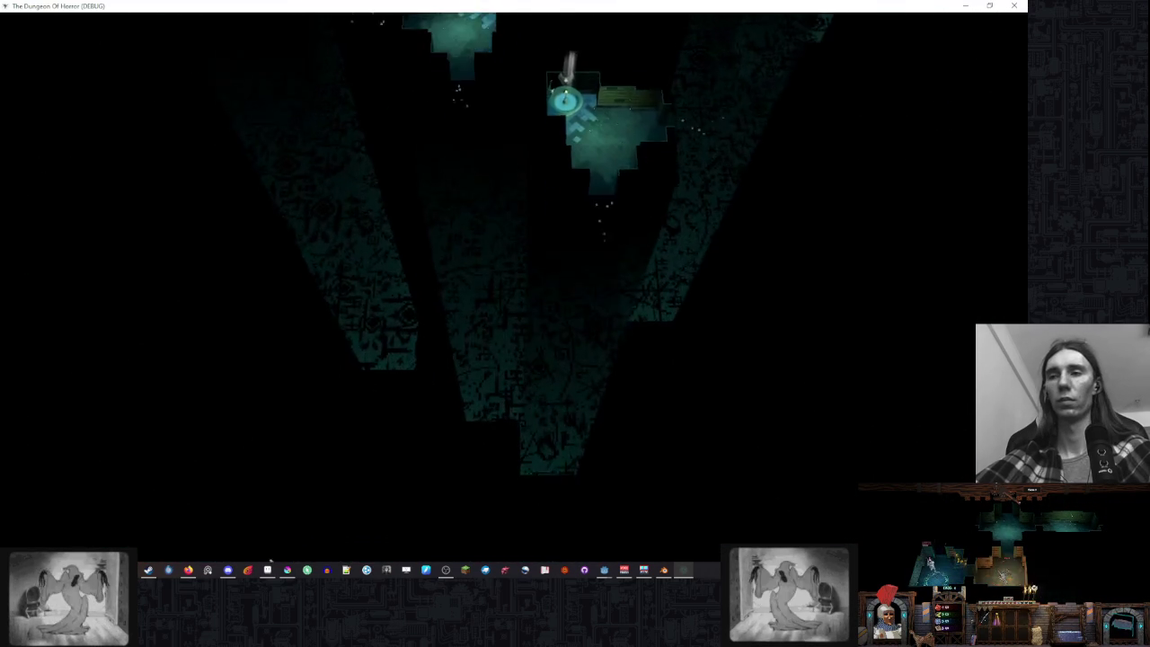
- Bring Krita forward, show the Advanced Color Selector wheel, then return to Dungeon Of Horror
click(308, 569)
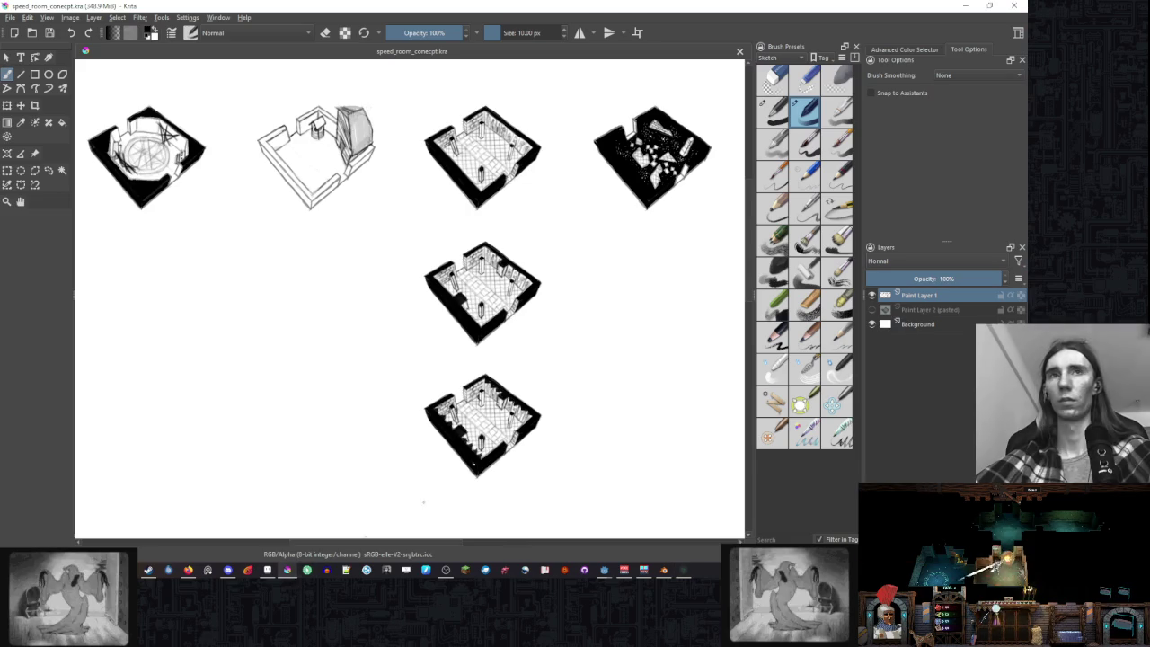
click(920, 48)
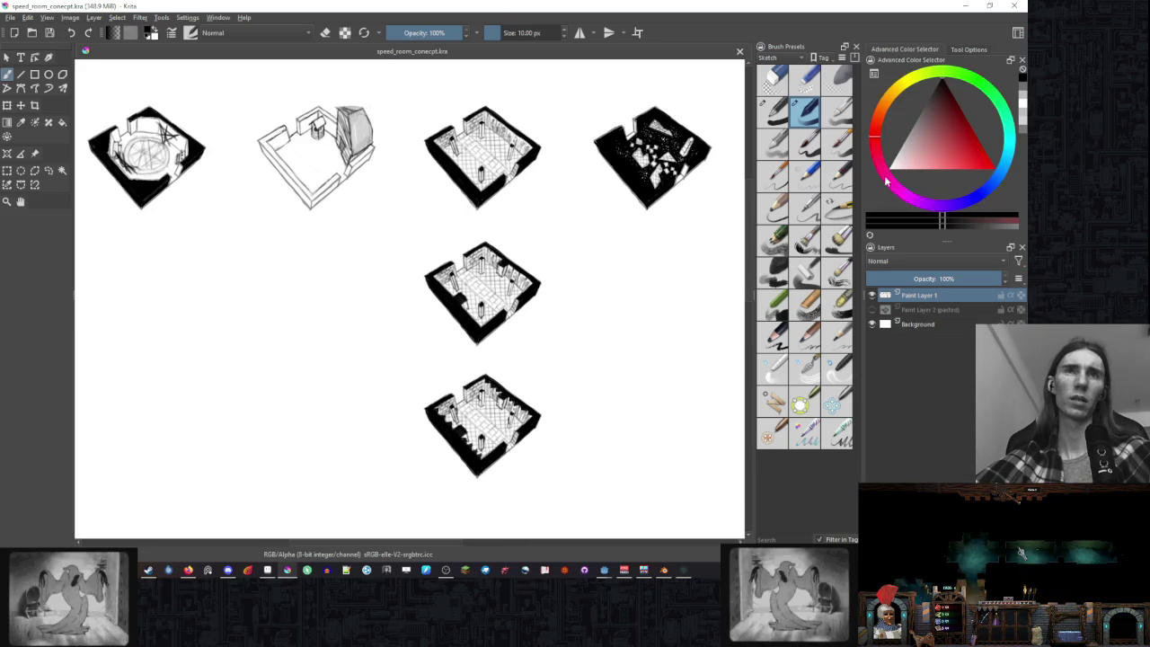
key(alt+Tab)
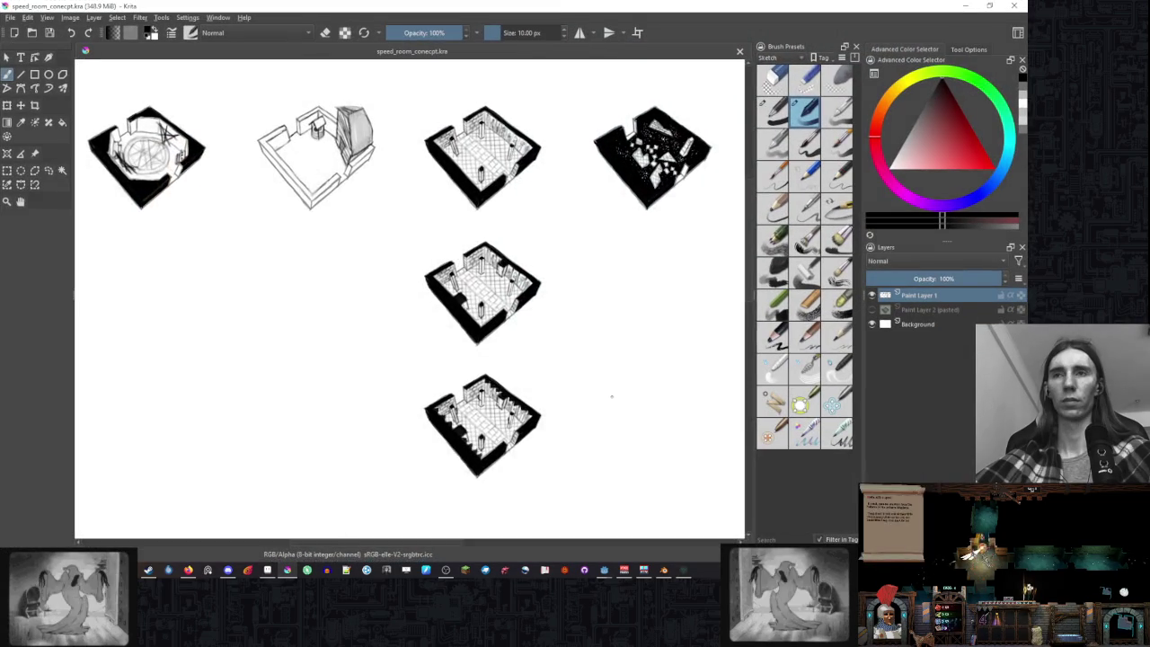
- Frame the black shard-floor room sketch, select around it, and copy it to a new layer
drag(612, 397, 585, 386)
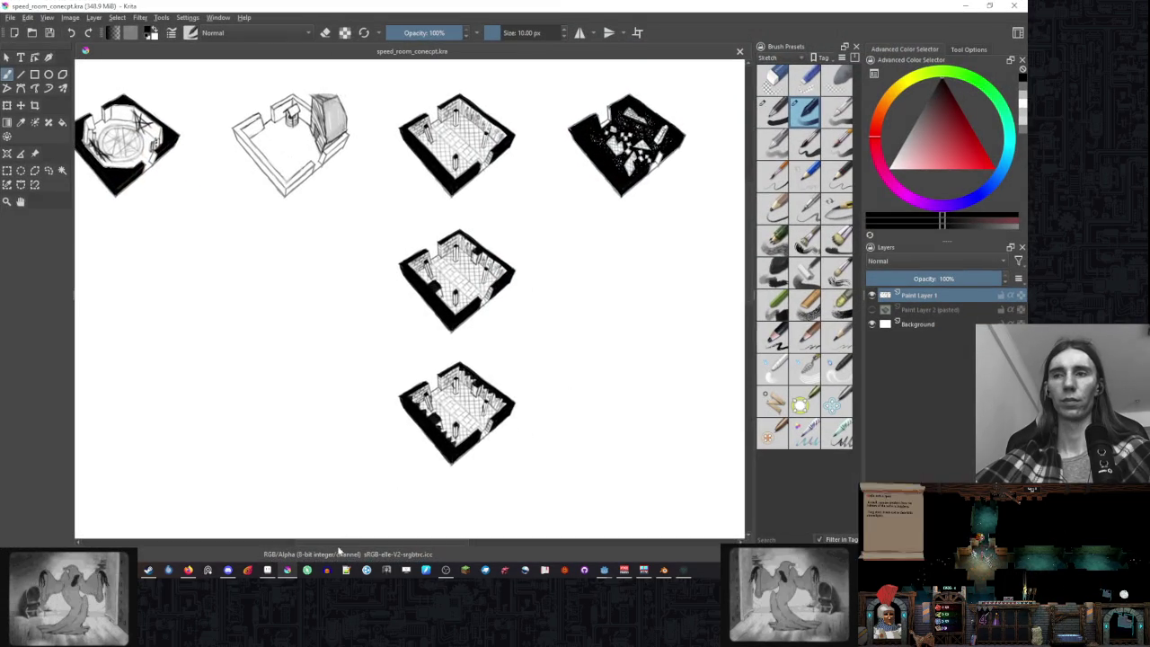
drag(719, 405, 662, 352)
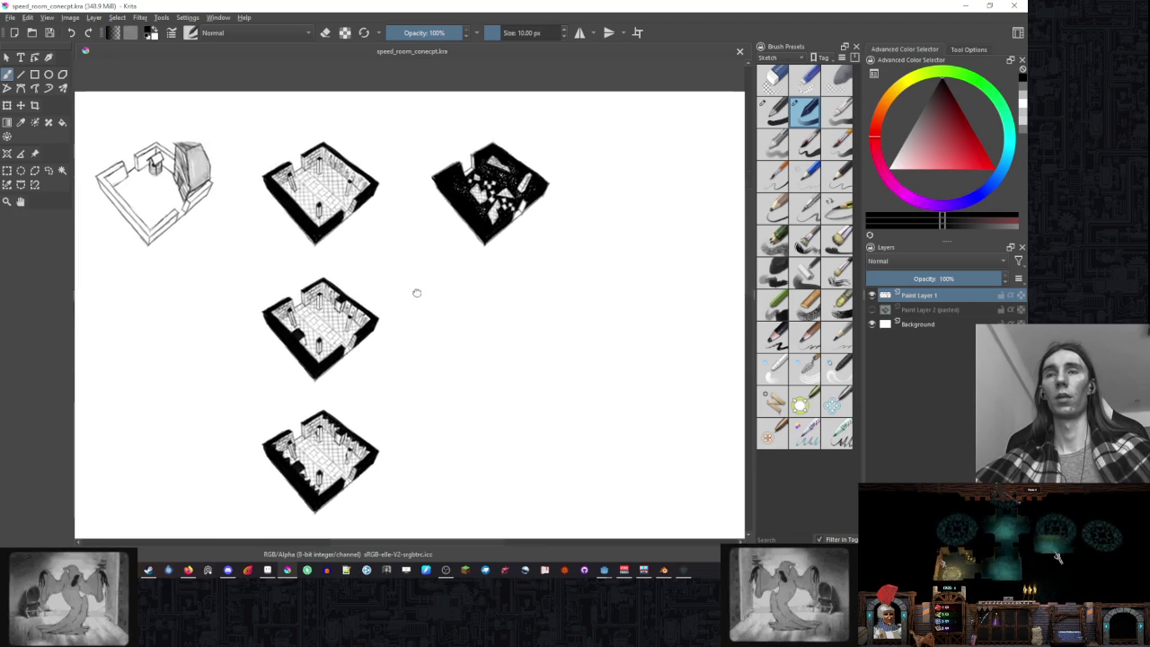
scroll(416, 290, up, 5)
scroll(416, 290, down, 2)
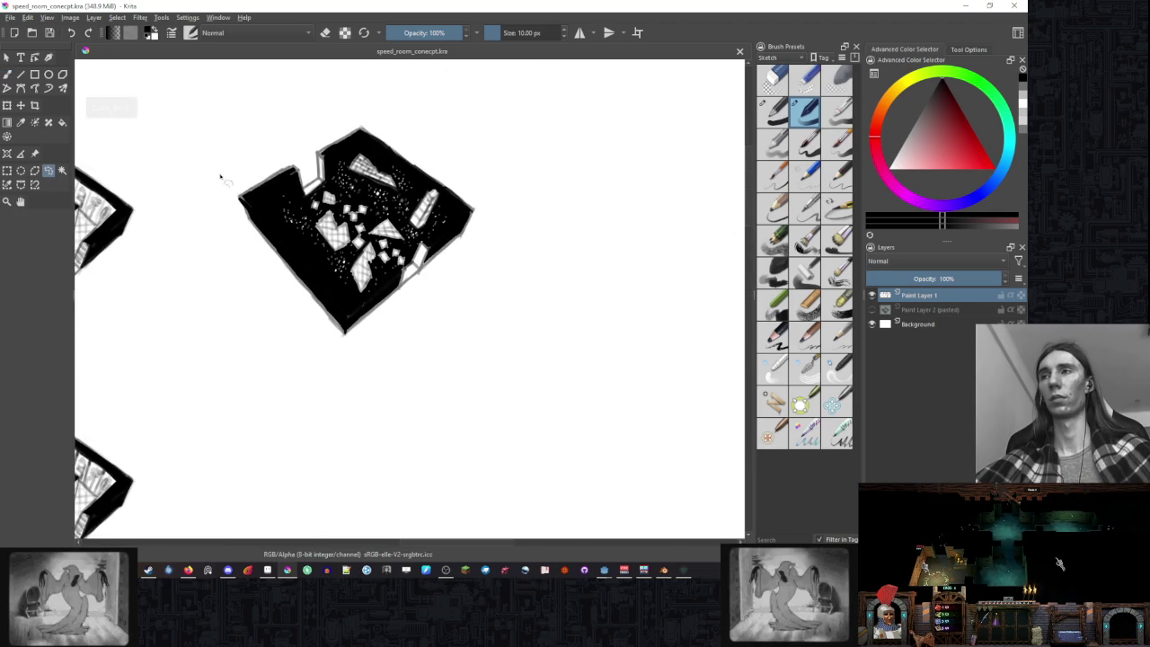
drag(209, 180, 290, 97)
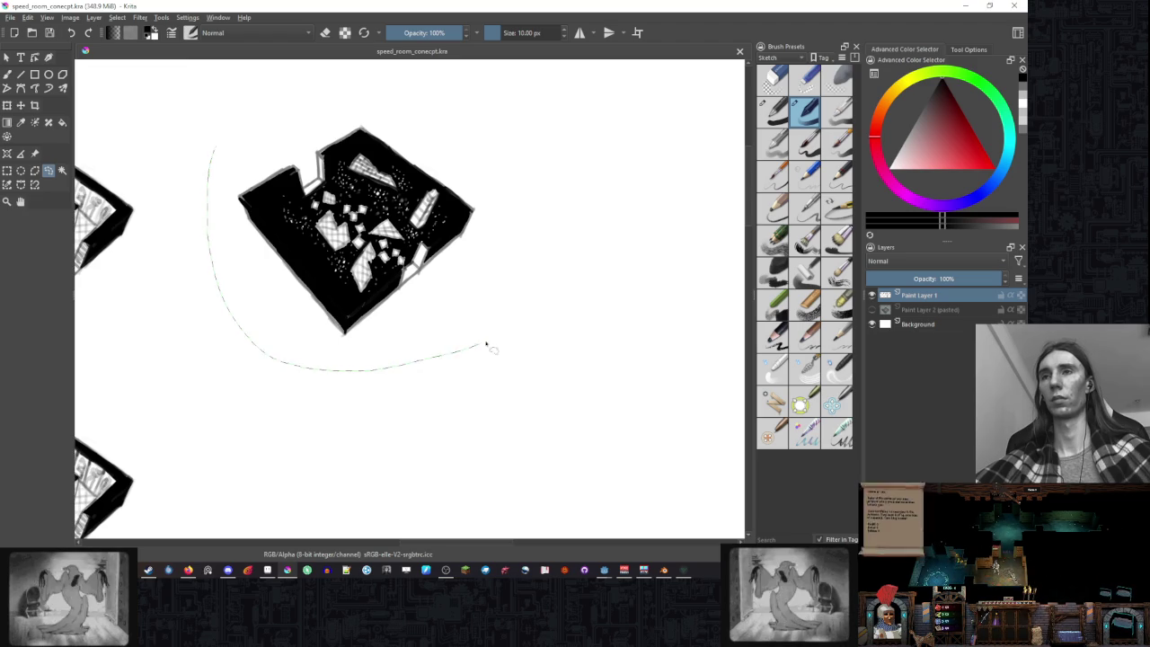
scroll(455, 195, down, 2)
key(ctrl+alt+j)
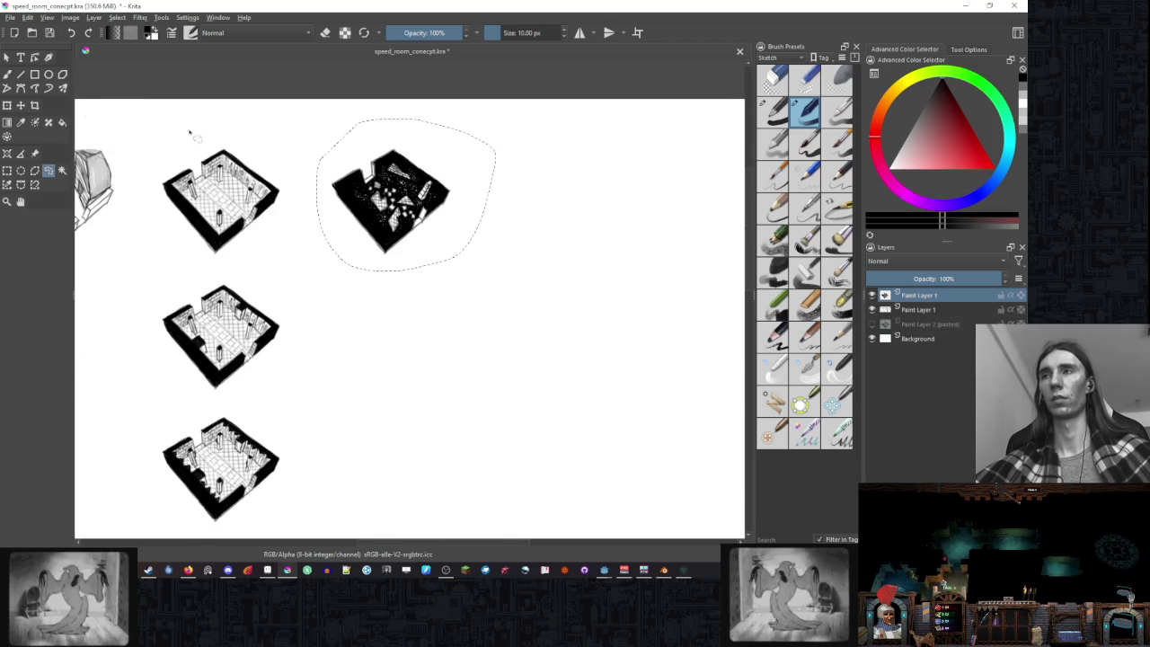
- Move the copied room sketch directly below the original and apply the transform
click(8, 105)
drag(440, 150, 439, 288)
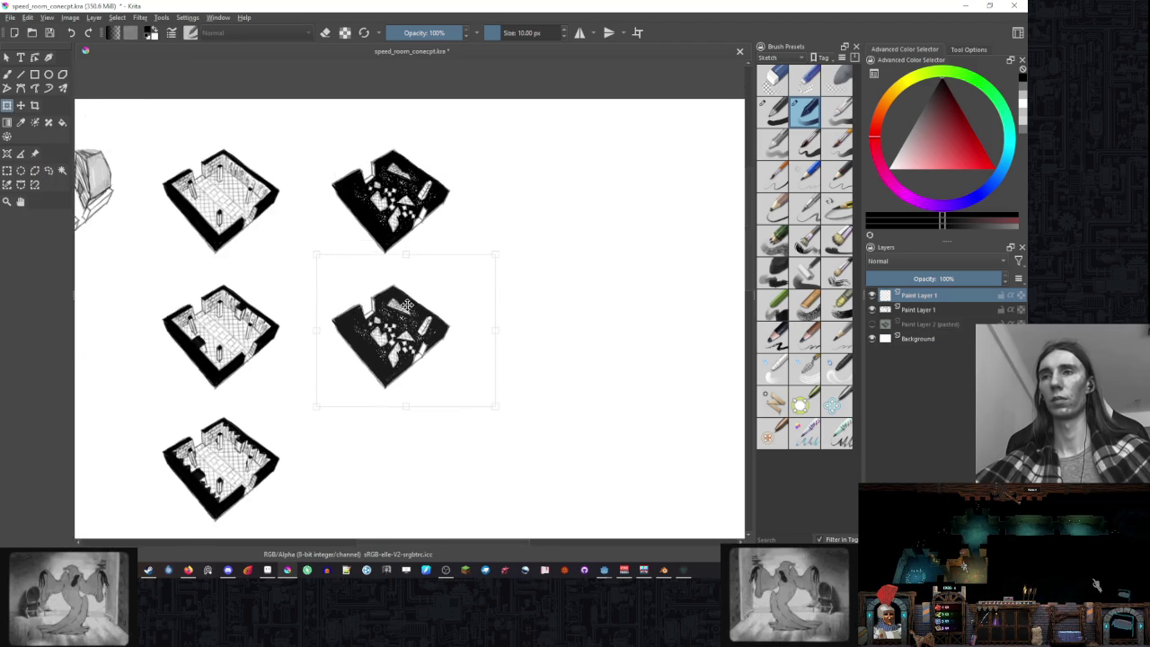
key(Return)
scroll(303, 278, up, 3)
scroll(303, 278, up, 2)
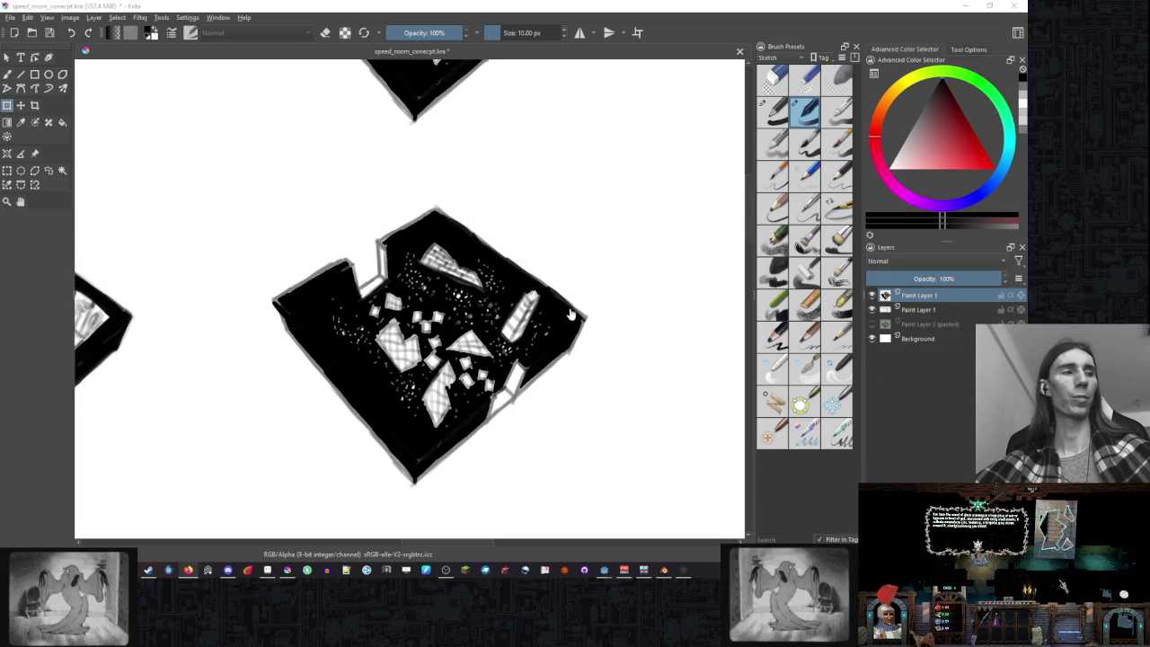
- Set the brush size to 30 px in the toolbar
drag(570, 314, 582, 284)
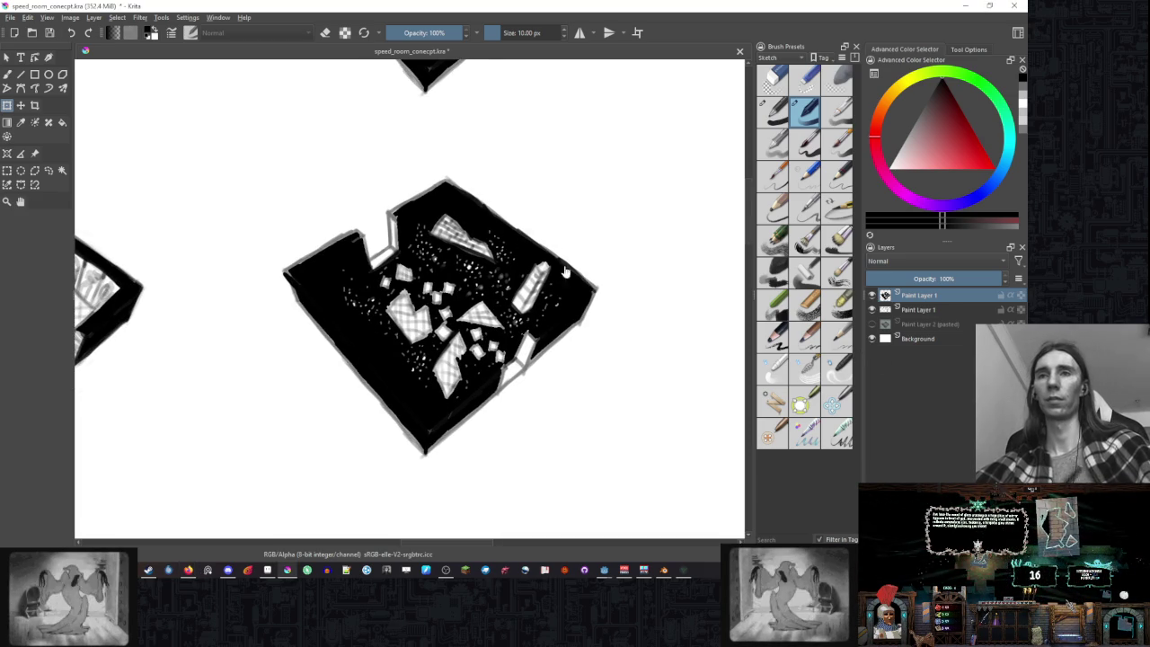
drag(611, 310, 625, 331)
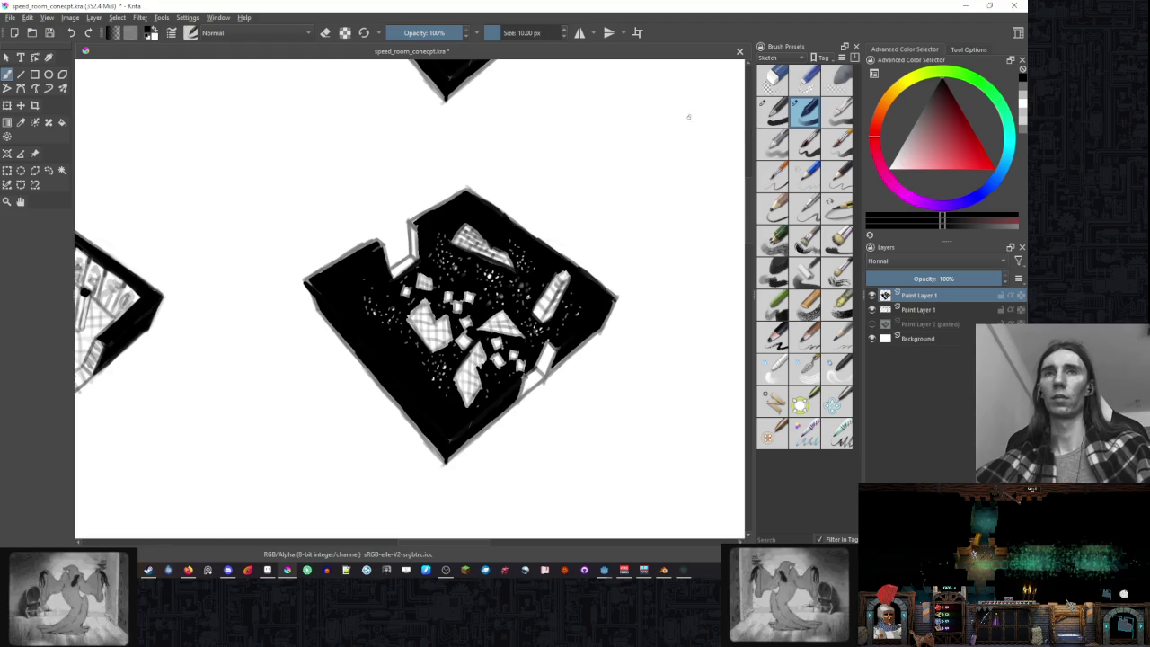
click(532, 33)
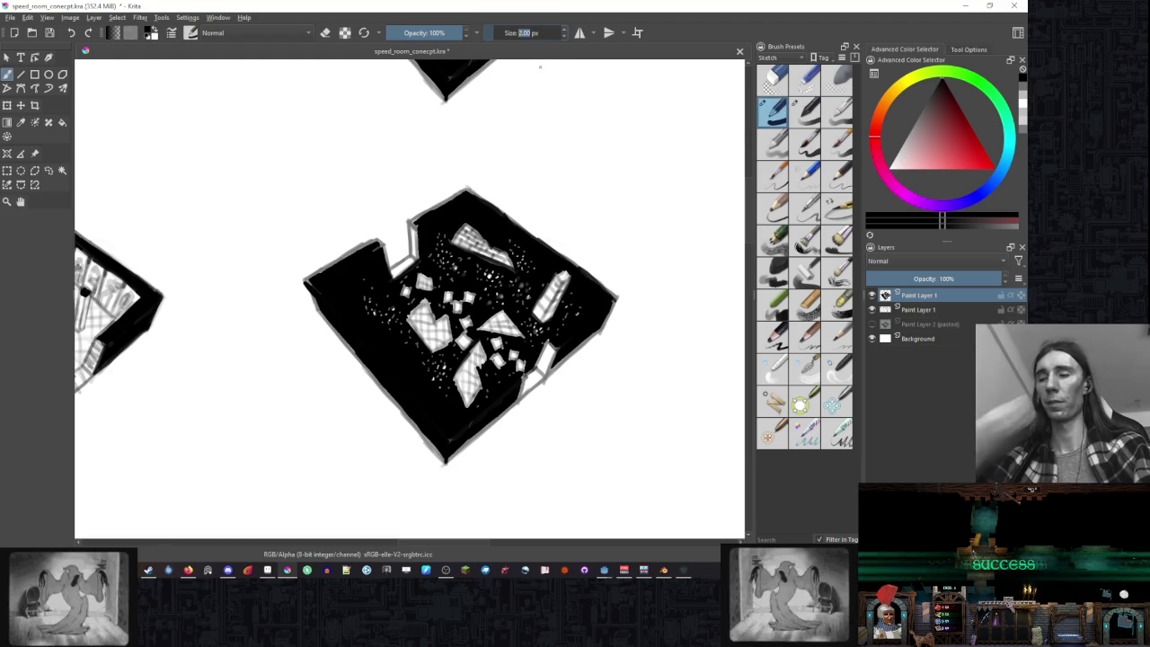
key(2)
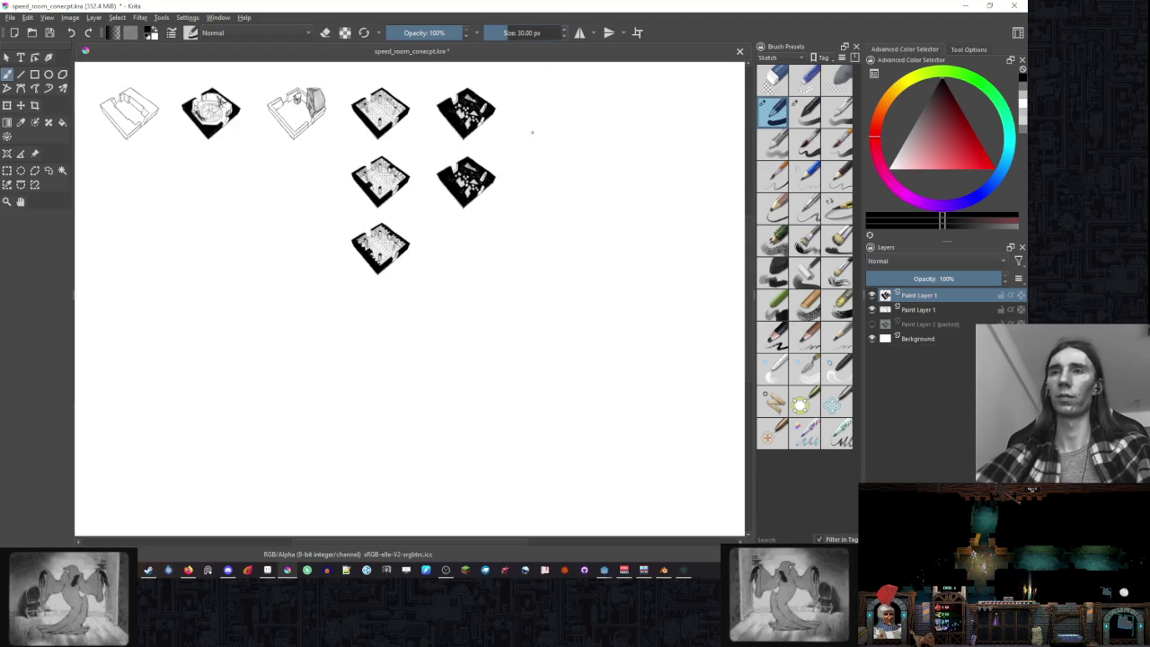
- Zoom into the copy, paint out the white floor speckles, then Alt+Tab to the game
scroll(540, 215, up, 4)
scroll(584, 270, up, 2)
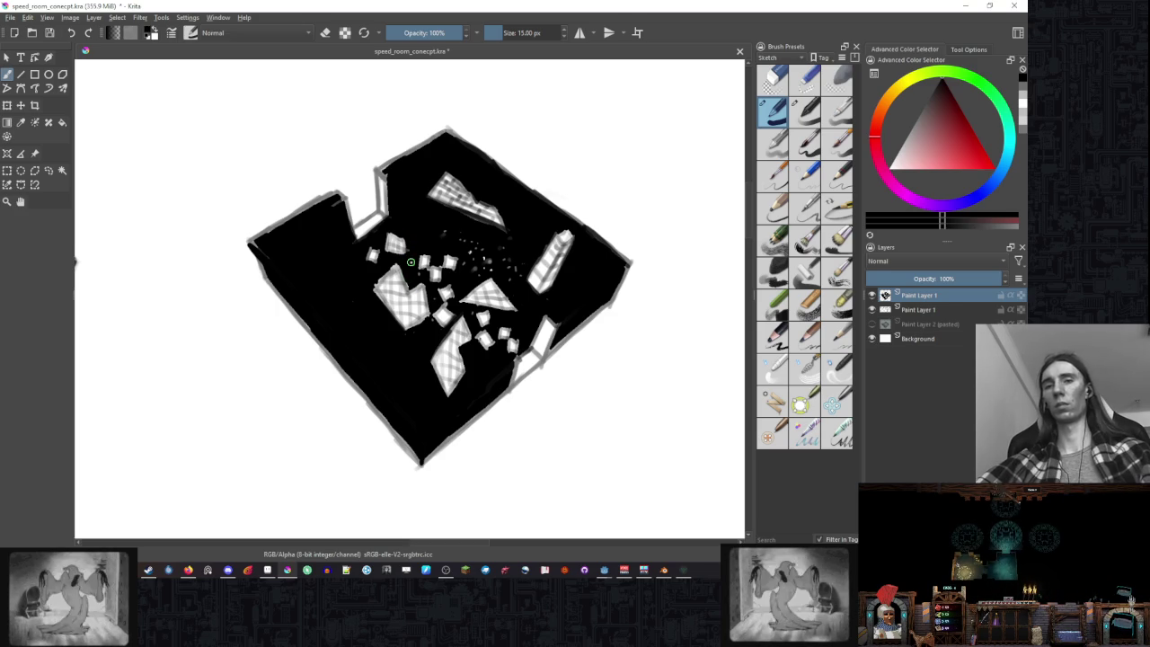
key(alt+Tab)
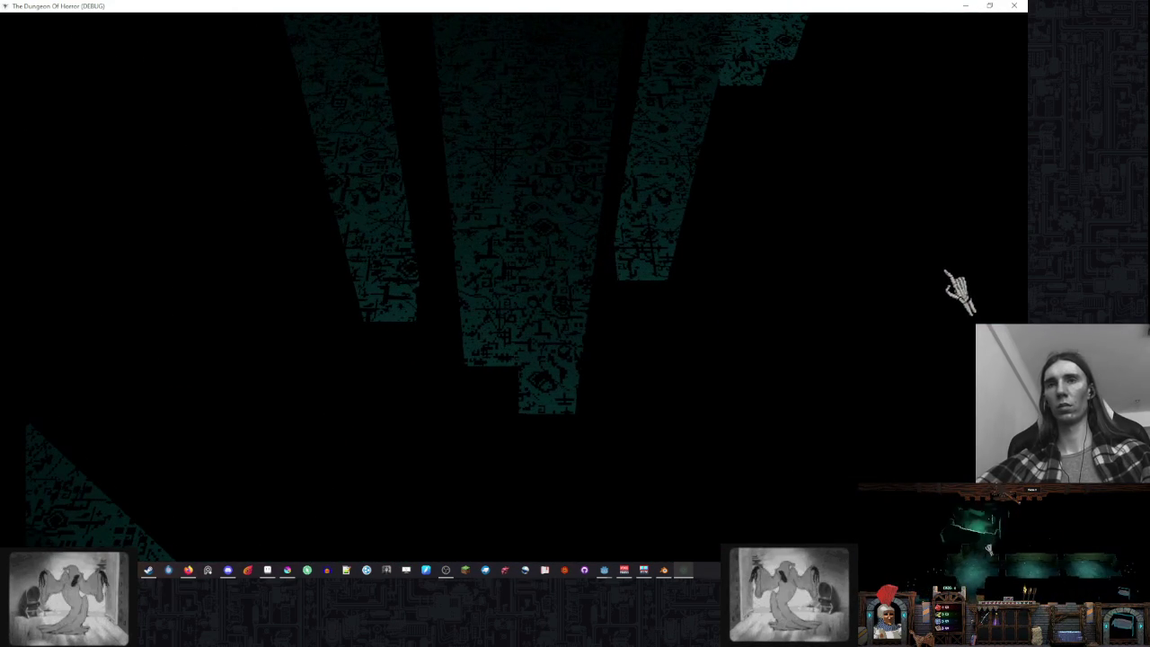
- Snip a screenshot of the game's glyph-covered tunnel walls
key(super+shift+s)
drag(775, 103, 215, 504)
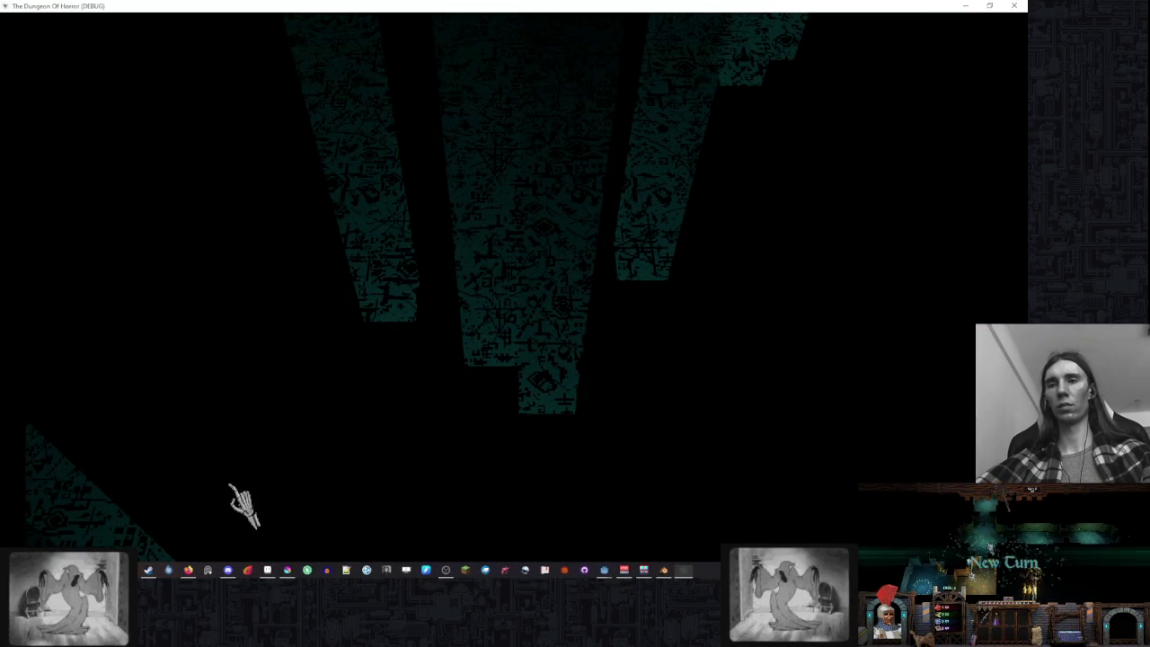
click(290, 572)
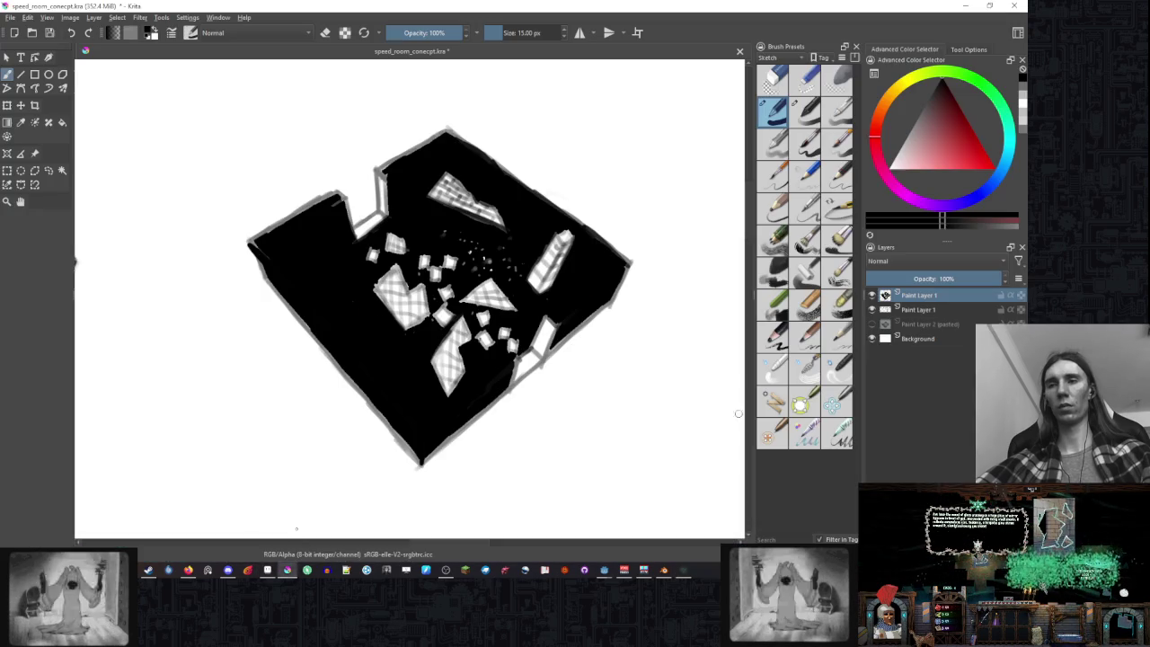
- Paste the tunnel-wall screenshot onto an empty PureRef board and zoom in
click(208, 572)
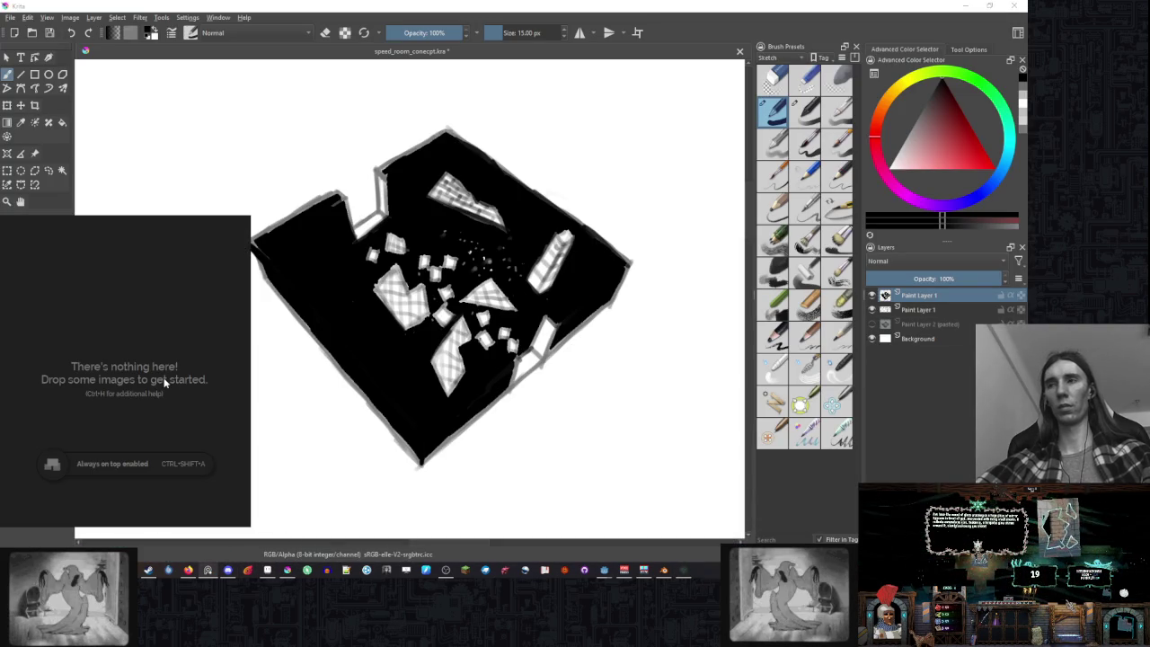
key(ctrl+v)
scroll(193, 401, down, 3)
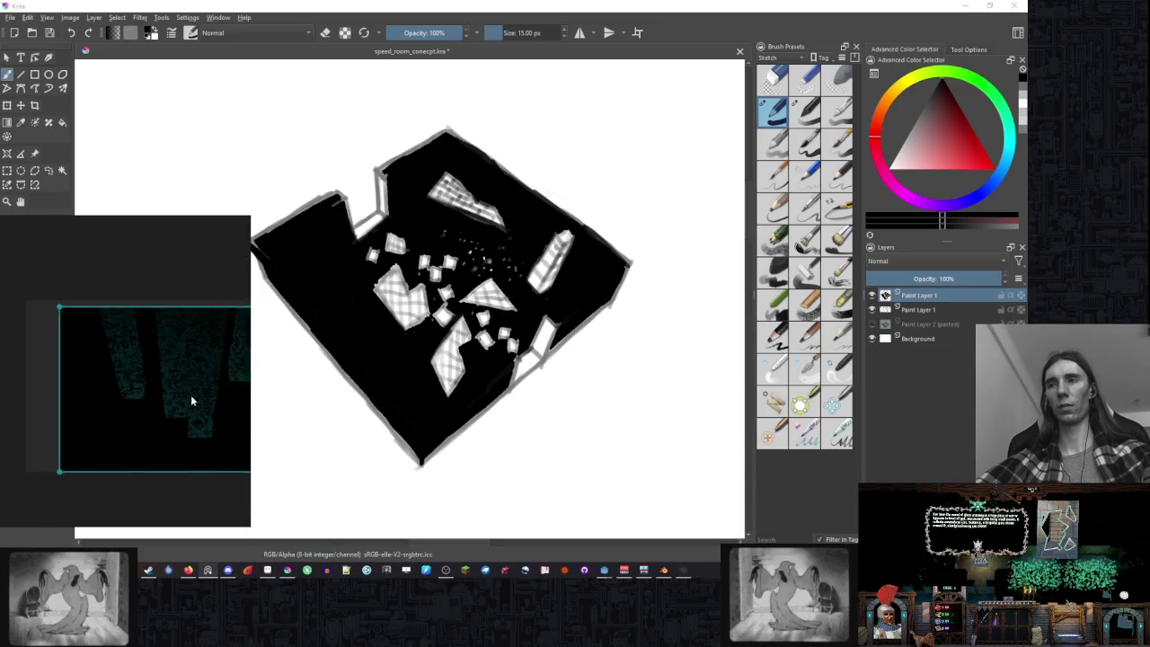
scroll(191, 401, up, 3)
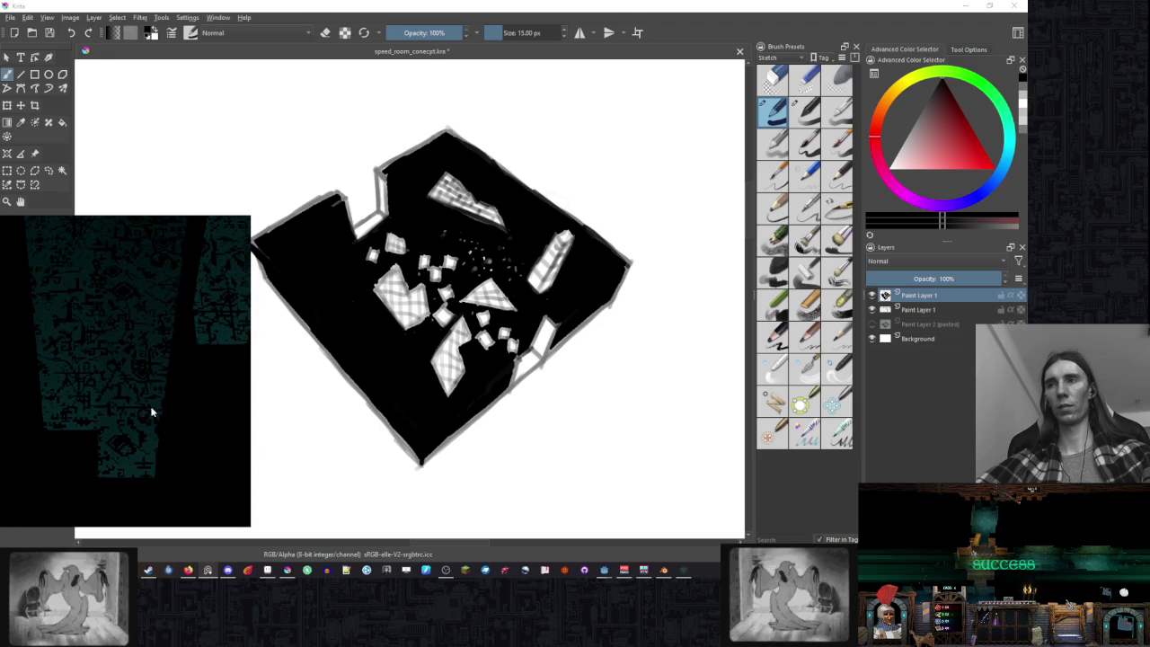
scroll(144, 410, up, 2)
scroll(707, 360, left, 3)
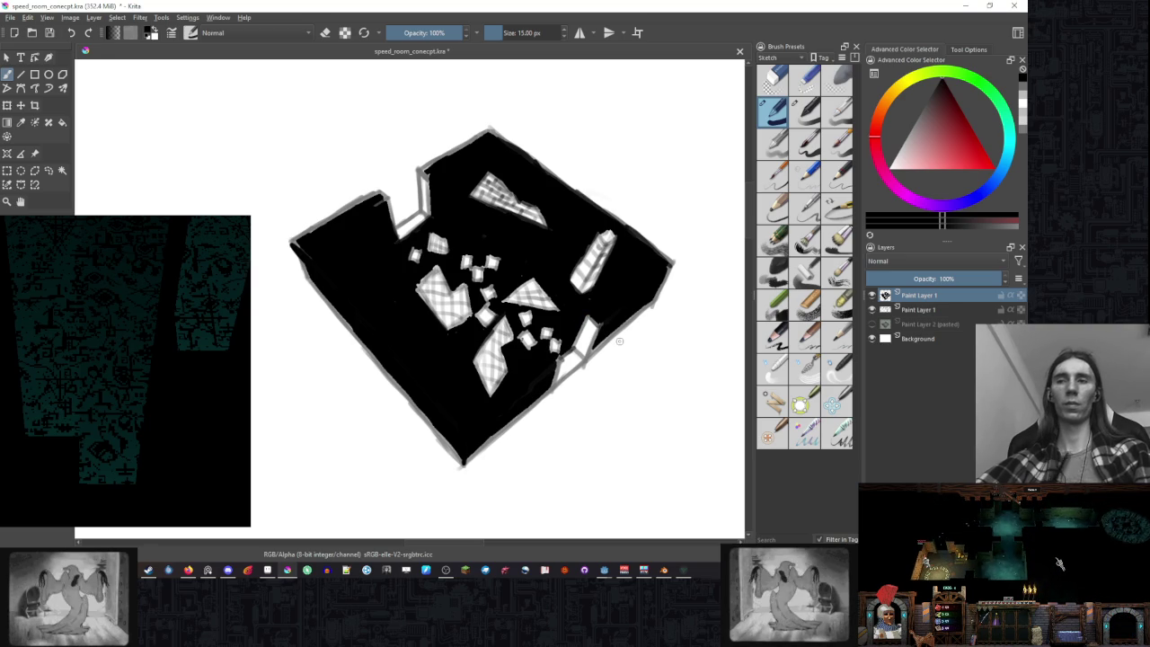
- Handwrite the letters 'br' above the copied room sketch
drag(582, 103, 608, 149)
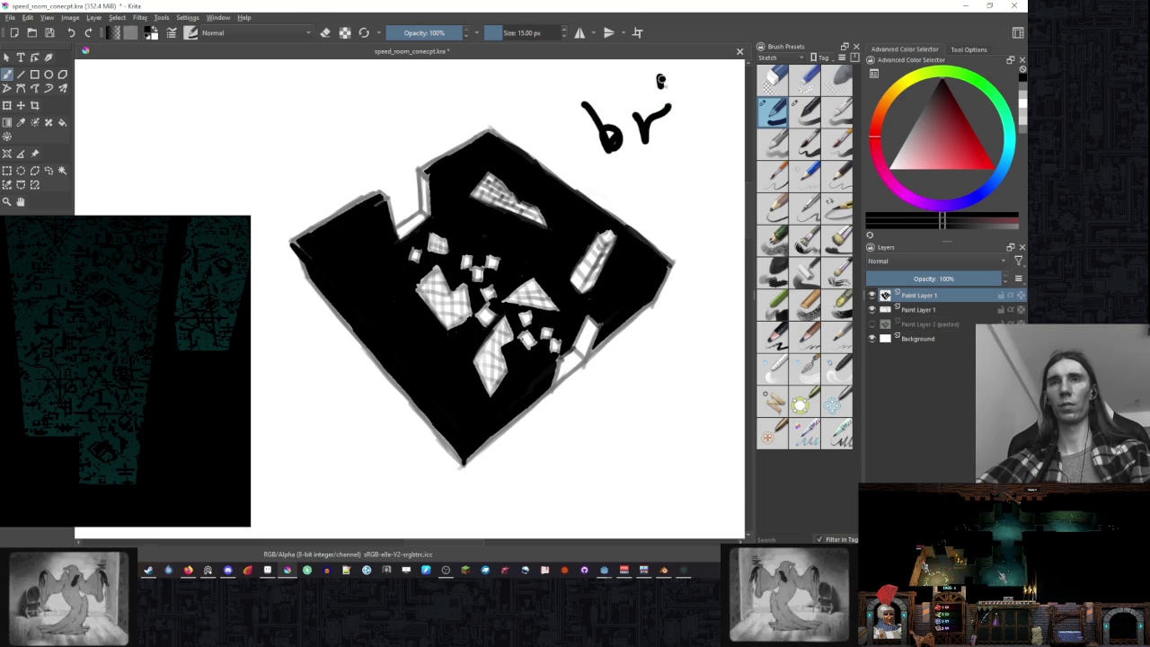
- Finish the 'brb' note, then undo it after the break to leave the sketch clean
drag(660, 79, 670, 133)
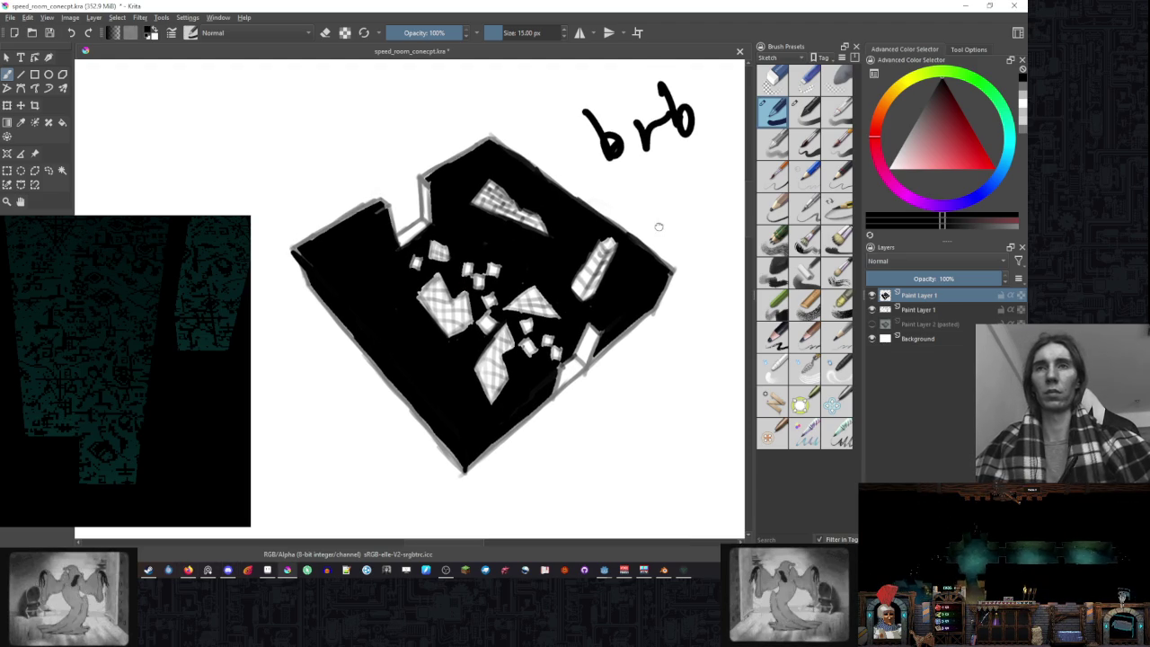
drag(607, 232, 579, 261)
key(ctrl+z)
key(ctrl+z)
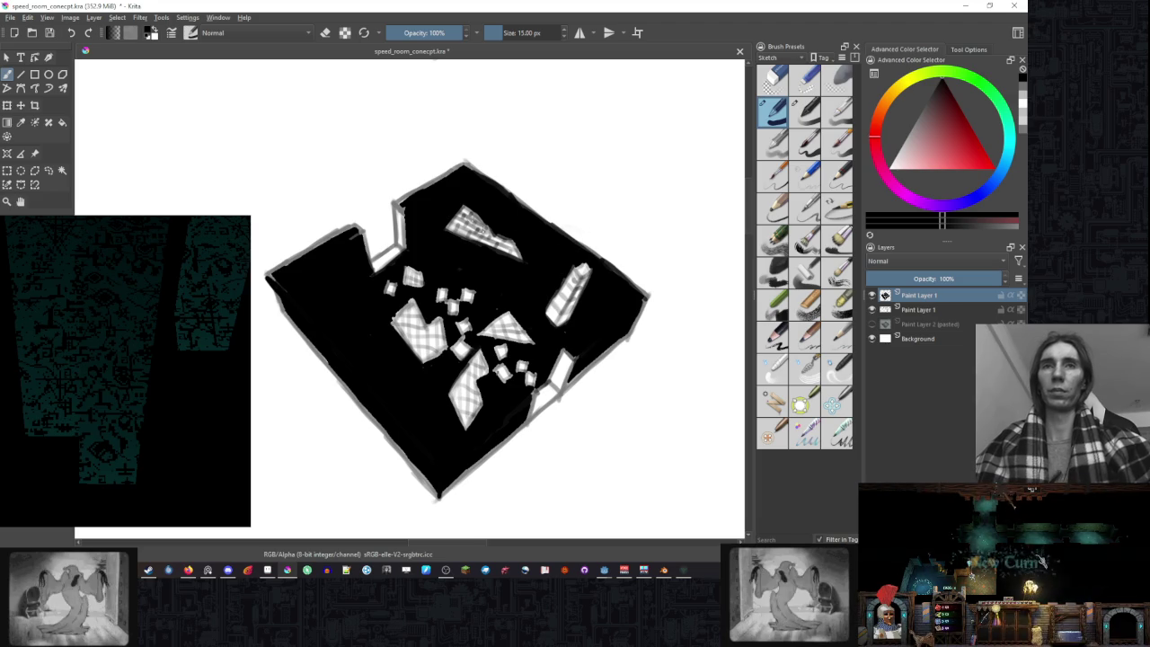
- Choose a light grey tint from the popup palette and shrink the brush to 5 px
drag(523, 258, 547, 233)
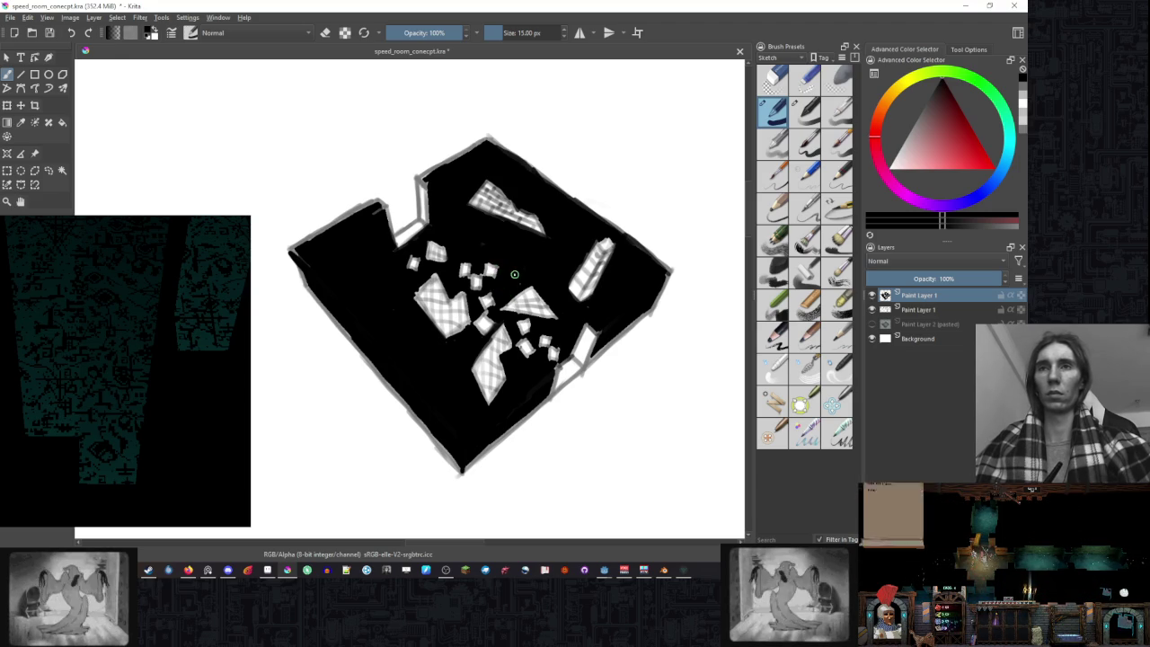
right_click(515, 271)
click(528, 284)
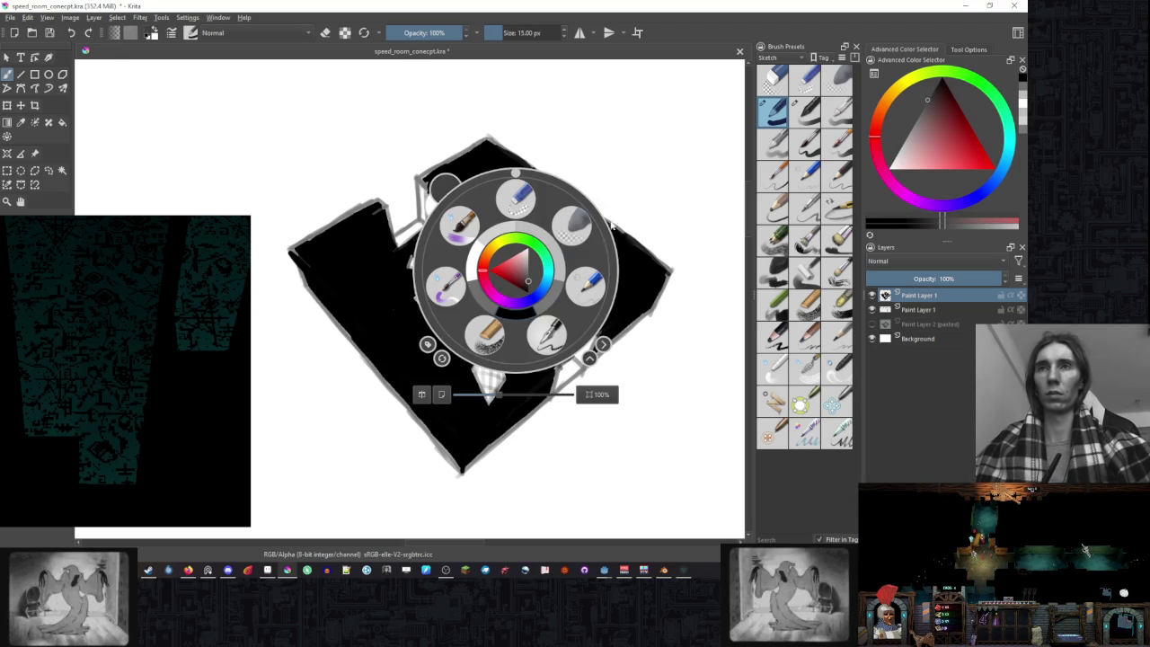
click(633, 211)
key(bracketleft)
key(bracketleft)
key(bracketleft)
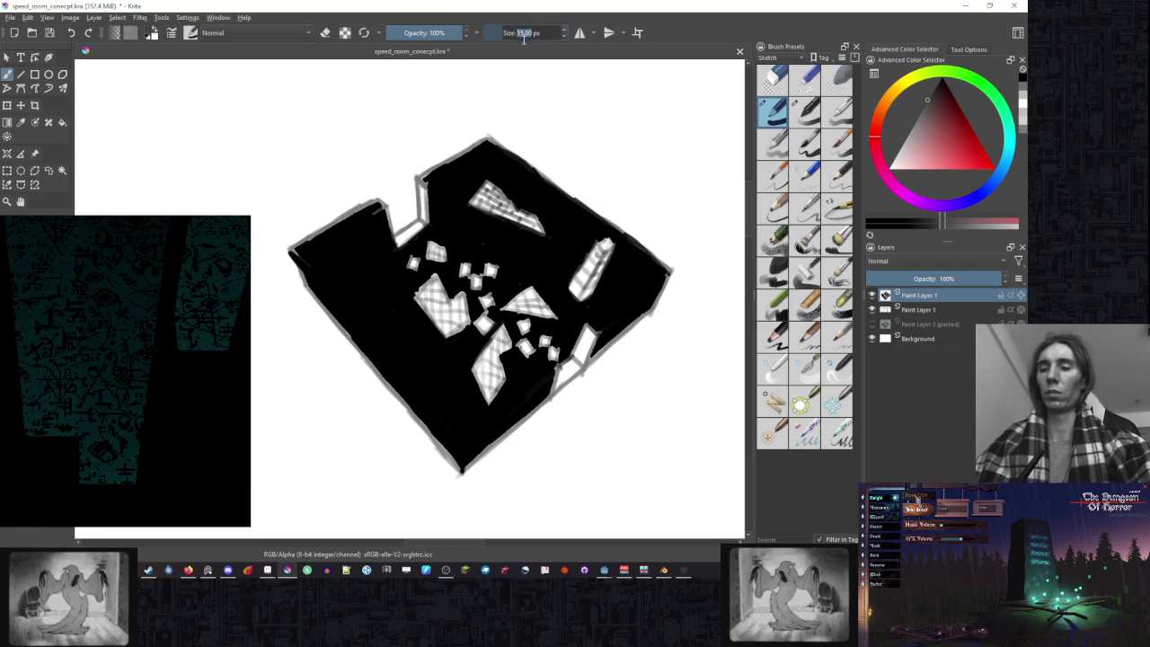
- Draw light grey lines along the upper-left notch, upper-right wall and top-left wall edges
mouse_move(424, 182)
mouse_down()
mouse_move(488, 153)
mouse_move(536, 189)
mouse_up()
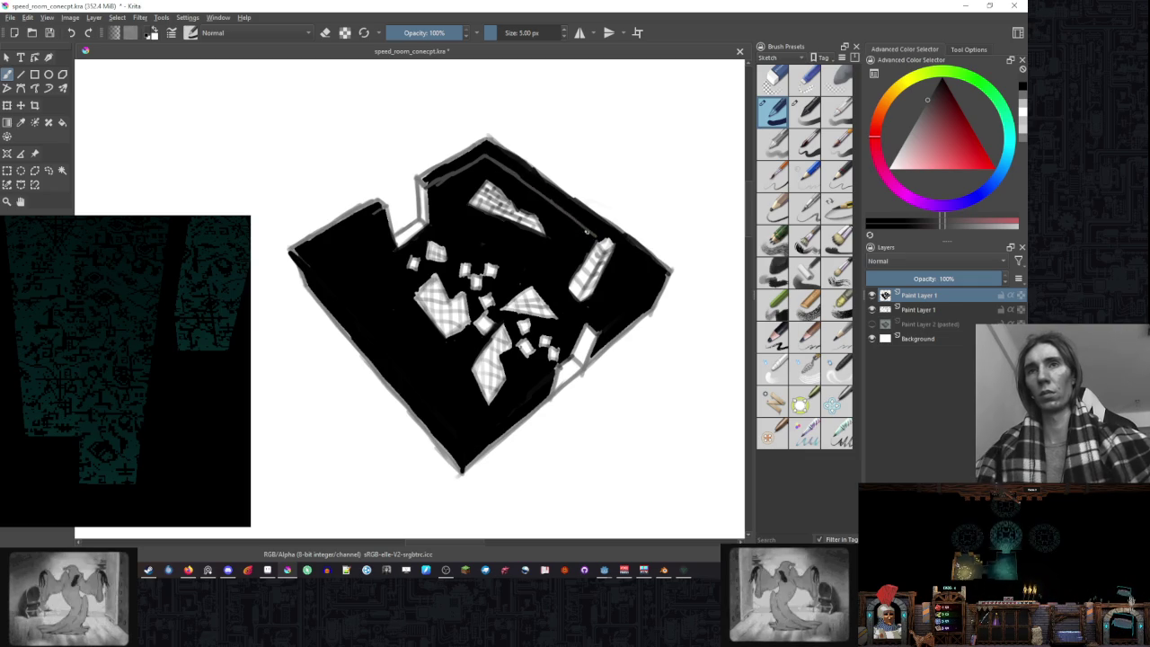
drag(618, 250, 643, 267)
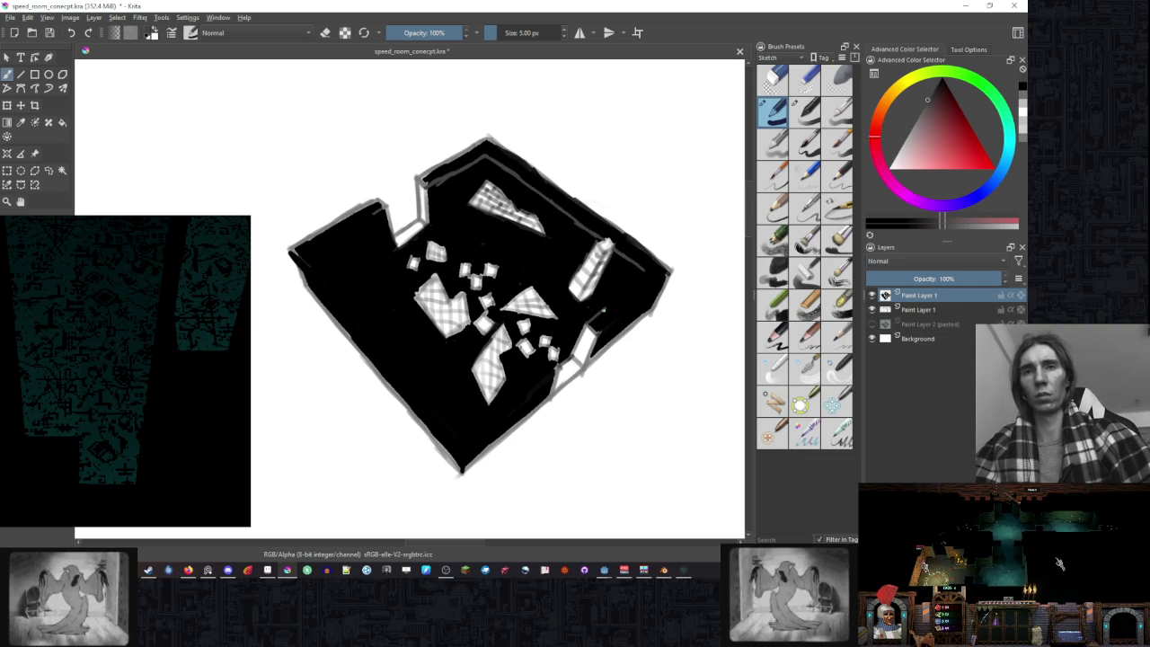
mouse_move(617, 253)
mouse_down()
mouse_move(647, 278)
mouse_move(595, 314)
mouse_up()
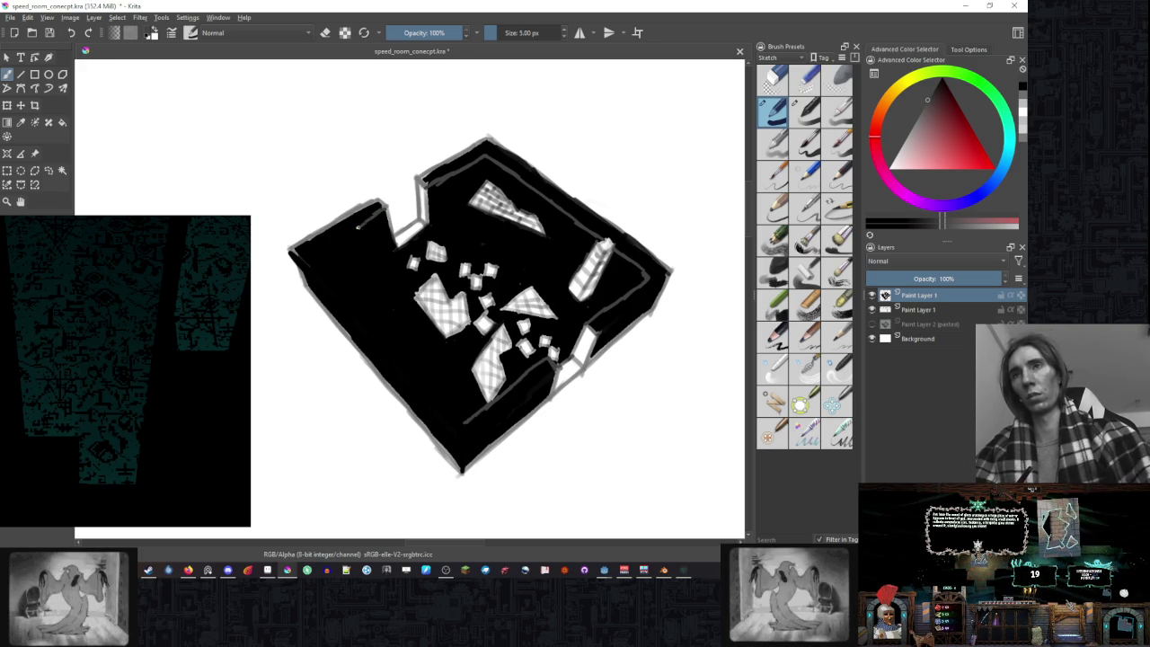
drag(299, 245, 381, 213)
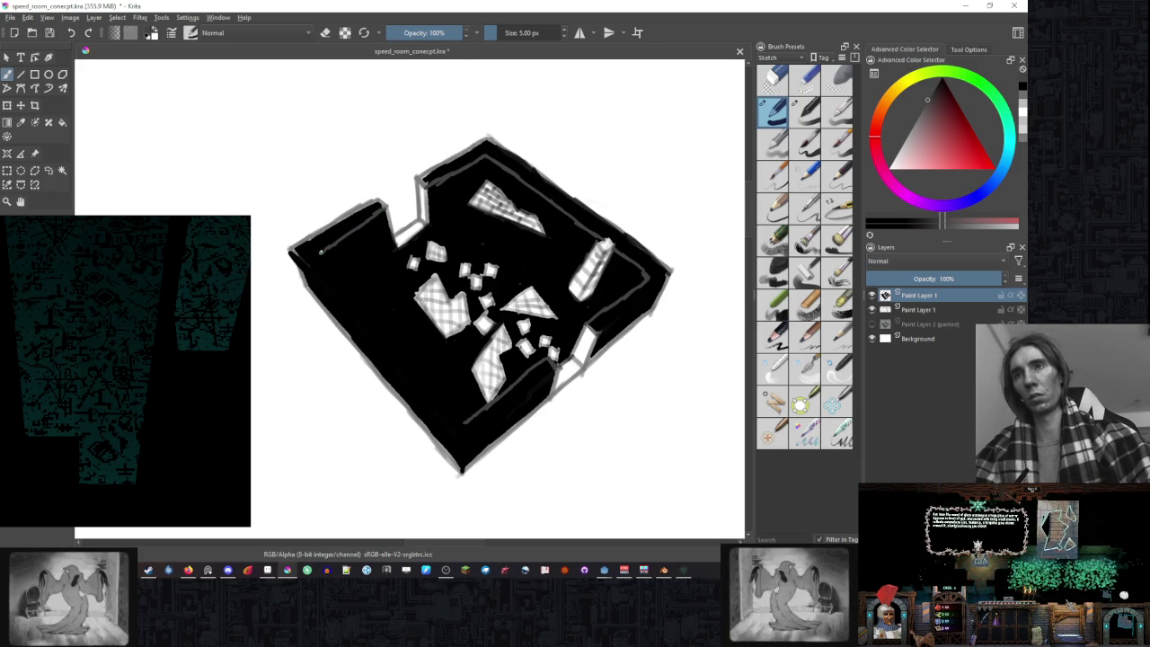
- Extend the grey line down the left wall, toggling eraser mode and swapping black to white
drag(343, 279, 366, 304)
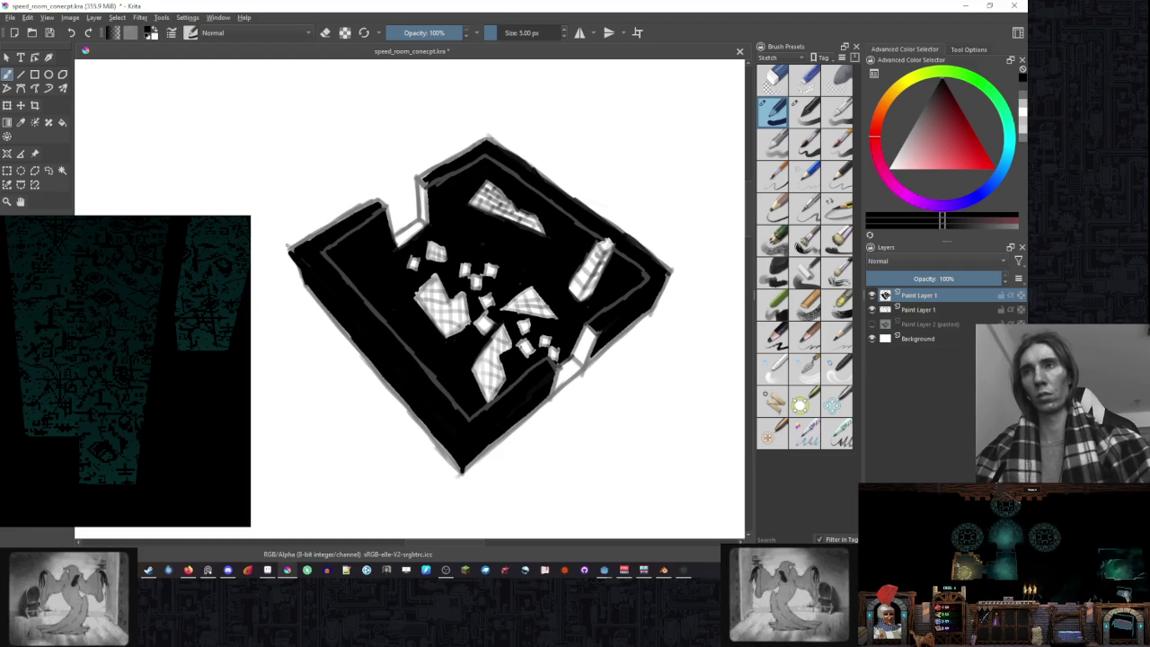
key(e)
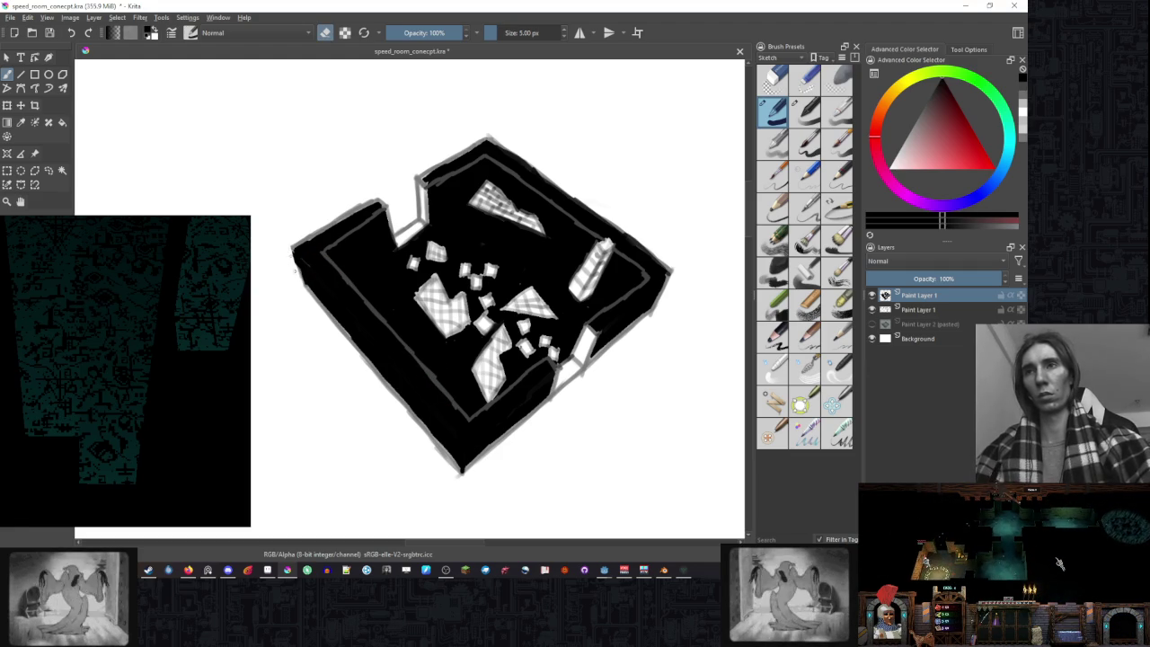
key(e)
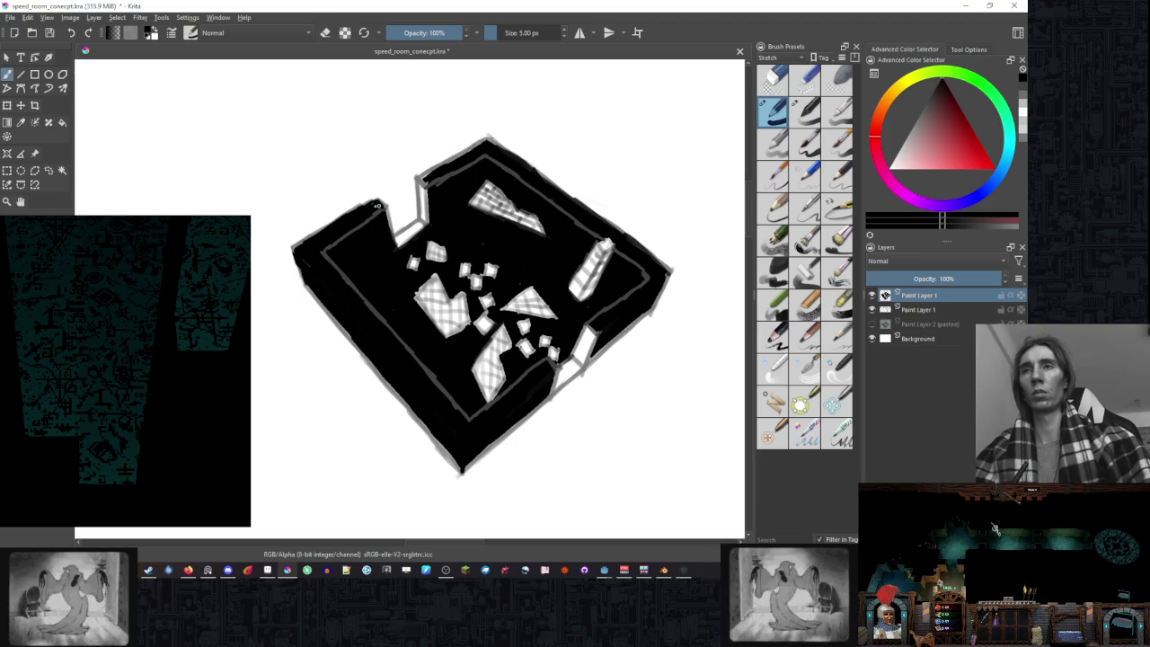
key(x)
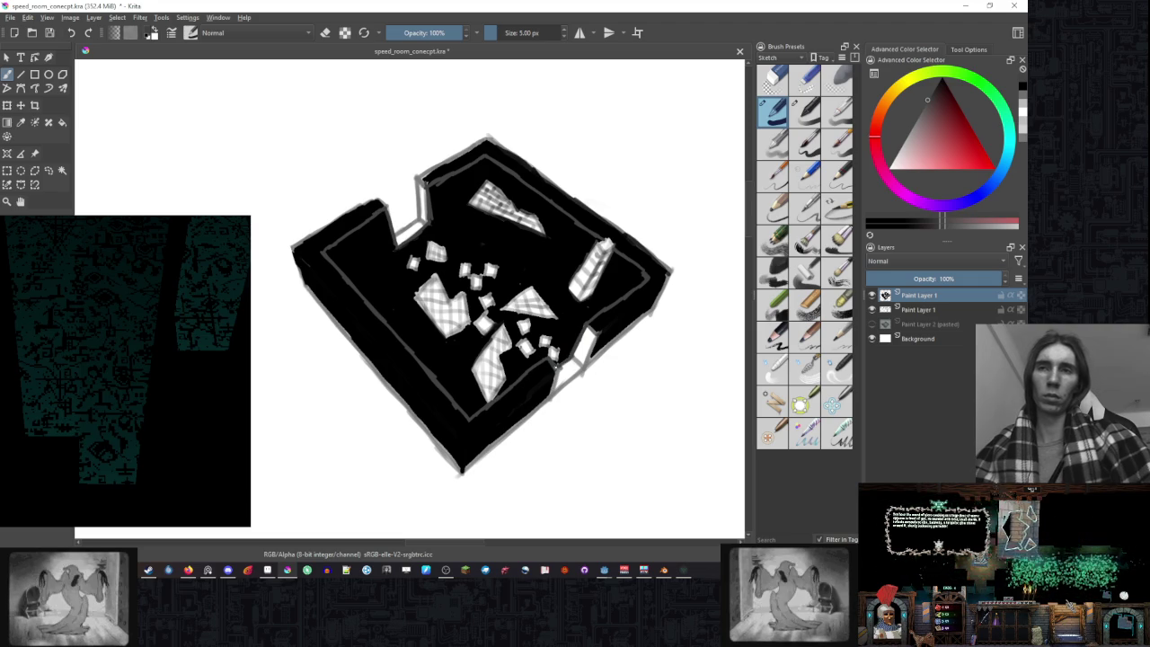
right_click(497, 256)
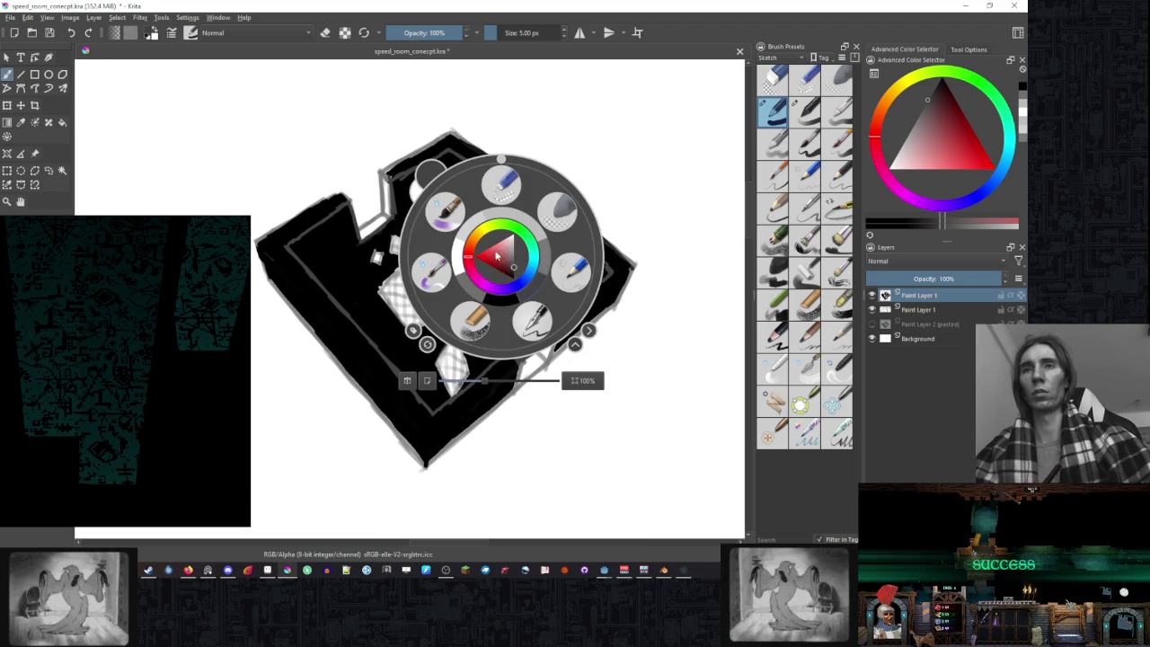
- Dismiss the palette and flood the room's black floor mid-grey with the Fill tool
right_click(277, 284)
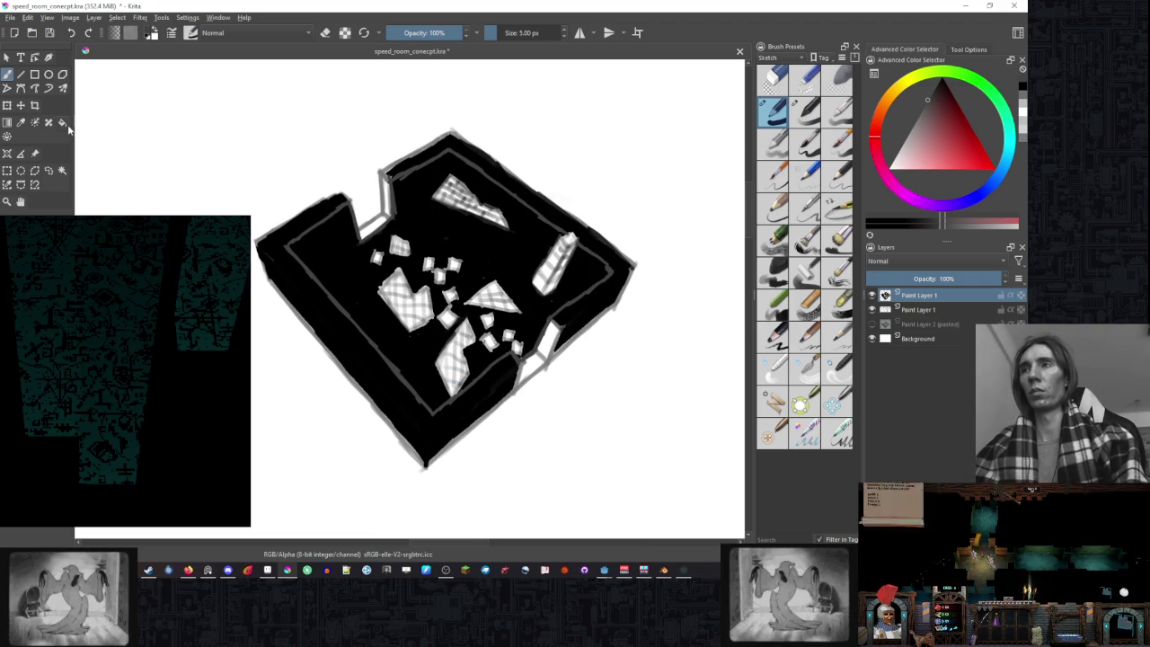
click(684, 569)
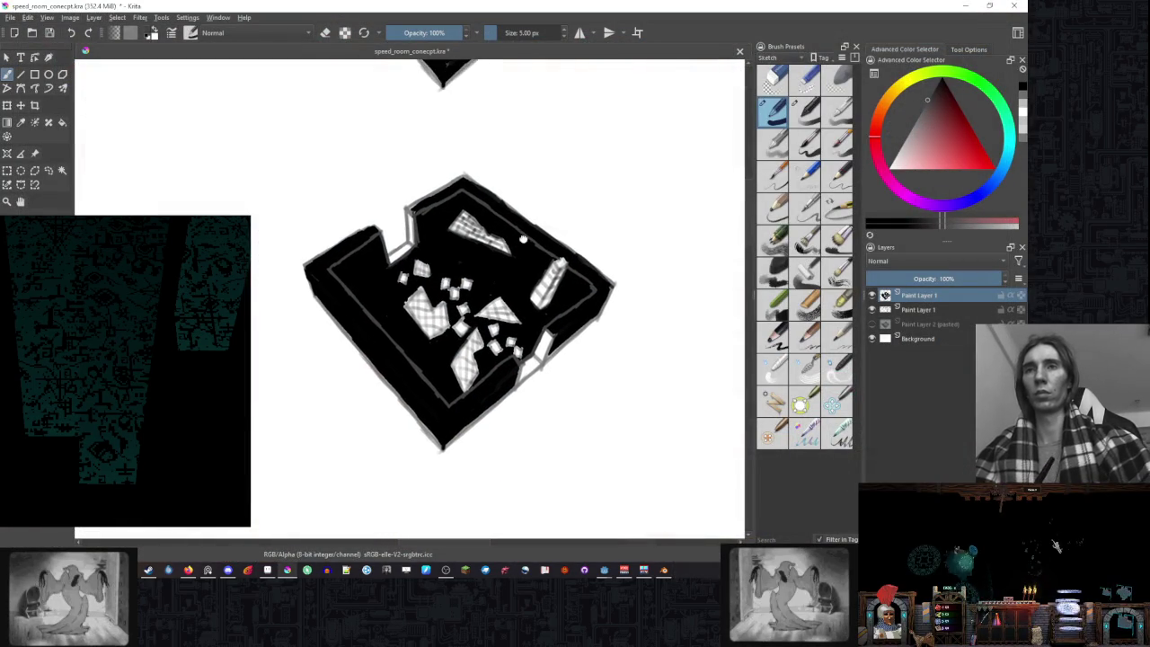
click(530, 357)
- Return to the freehand brush and switch to the neighbouring 10 px sketch preset
key(b)
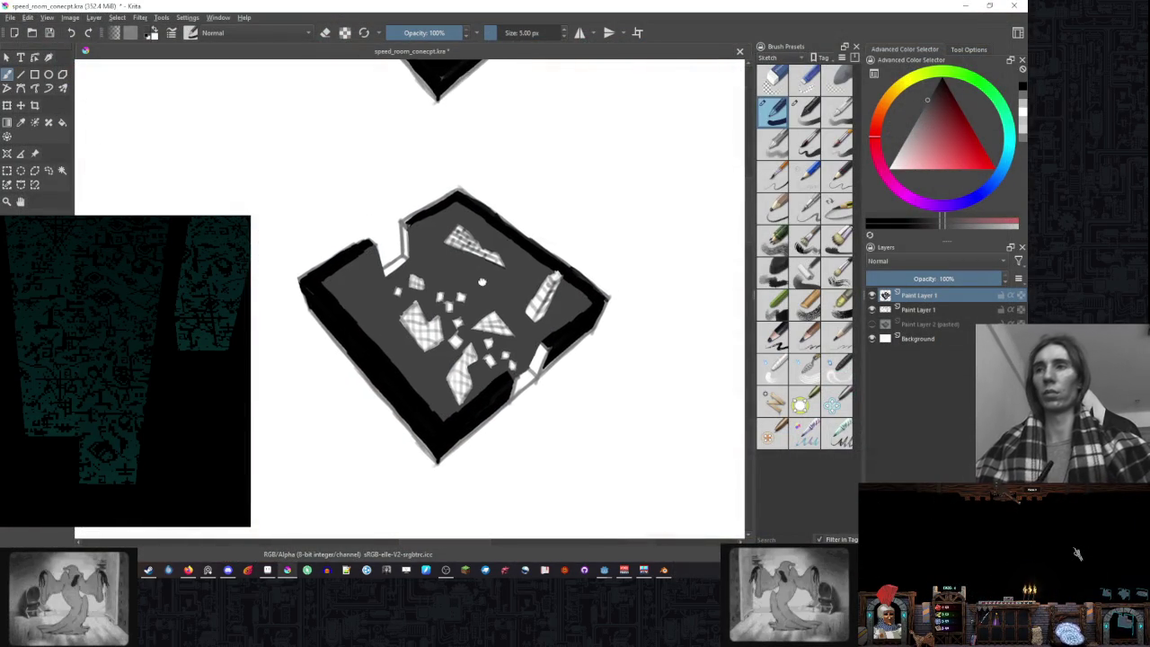
click(804, 112)
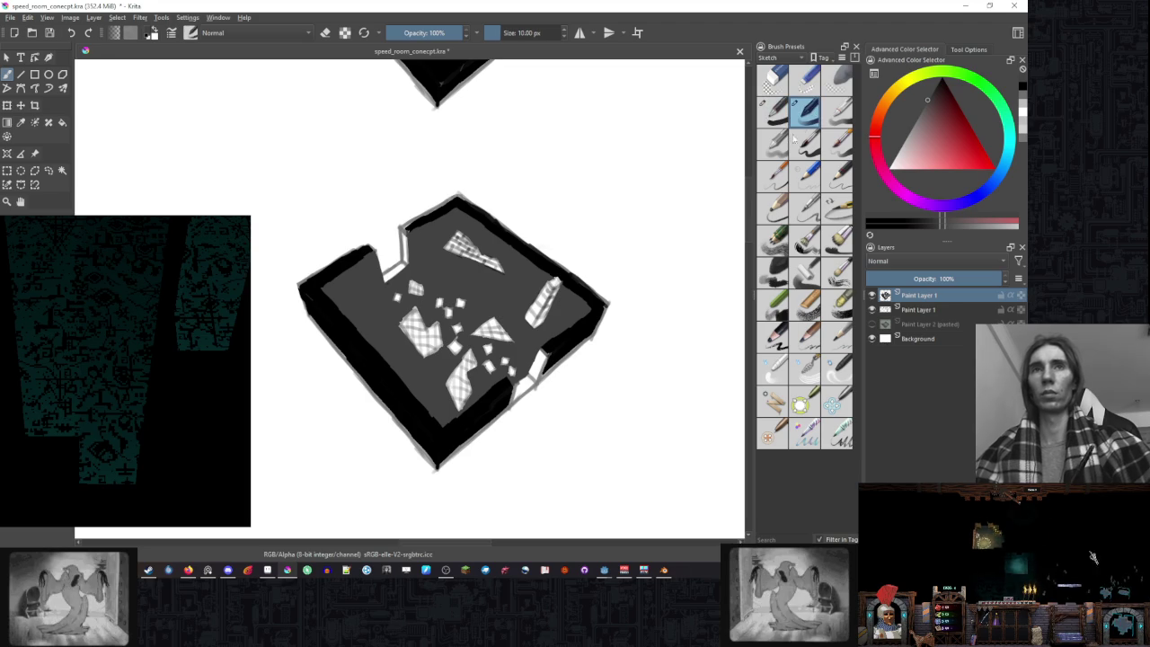
scroll(515, 297, down, 4)
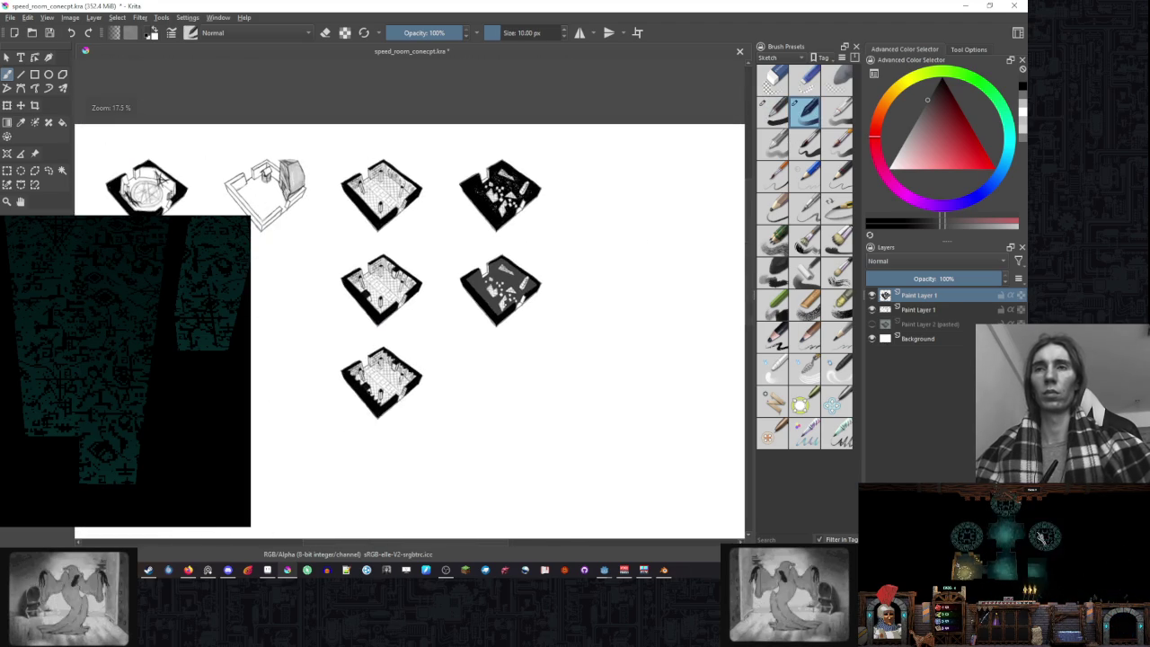
scroll(516, 288, up, 3)
scroll(520, 240, up, 1)
scroll(520, 241, up, 1)
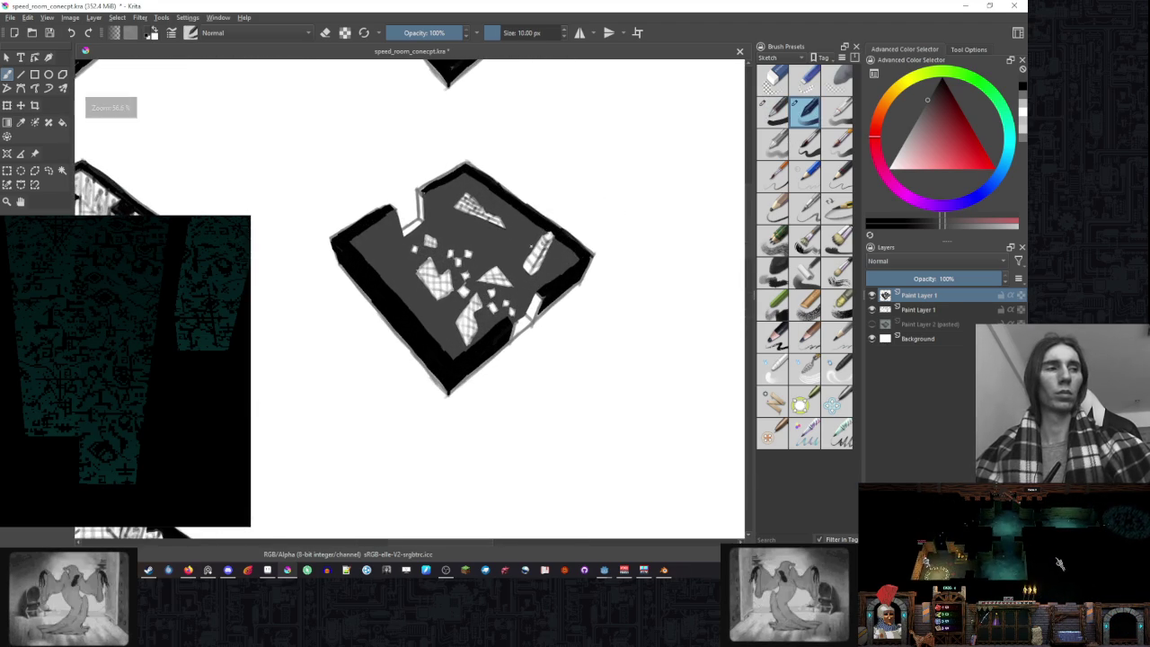
scroll(465, 180, up, 1)
scroll(464, 179, up, 2)
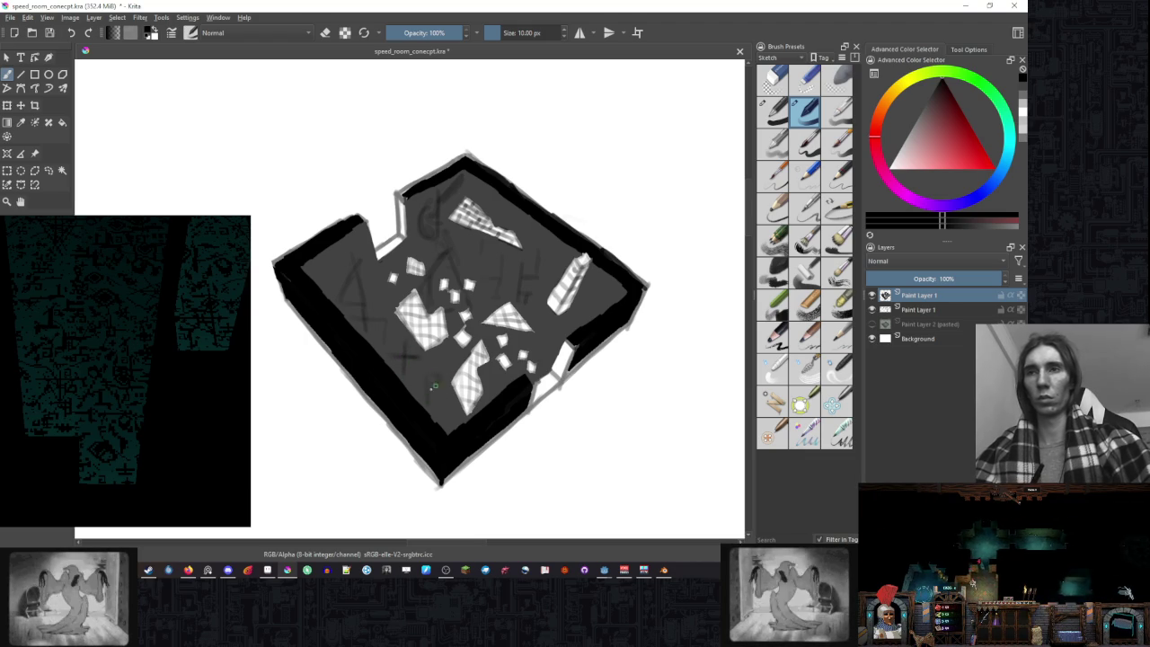
- Scribble faint trial marks on the grey floor, then undo them
drag(405, 358, 425, 363)
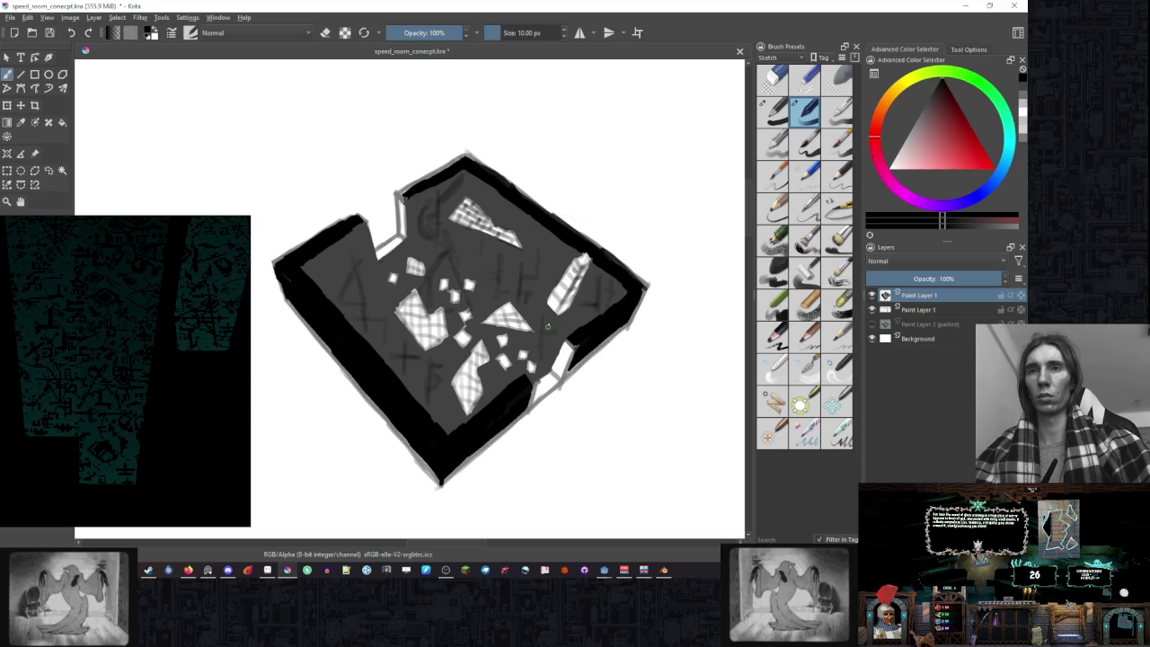
scroll(662, 306, down, 5)
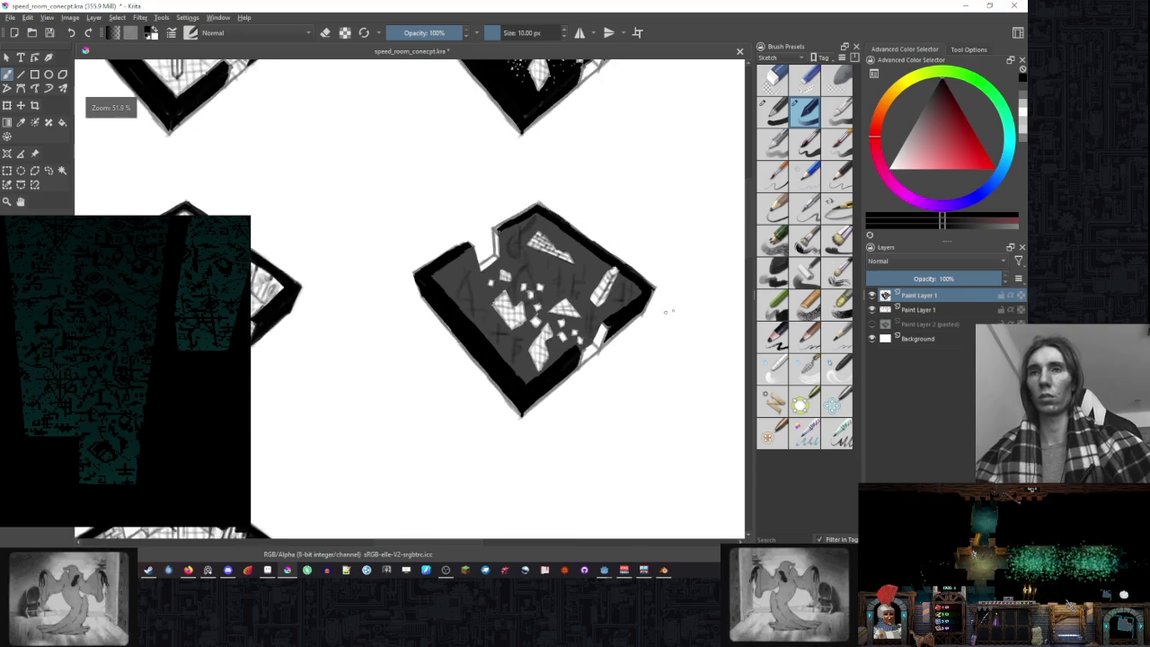
scroll(638, 312, up, 2)
scroll(617, 307, up, 2)
scroll(618, 308, up, 1)
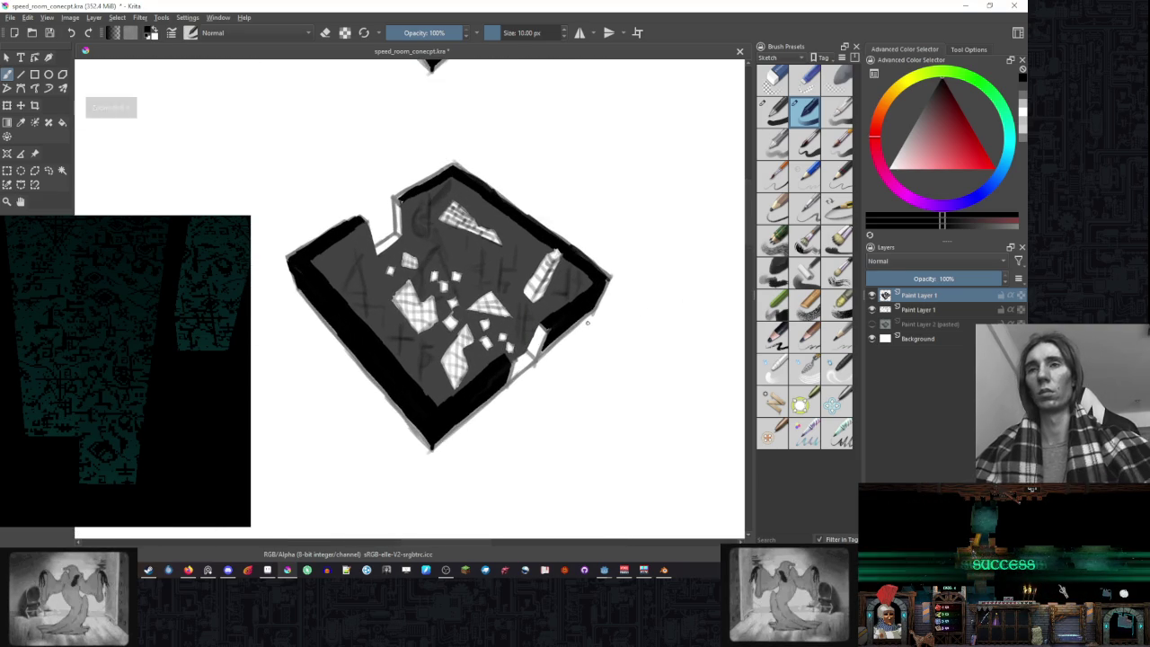
key(ctrl+z)
key(ctrl+z)
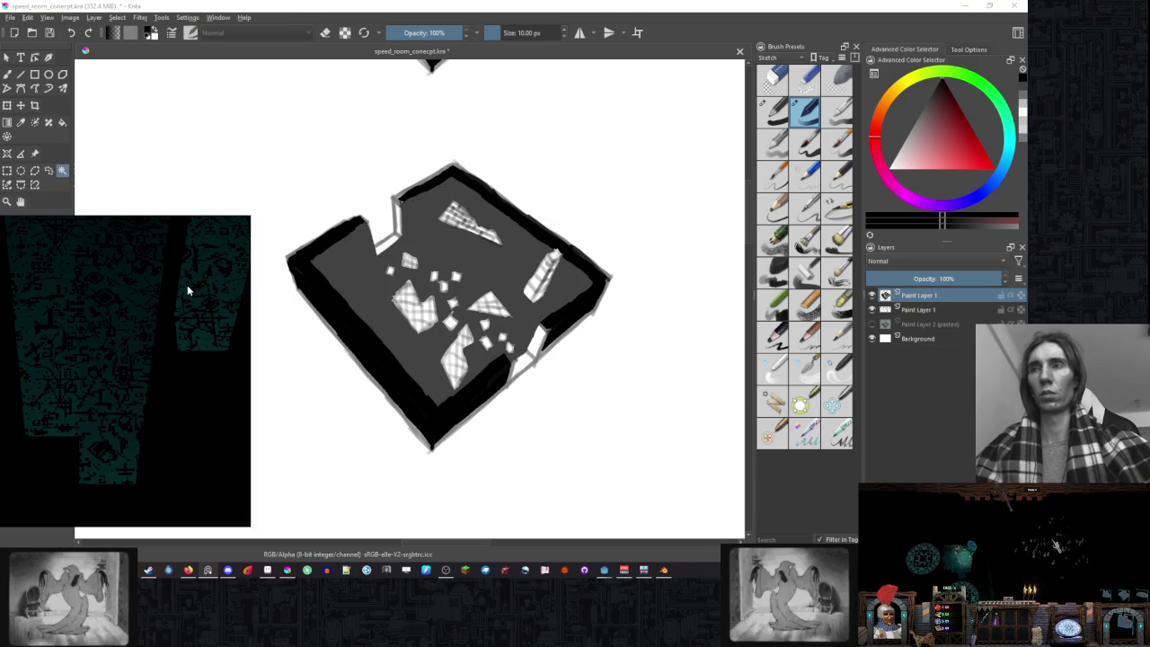
- Paste the copied teal texture as a new layer and apply a first transform
ctrl+scroll(642, 231, down, 2)
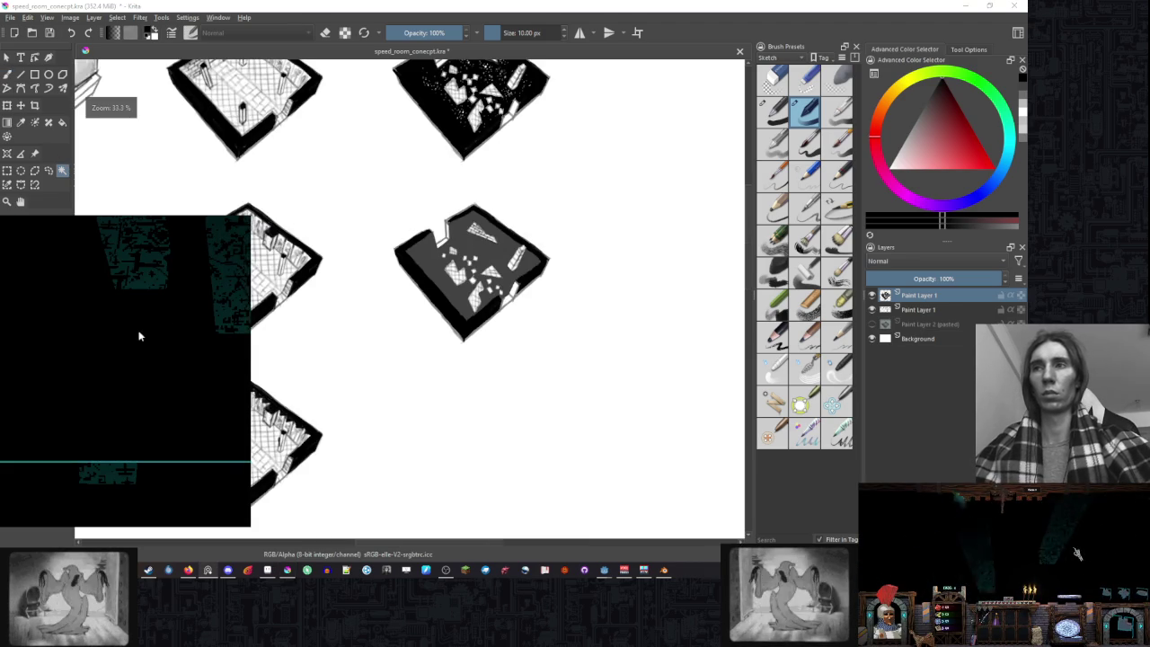
key(ctrl+v)
ctrl+scroll(553, 267, down, 2)
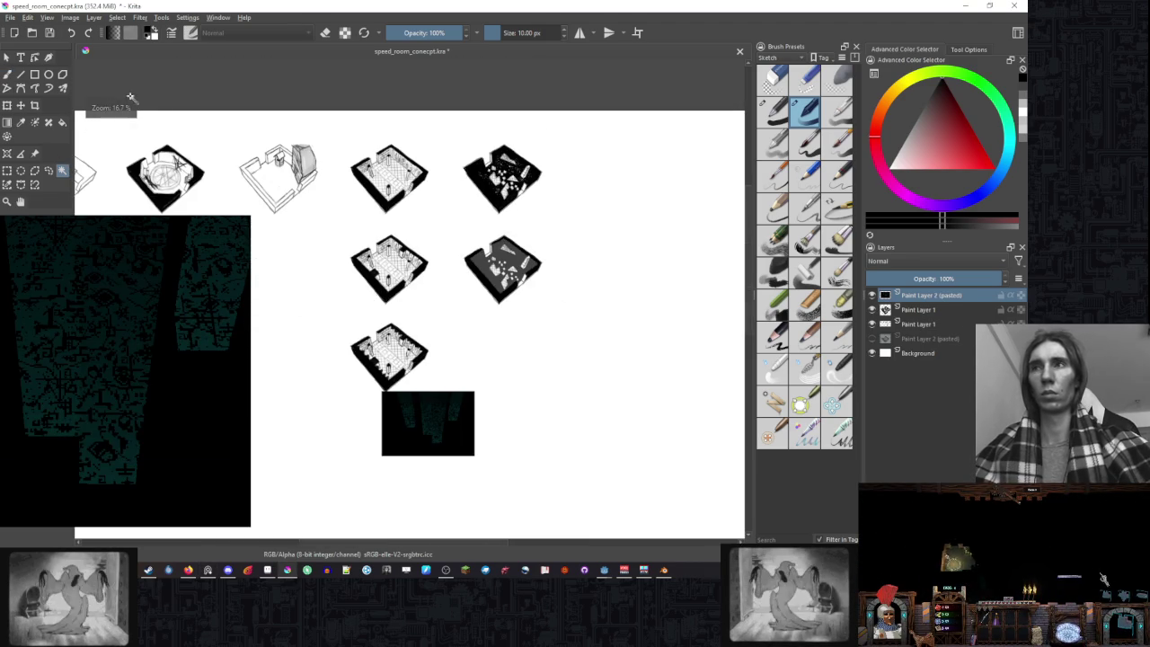
key(ctrl+t)
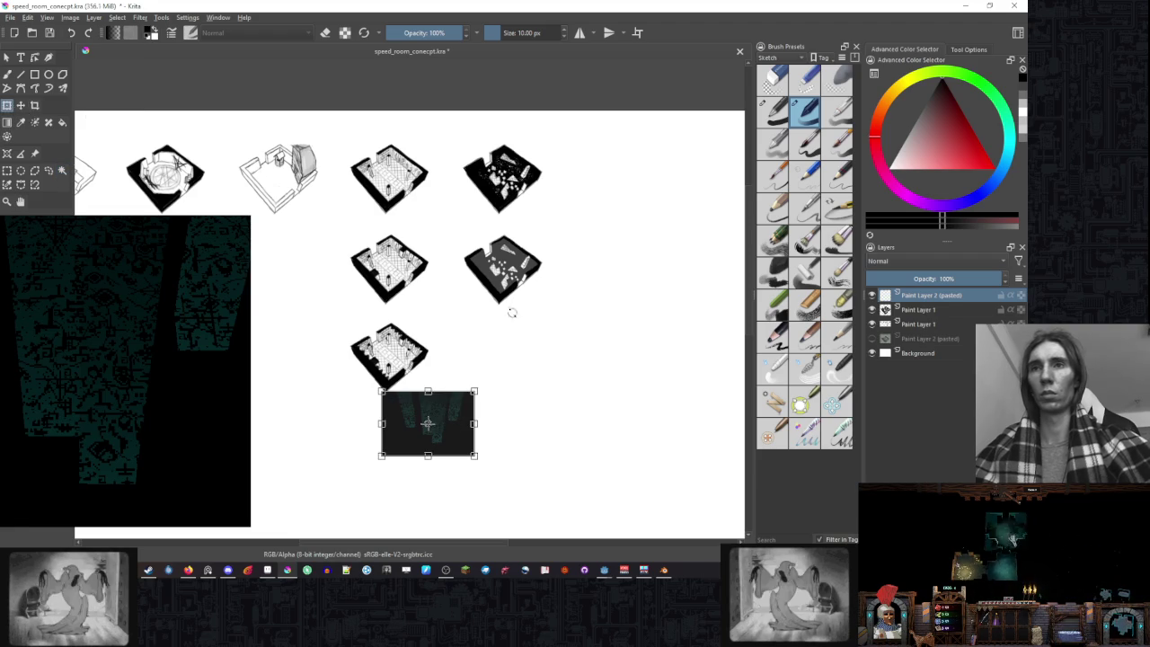
ctrl+scroll(485, 297, up, 1)
ctrl+scroll(485, 282, up, 1)
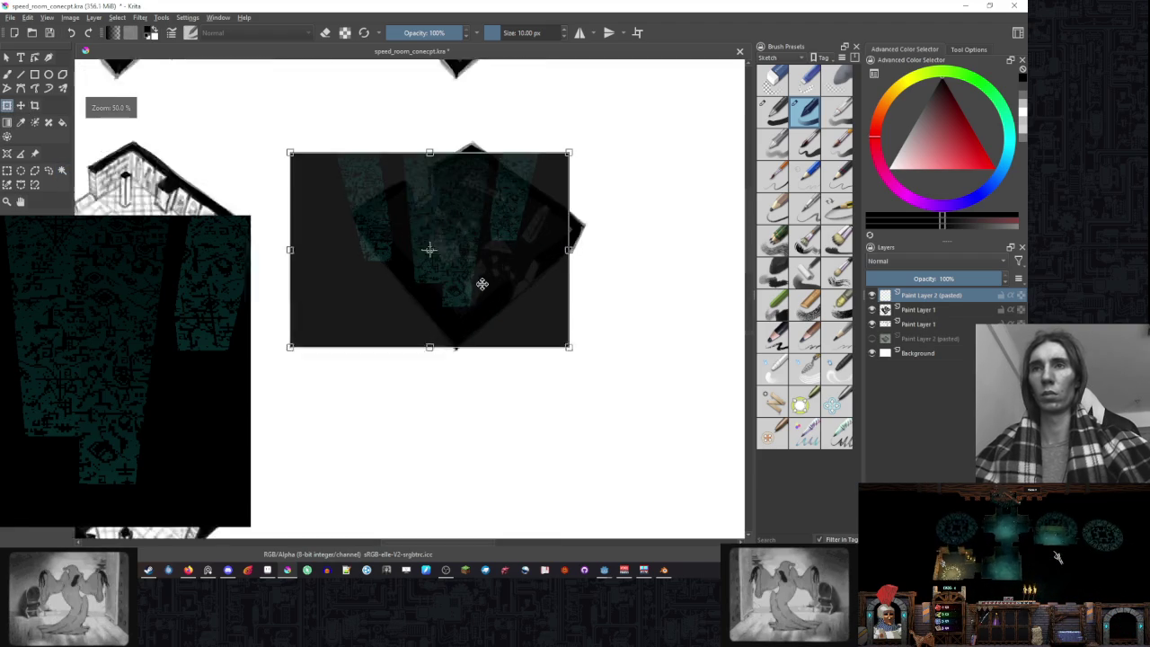
key(Return)
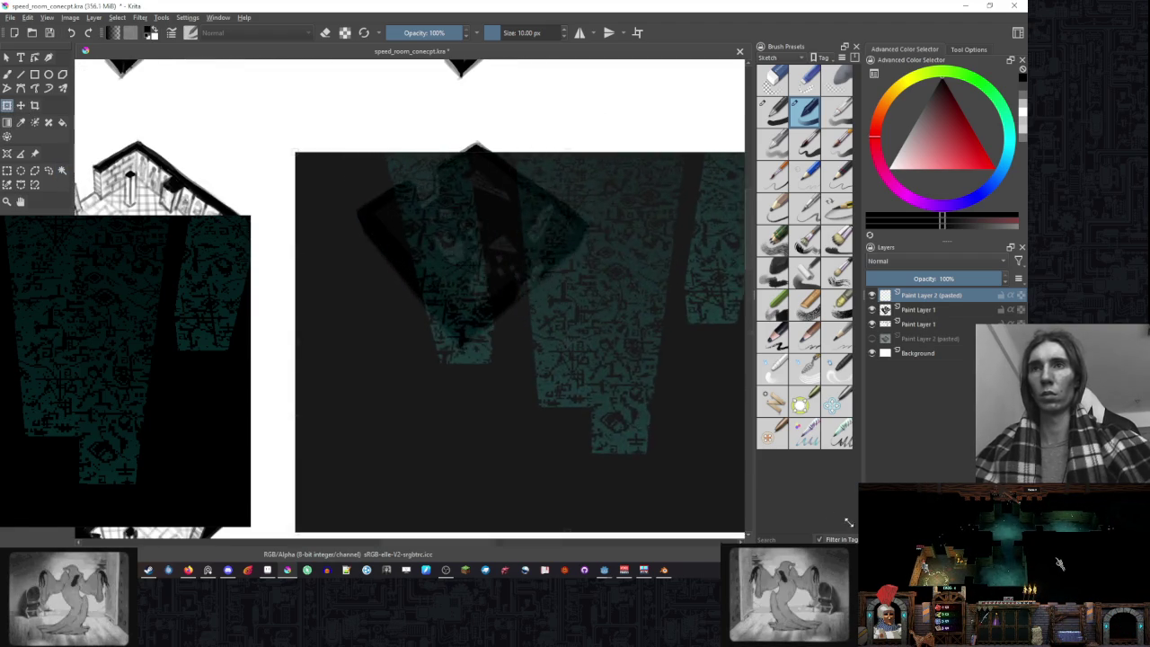
- Enlarge the pasted texture, then shrink it and shift it down-left over the room
click(405, 226)
mouse_move(673, 416)
mouse_down()
mouse_move(796, 520)
mouse_move(557, 327)
mouse_up()
ctrl+scroll(458, 255, down, 2)
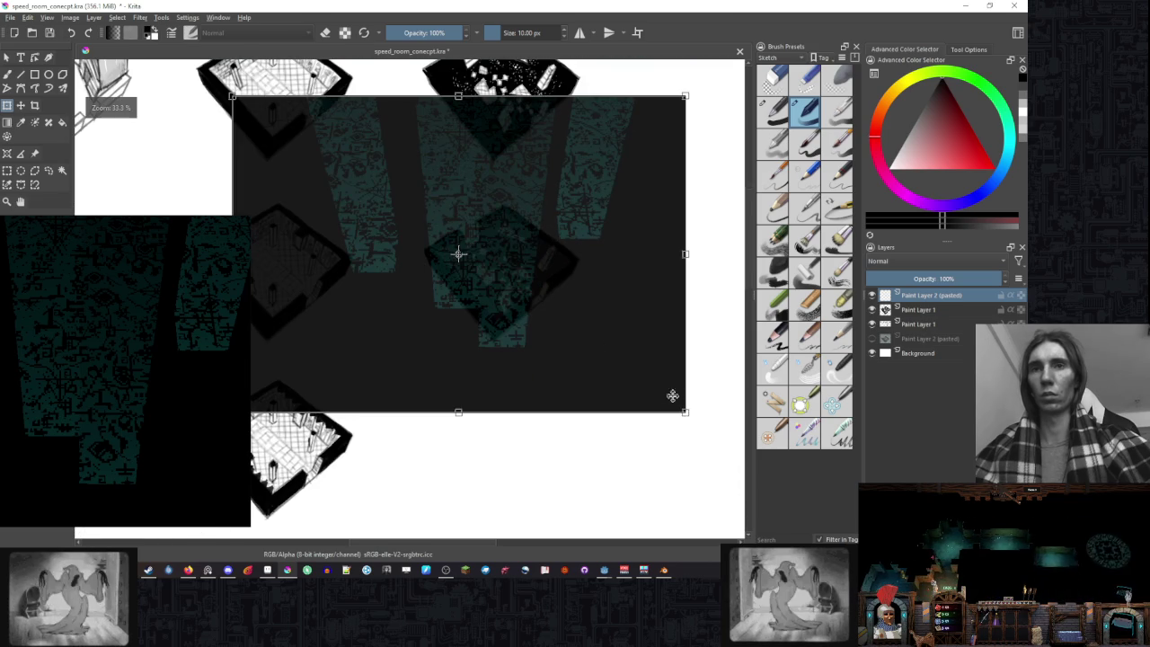
key(Return)
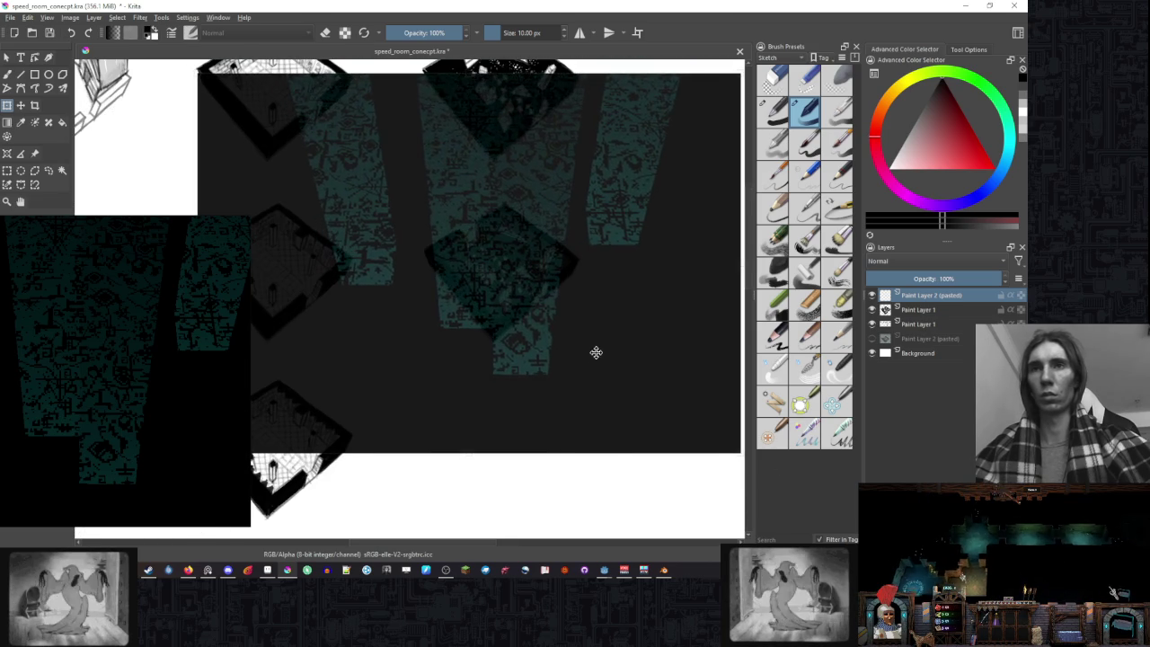
click(600, 352)
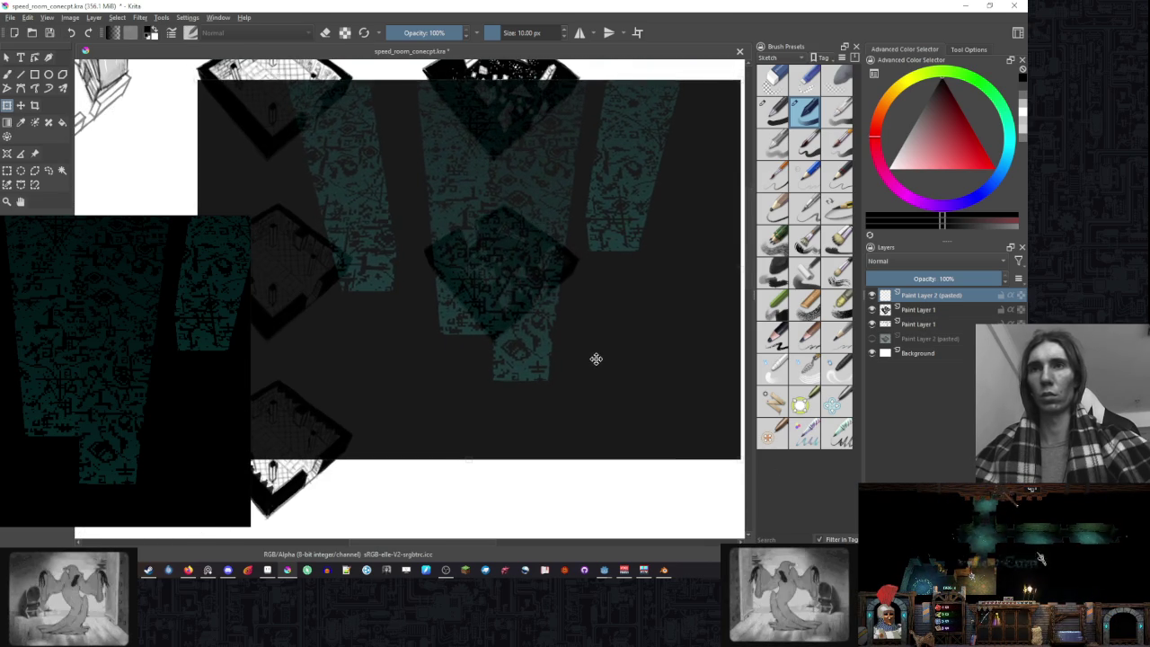
mouse_move(593, 319)
mouse_down()
mouse_move(565, 377)
mouse_move(614, 333)
mouse_up()
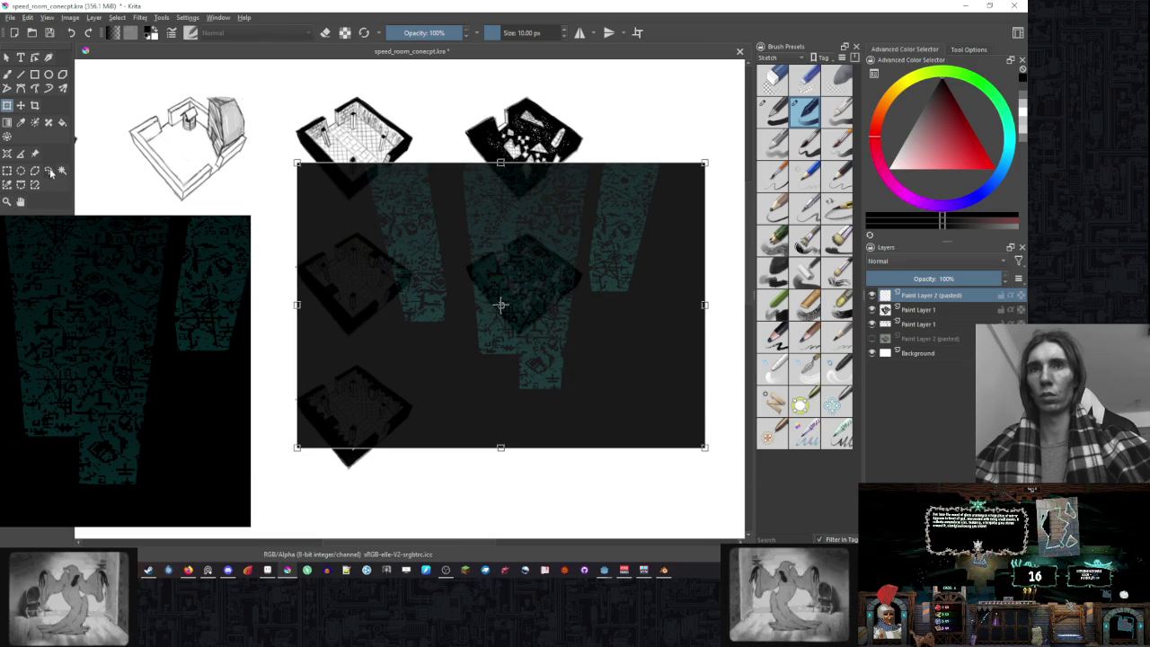
click(49, 171)
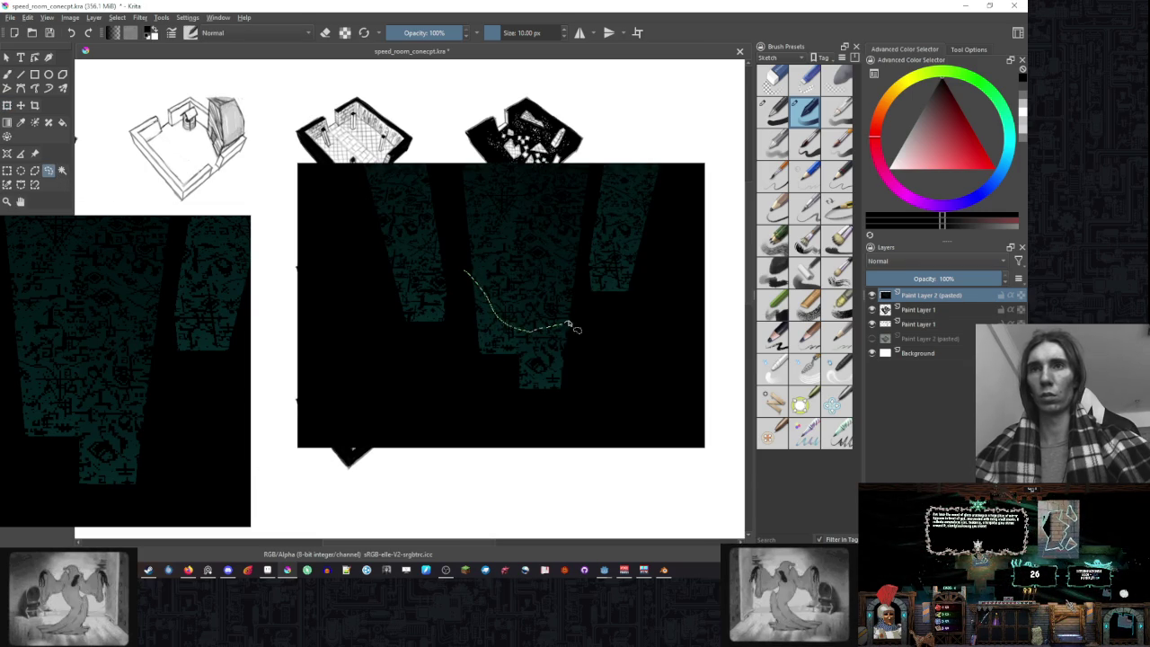
- Outline a blob around the texture's centre and delete everything outside it
drag(555, 244, 467, 267)
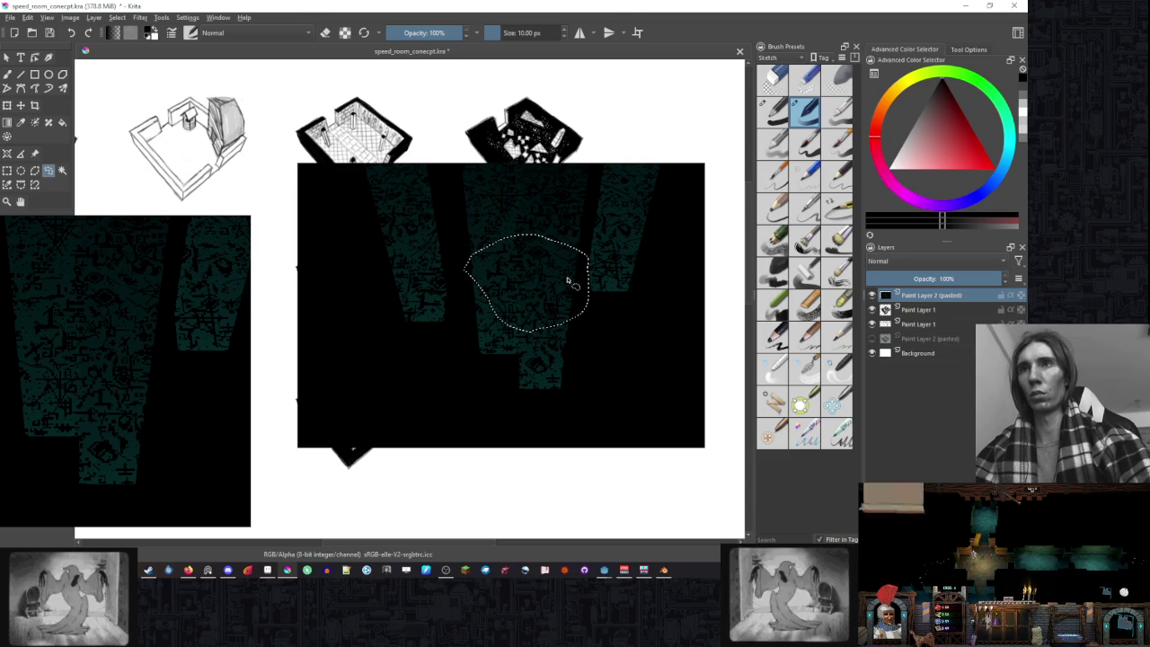
key(ctrl+shift+i)
key(Delete)
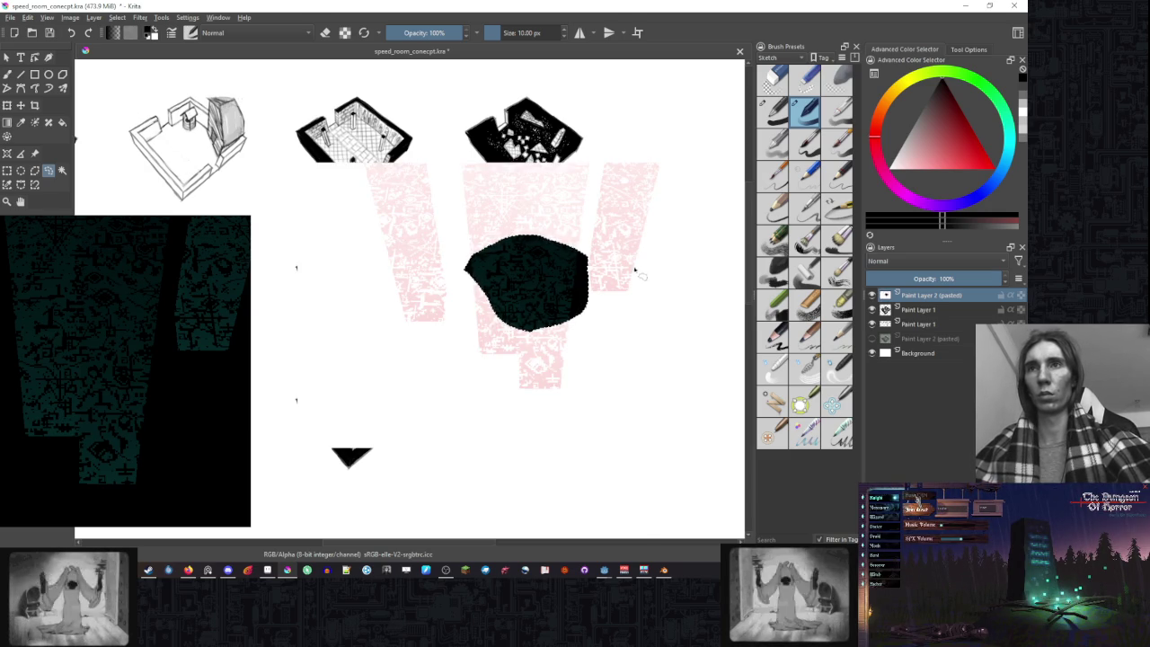
- Invert the texture's colours to dark teal, clear outside the blob again, and lower opacity to 36%
key(ctrl+i)
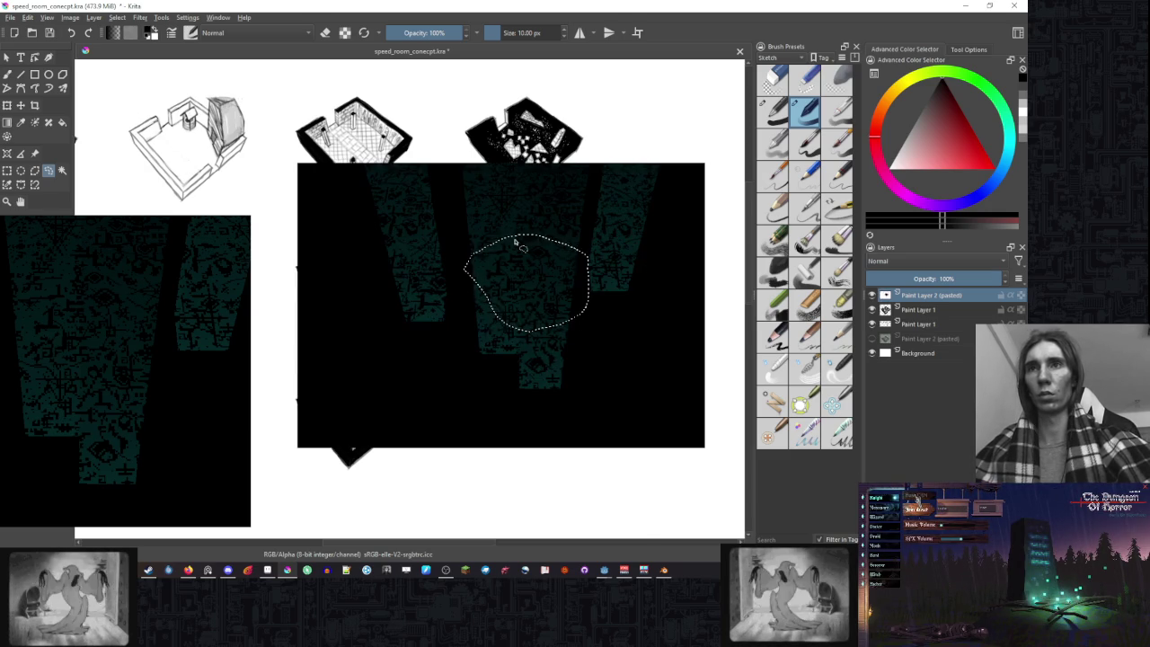
click(113, 17)
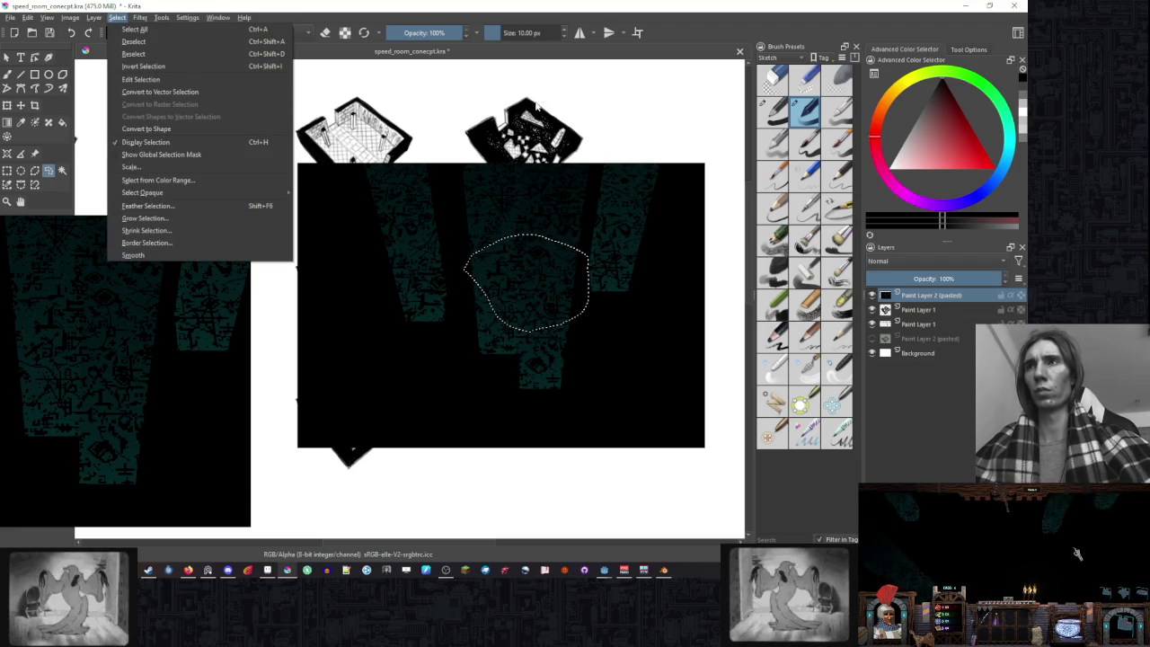
click(196, 70)
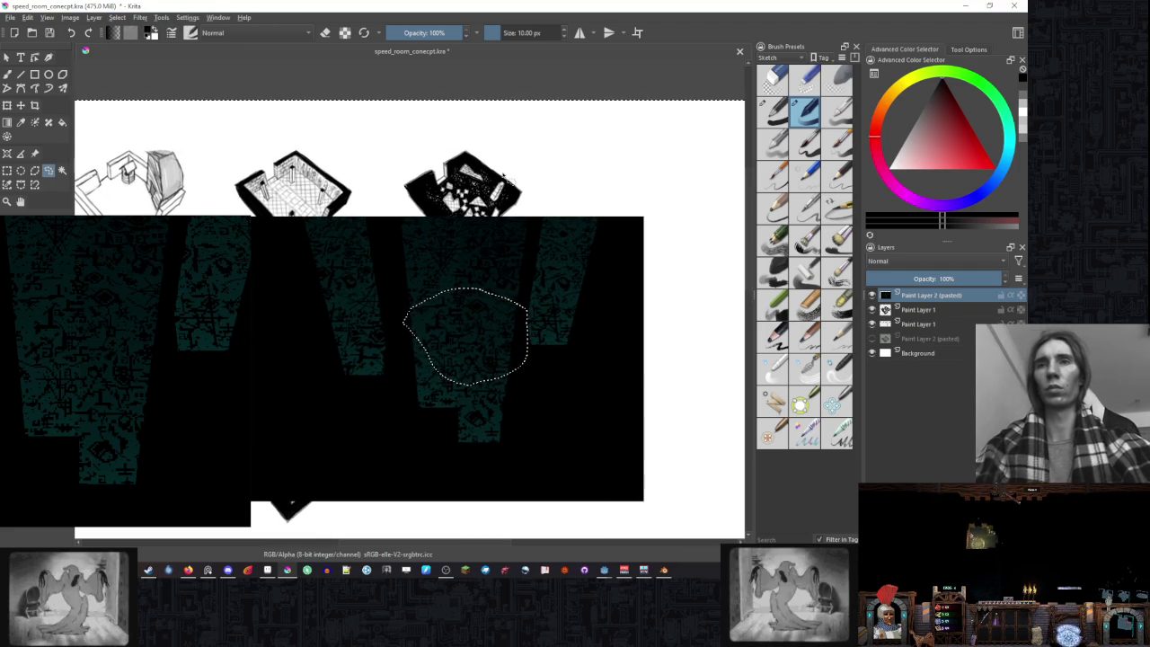
key(Delete)
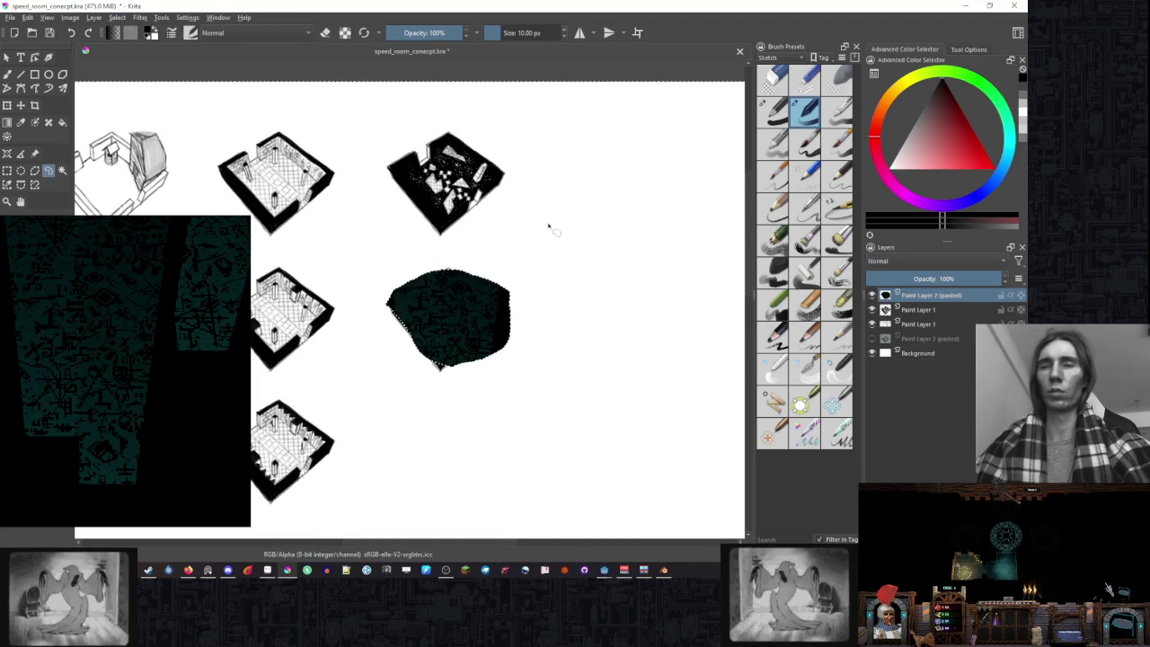
scroll(483, 315, up, 2)
click(946, 280)
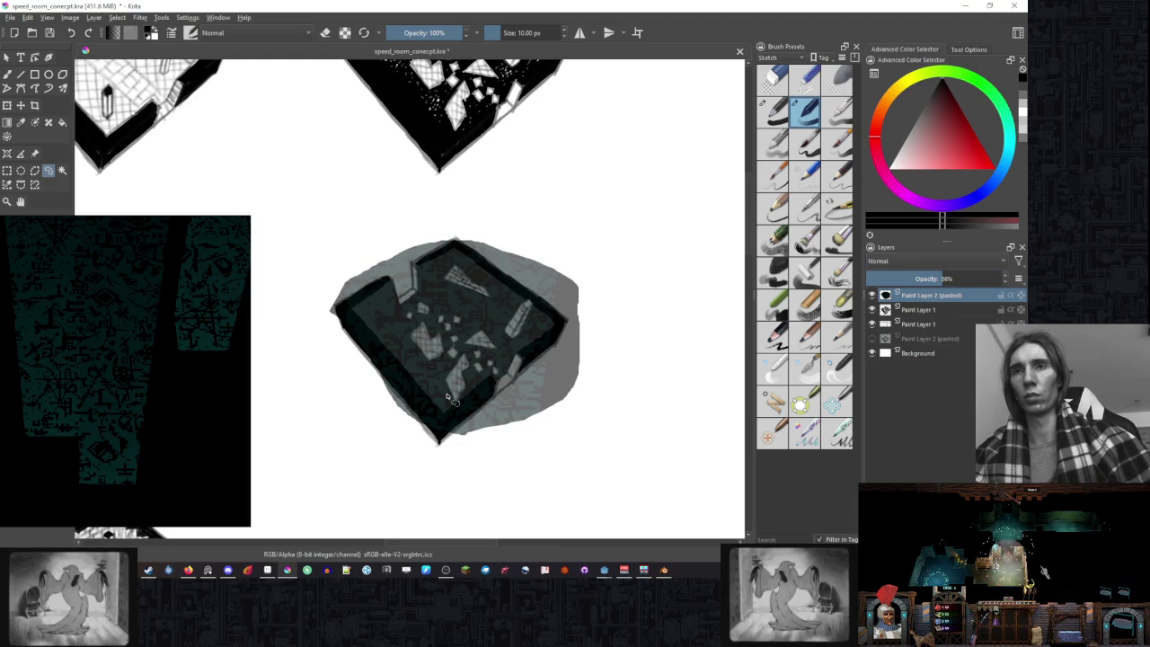
- Magic-wand the room's floor on Paint Layer 1, then return to the texture layer
click(947, 309)
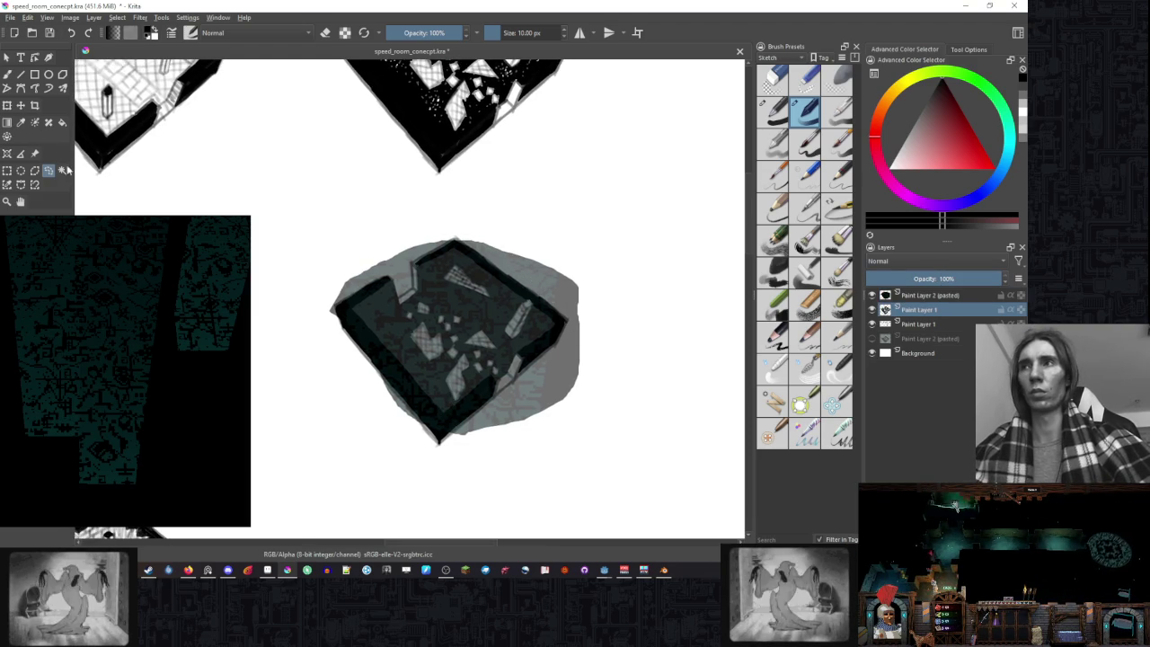
click(496, 308)
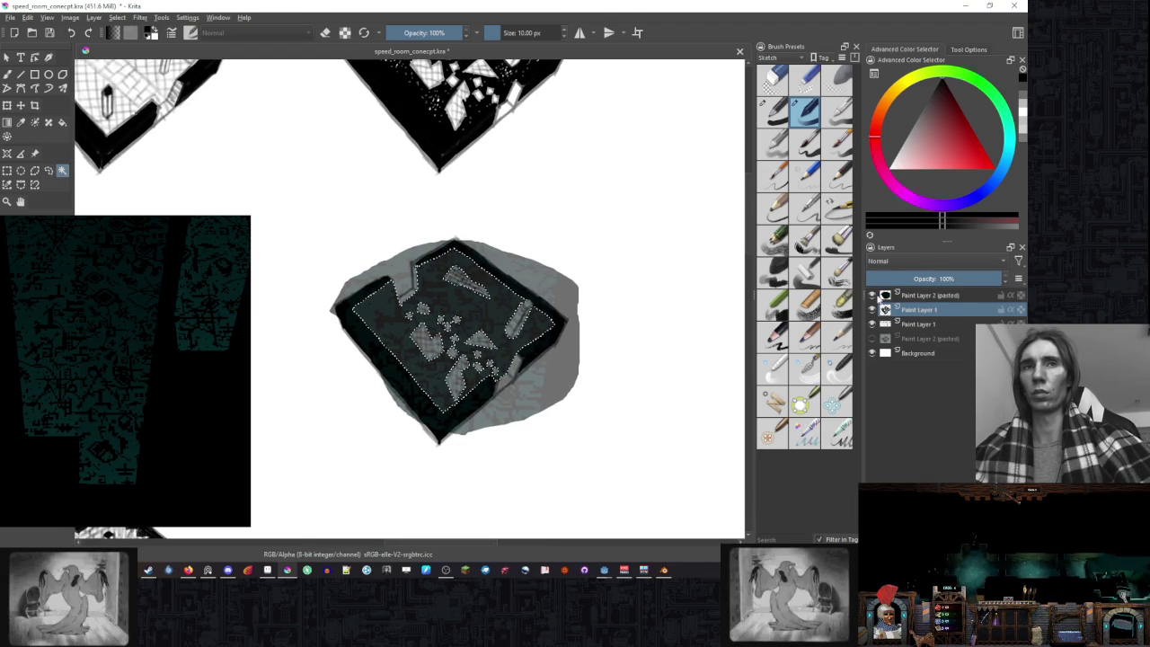
click(931, 295)
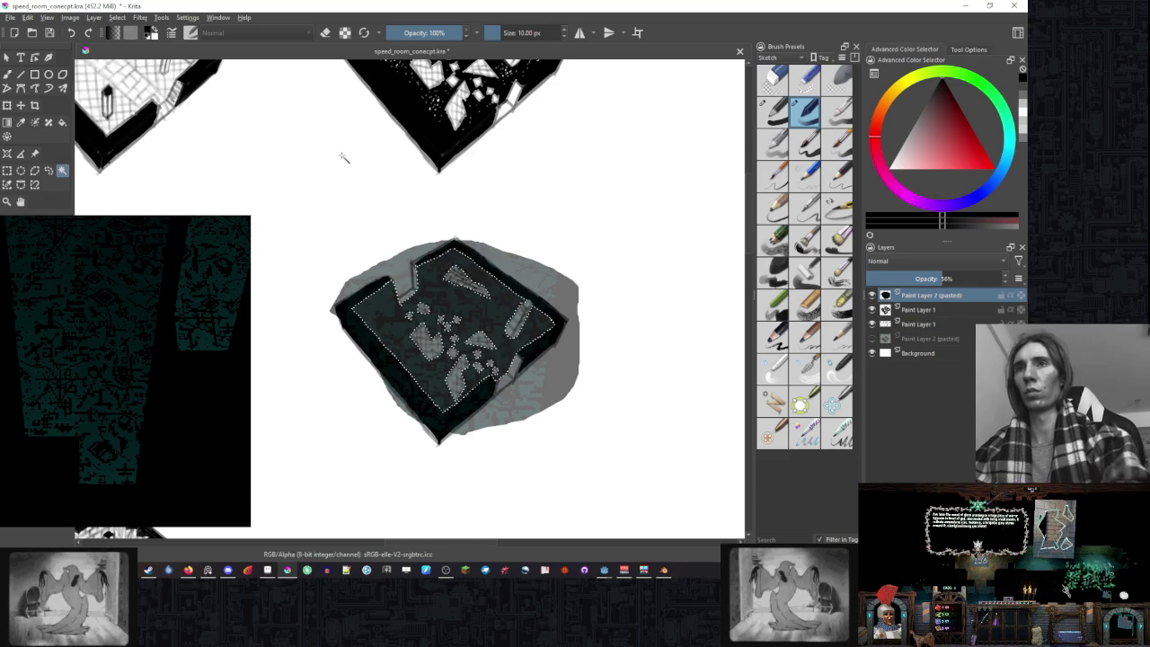
scroll(534, 193, down, 2)
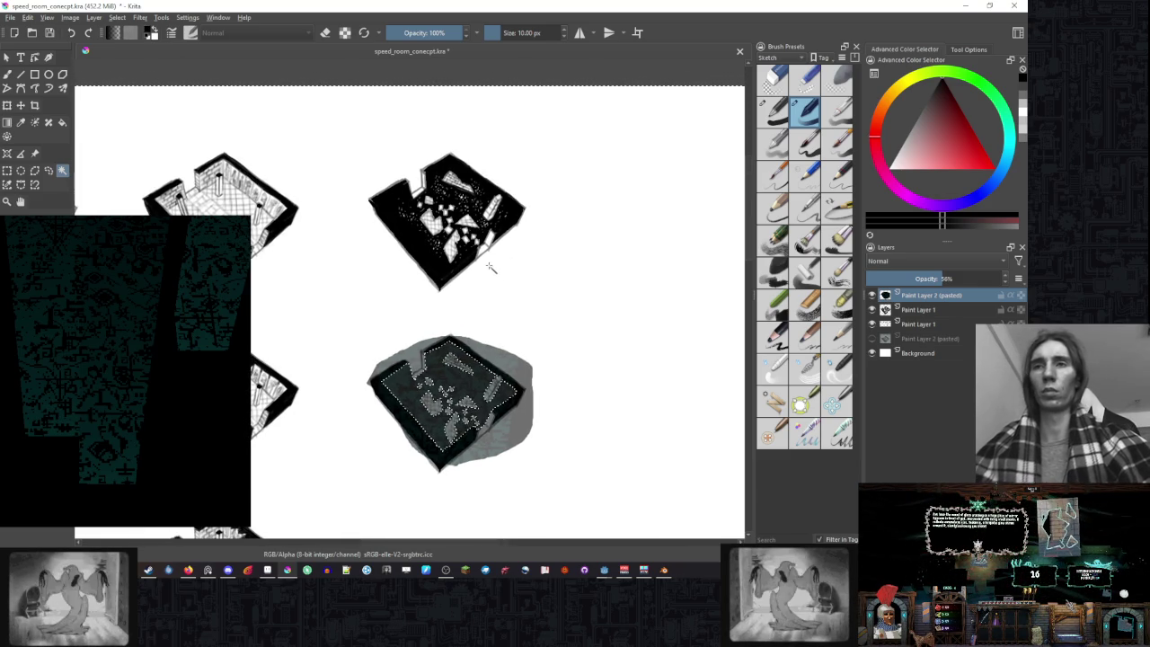
scroll(522, 216, down, 2)
scroll(497, 284, up, 4)
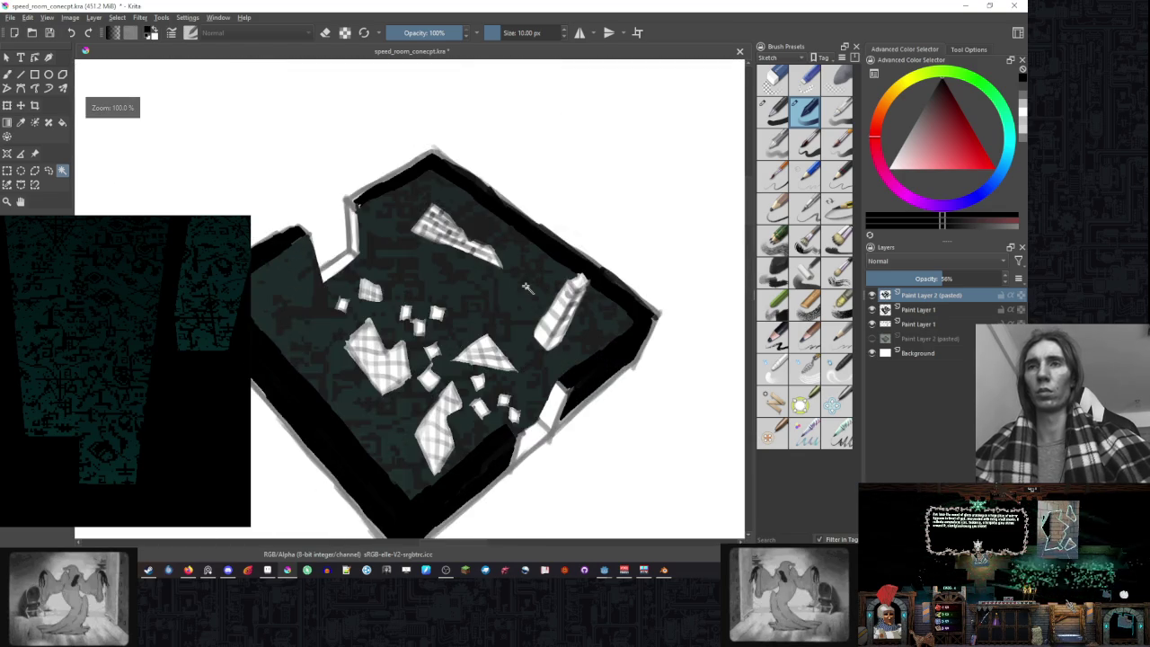
scroll(497, 284, down, 1)
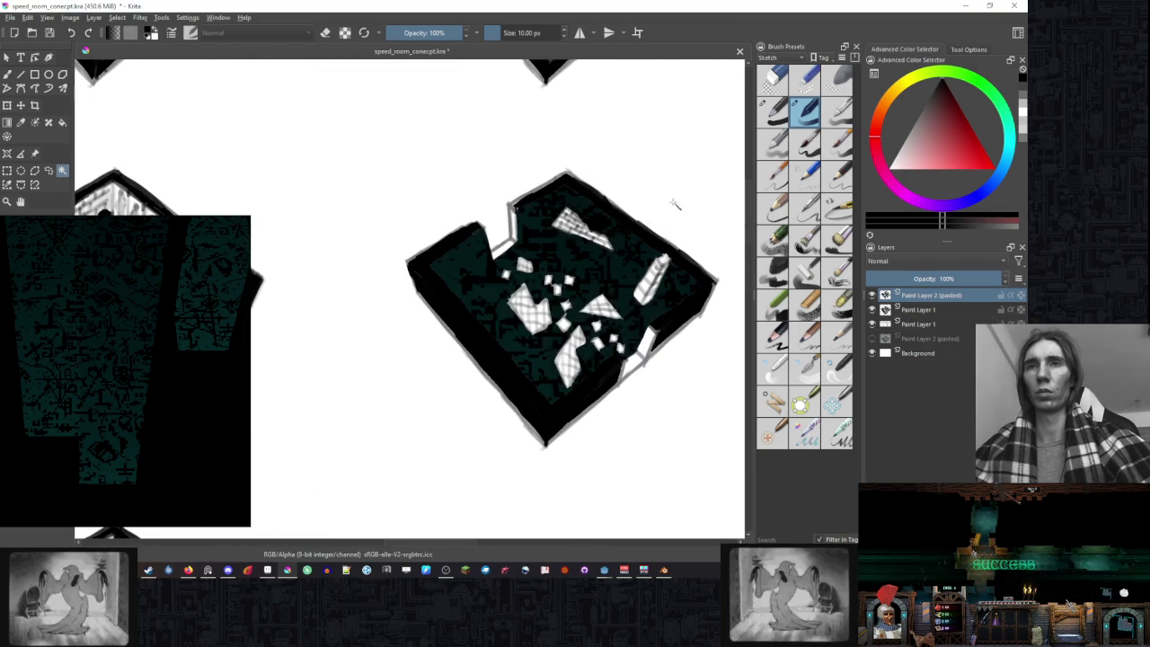
drag(673, 200, 585, 208)
- Try Soft Light (SVG), then set the texture layer's blend mode to Addition
click(930, 260)
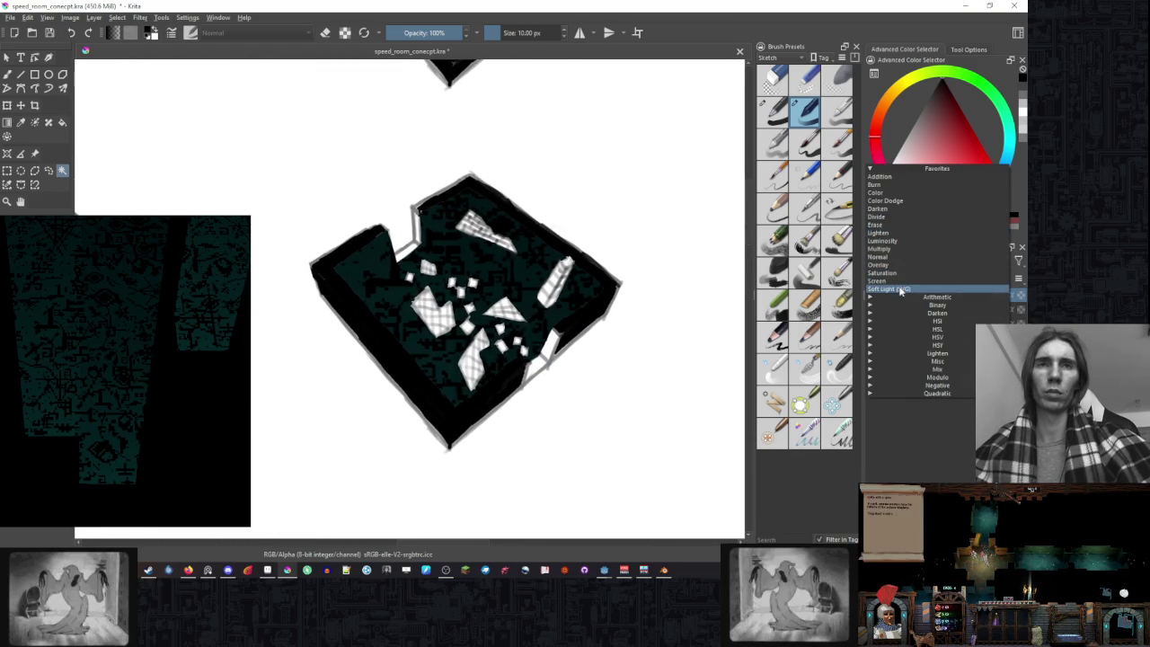
click(898, 289)
click(931, 261)
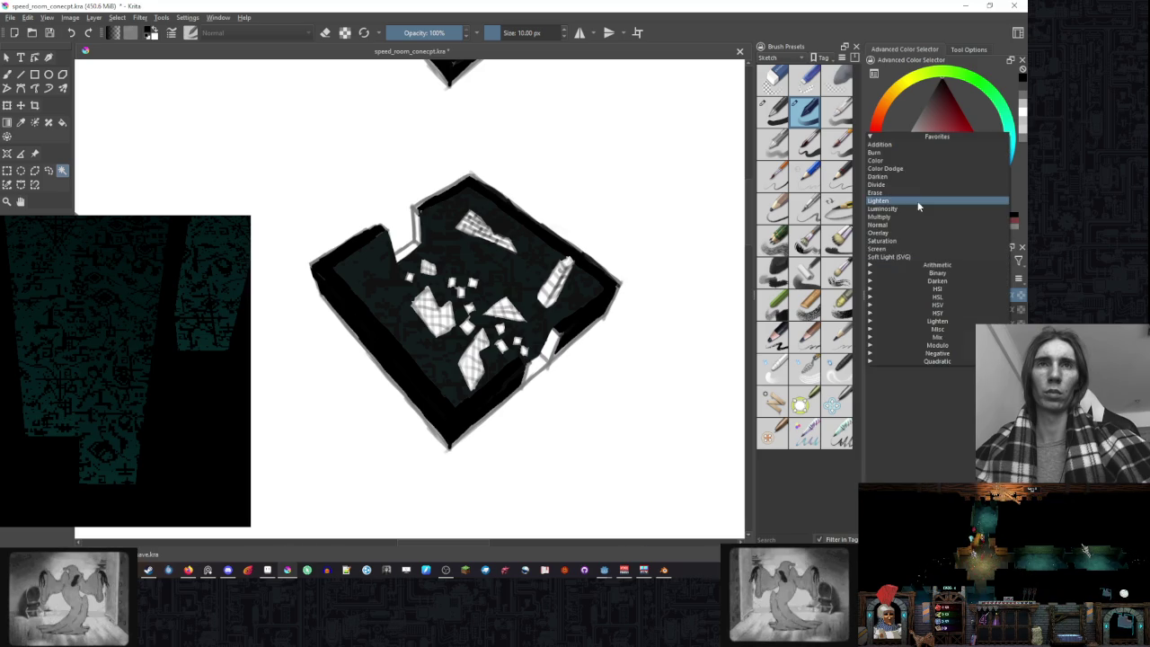
click(914, 144)
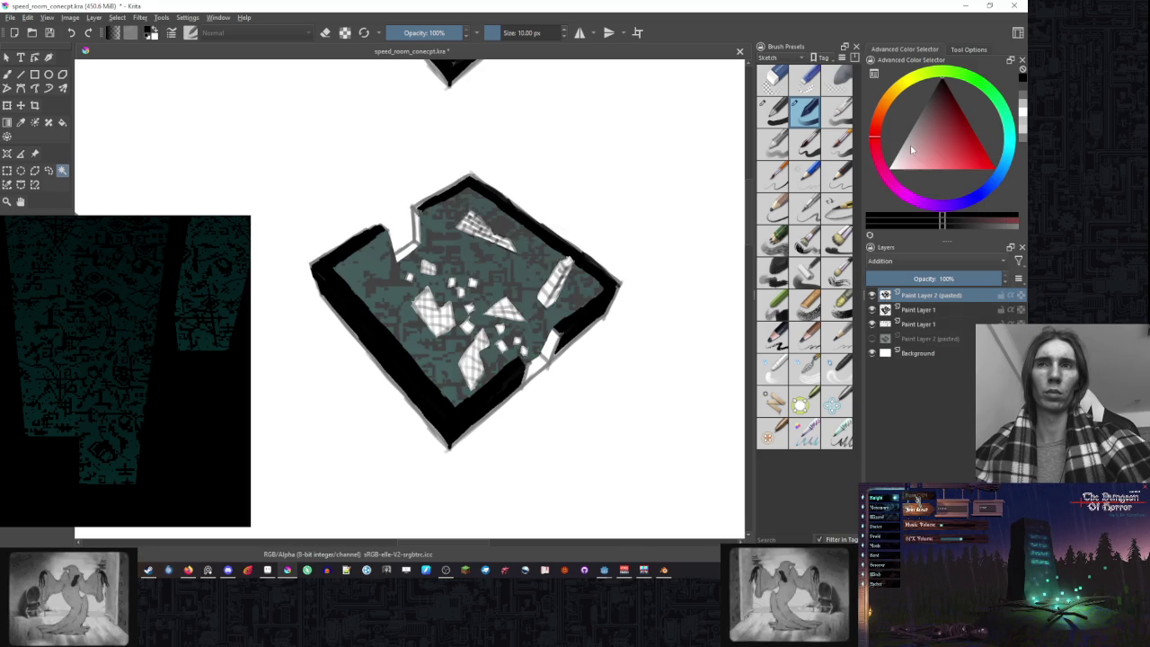
scroll(545, 250, down, 3)
scroll(545, 250, down, 2)
scroll(548, 250, up, 3)
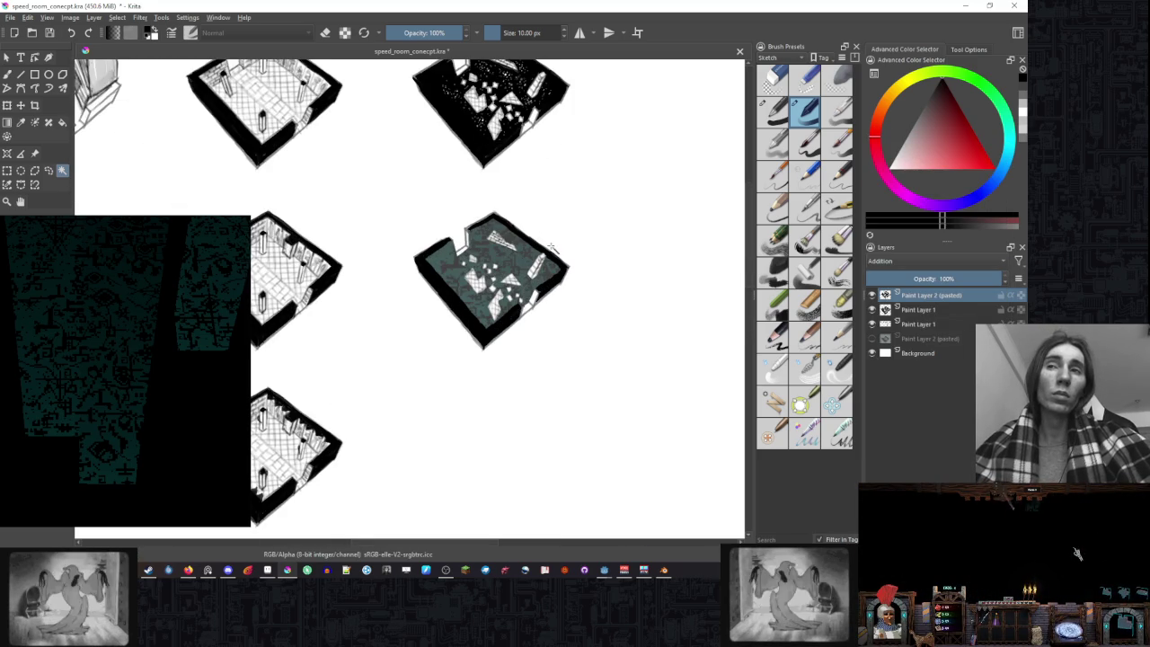
scroll(557, 252, up, 3)
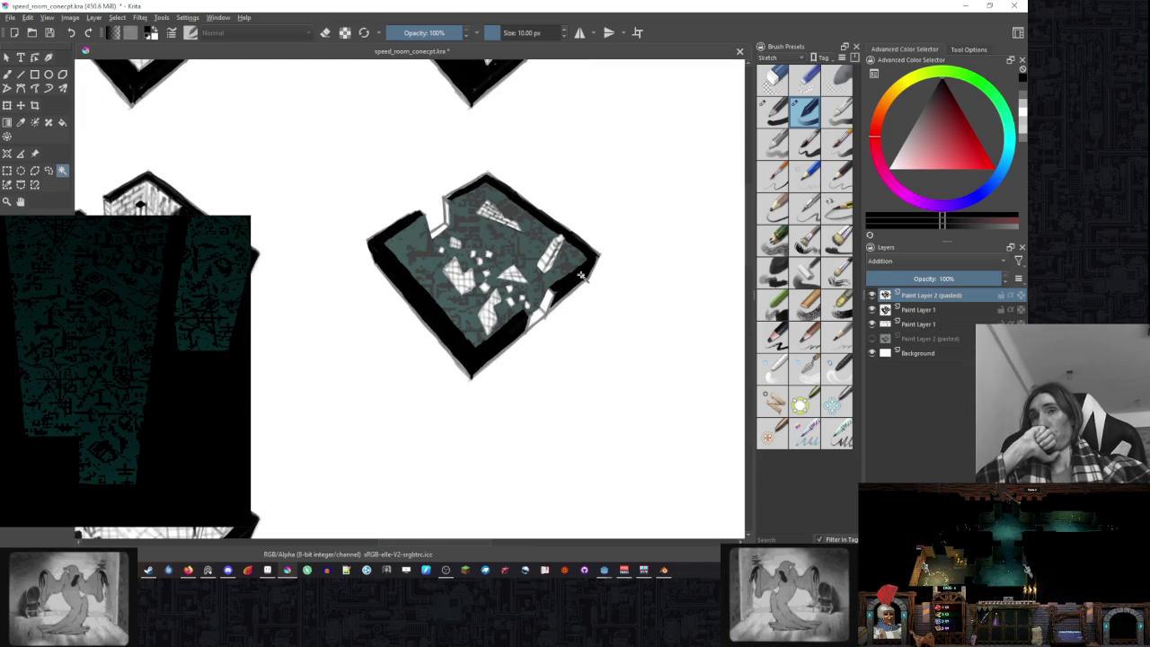
- Pan across the teal-floored room sketches, then switch to the Godot Engine editor
scroll(581, 276, down, 2)
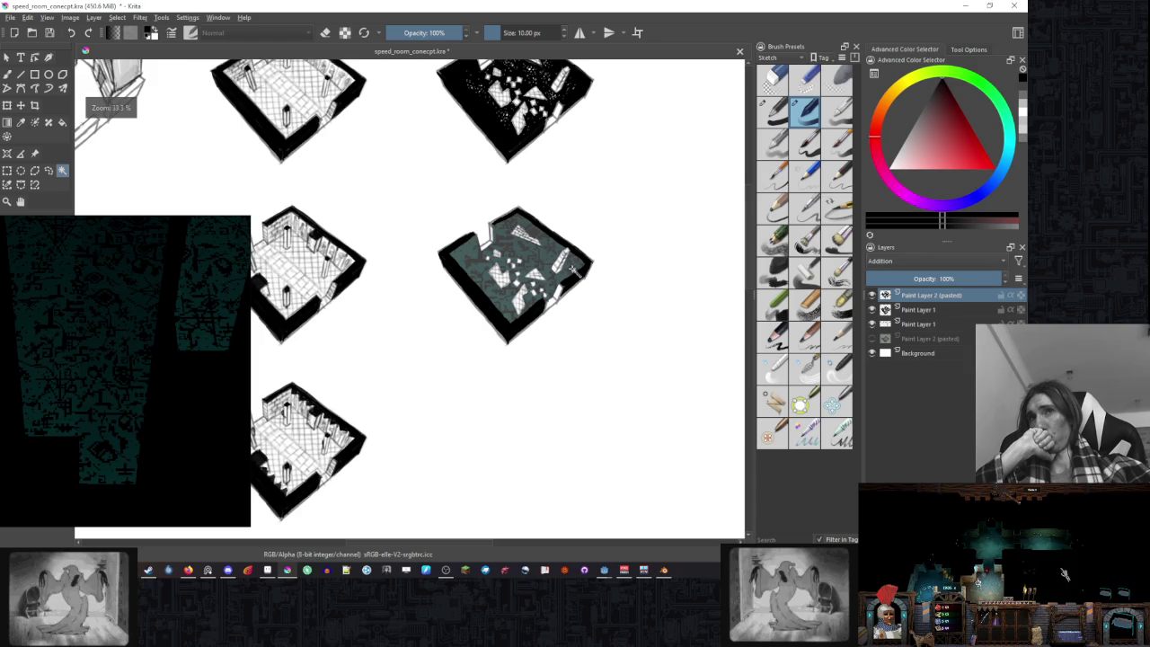
scroll(630, 292, up, 1)
scroll(650, 303, up, 1)
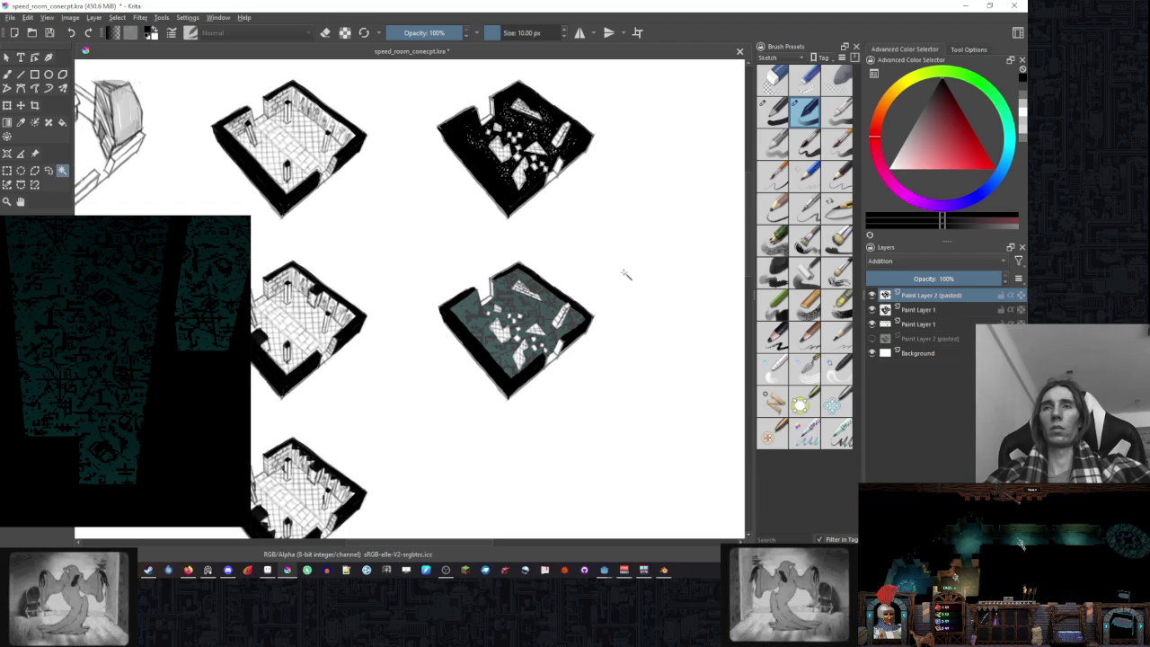
mouse_move(411, 270)
mouse_down()
mouse_move(677, 273)
mouse_move(462, 270)
mouse_up()
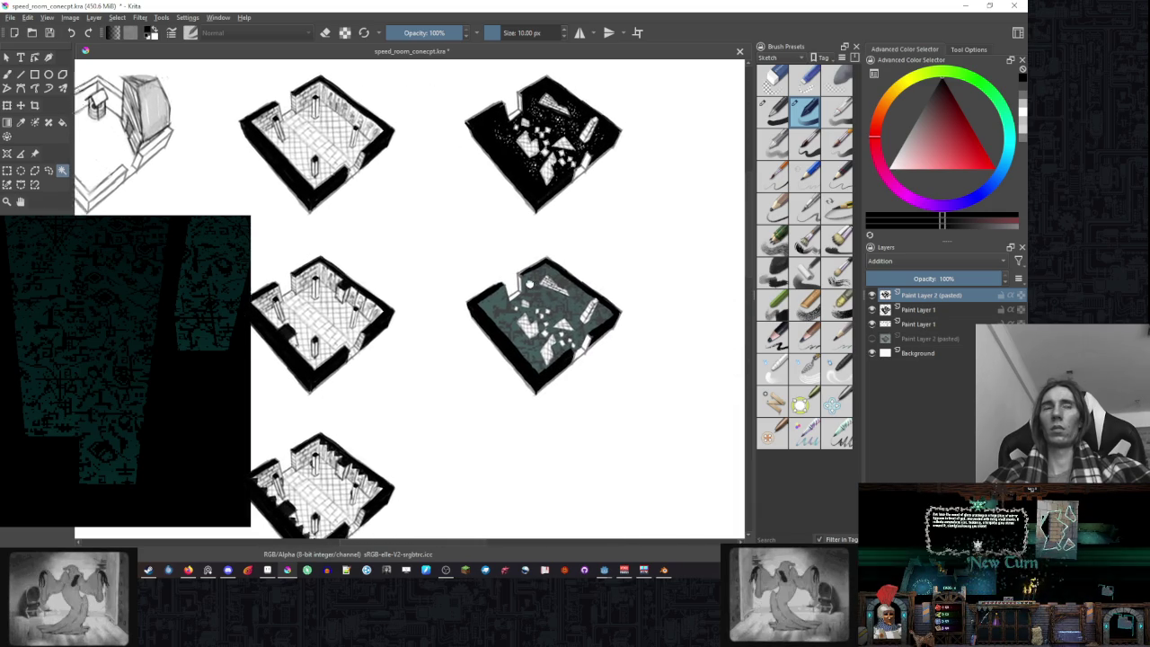
drag(529, 284, 515, 282)
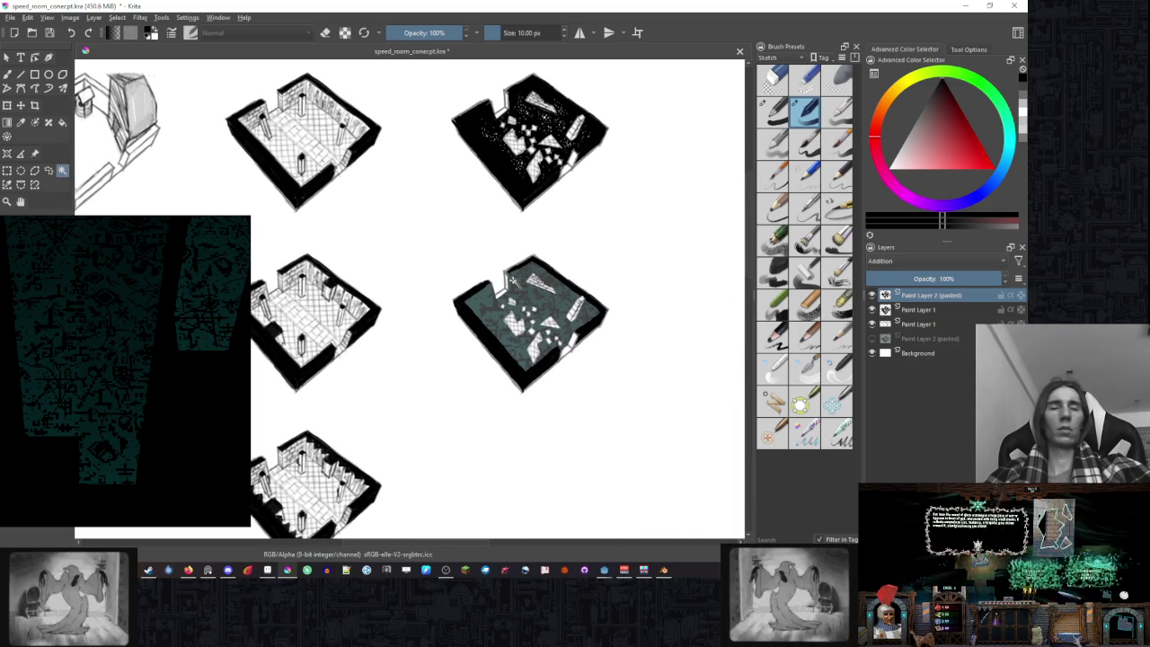
scroll(589, 332, up, 1)
scroll(565, 322, up, 1)
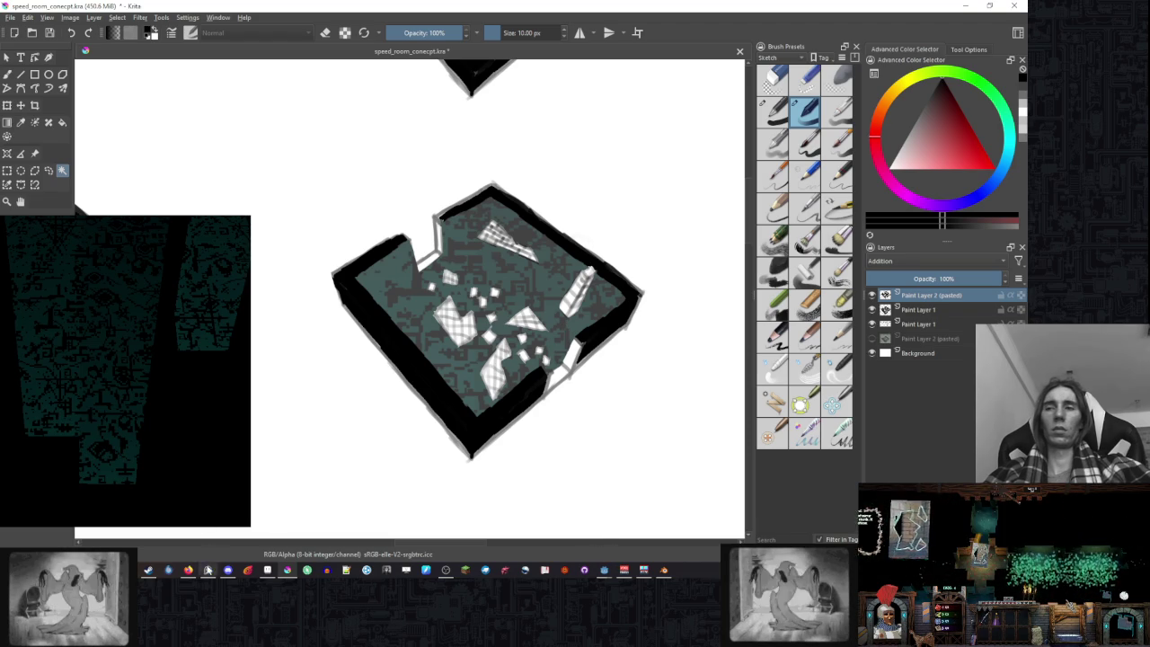
click(611, 570)
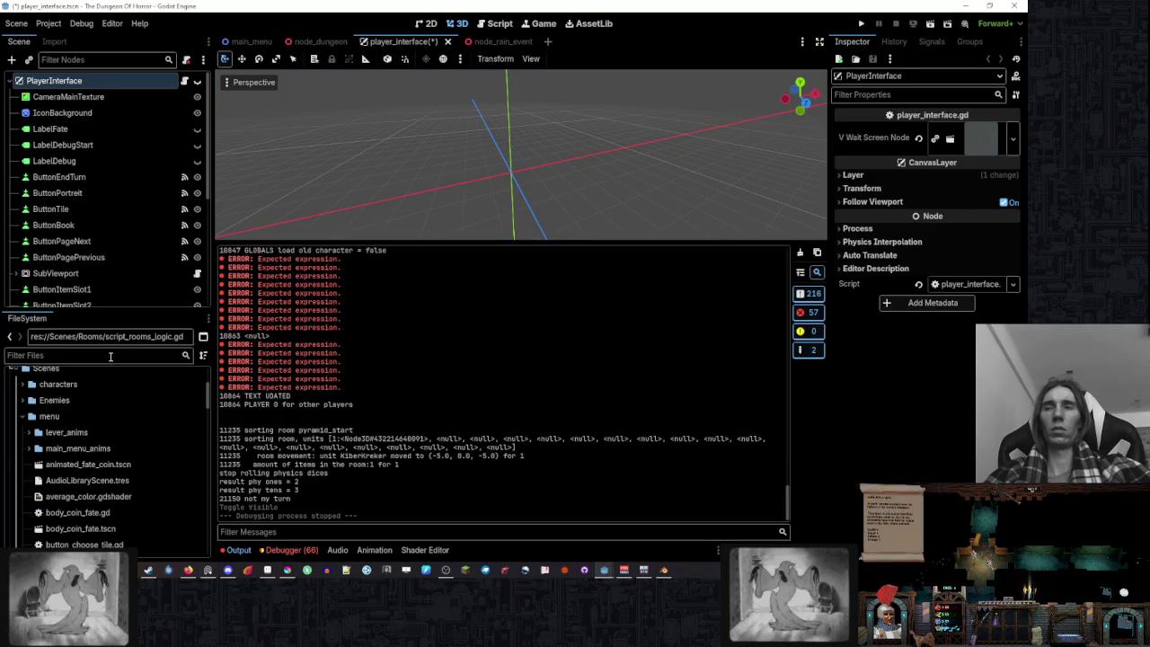
click(499, 24)
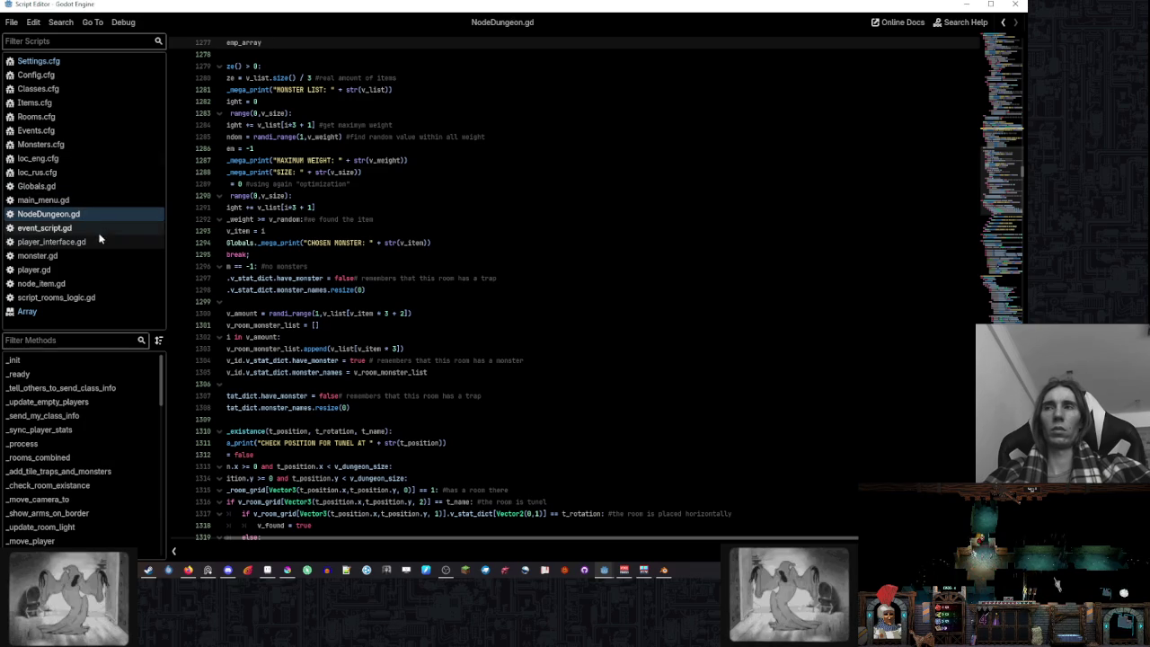
scroll(105, 447, down, 3)
scroll(105, 447, down, 1)
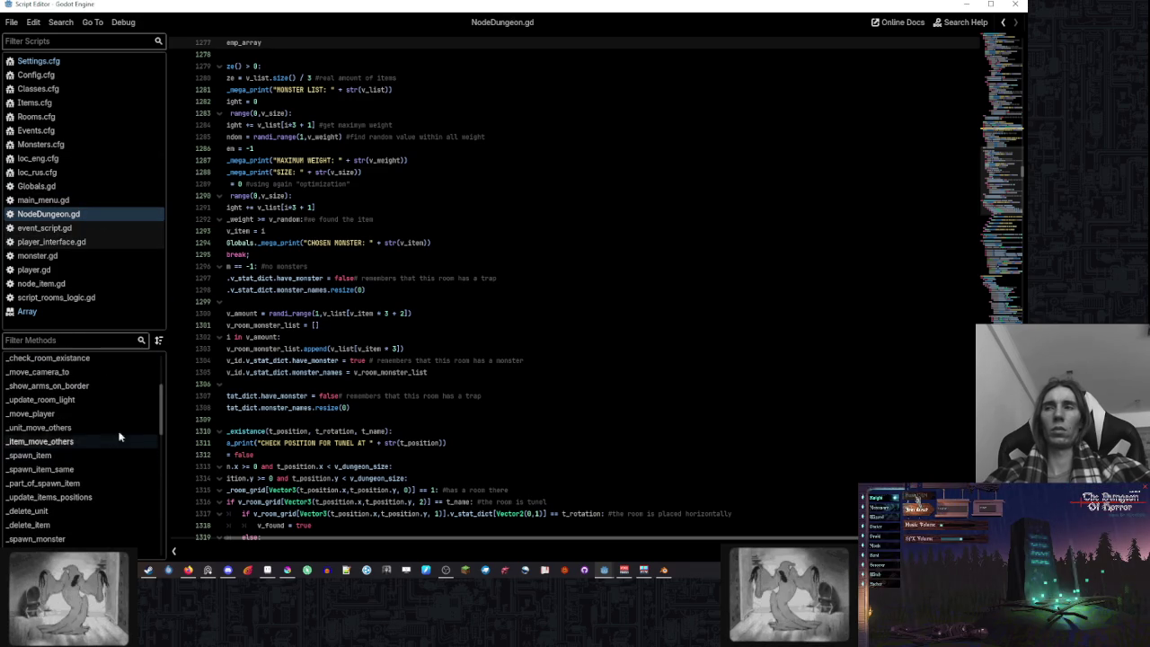
click(106, 296)
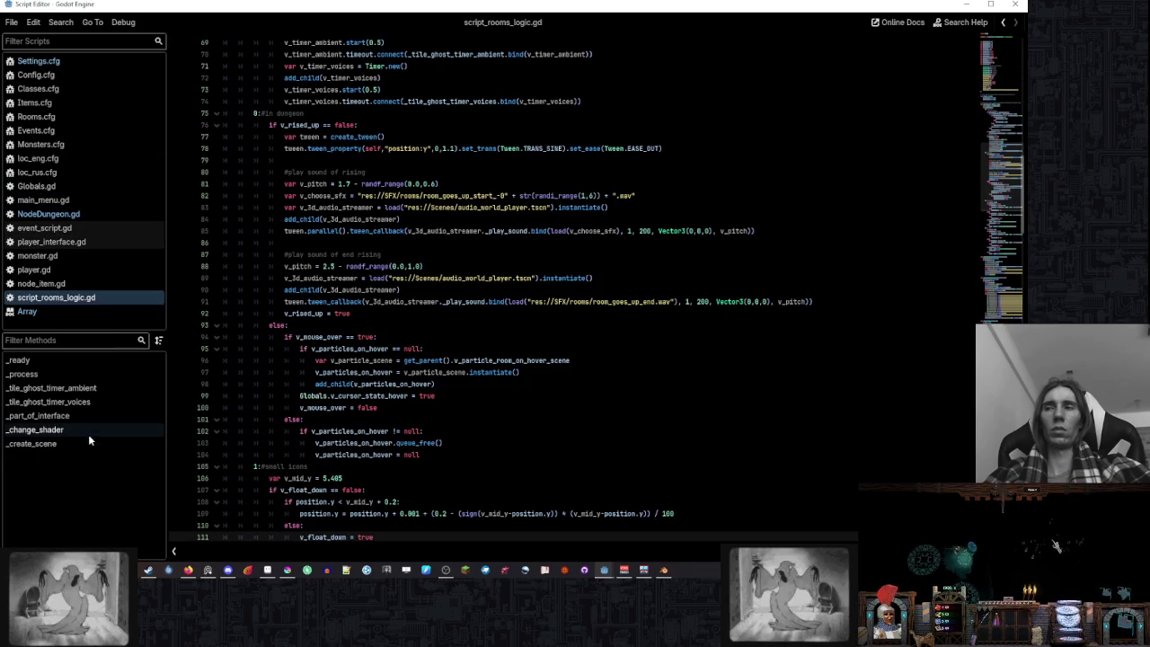
click(89, 433)
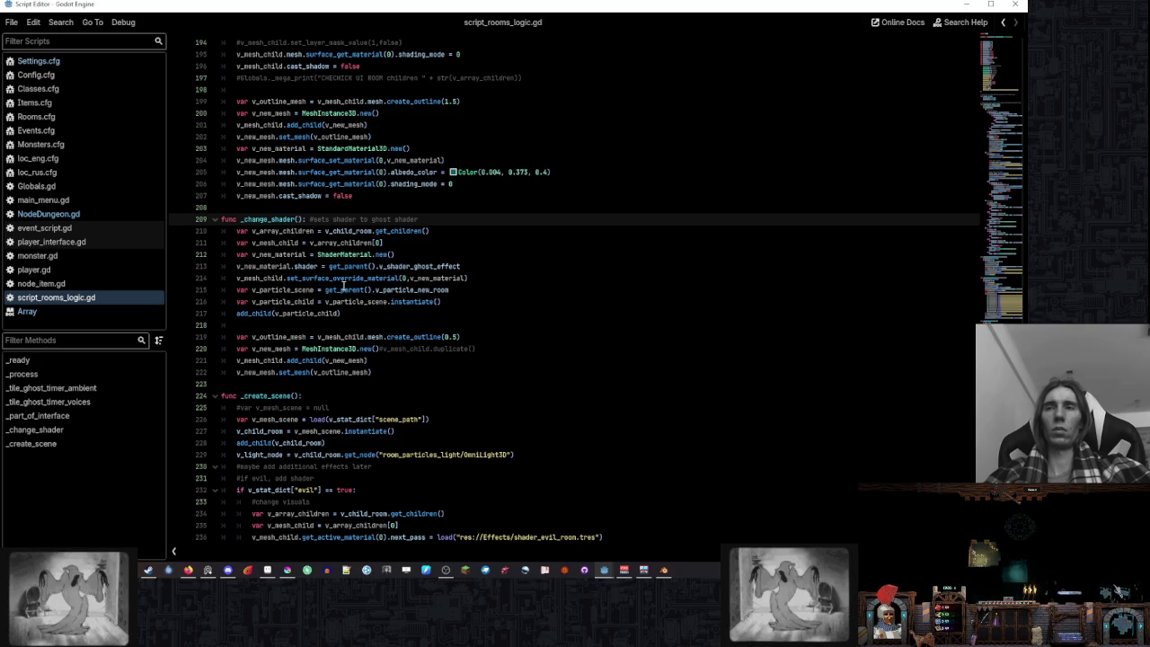
double_click(341, 278)
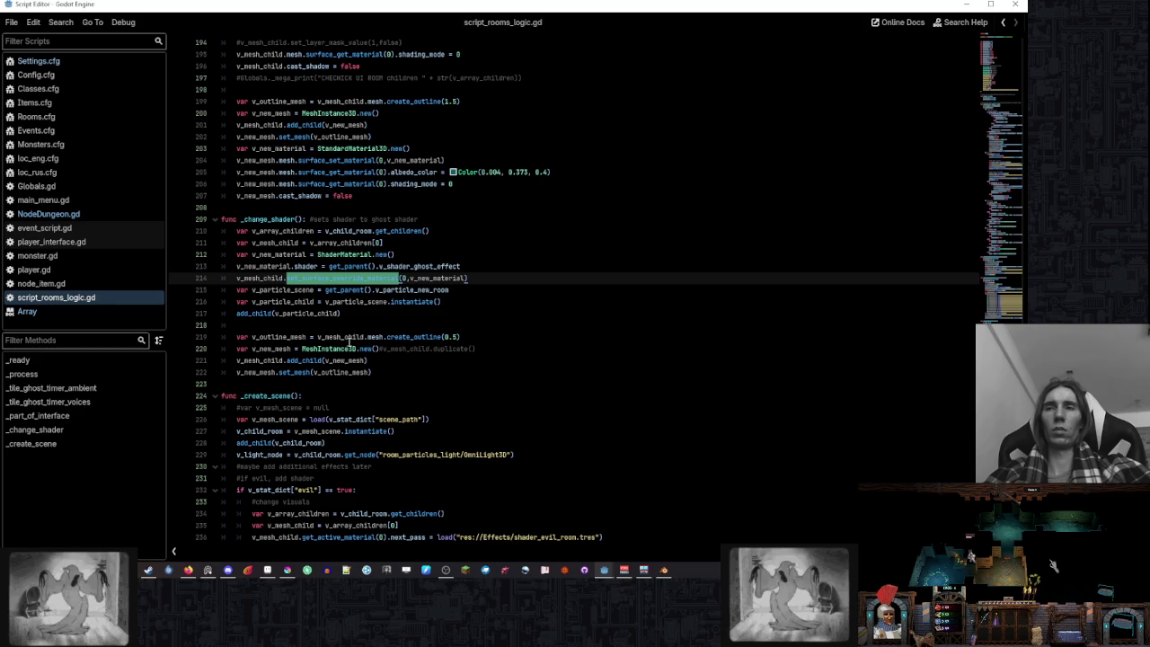
scroll(416, 328, down, 3)
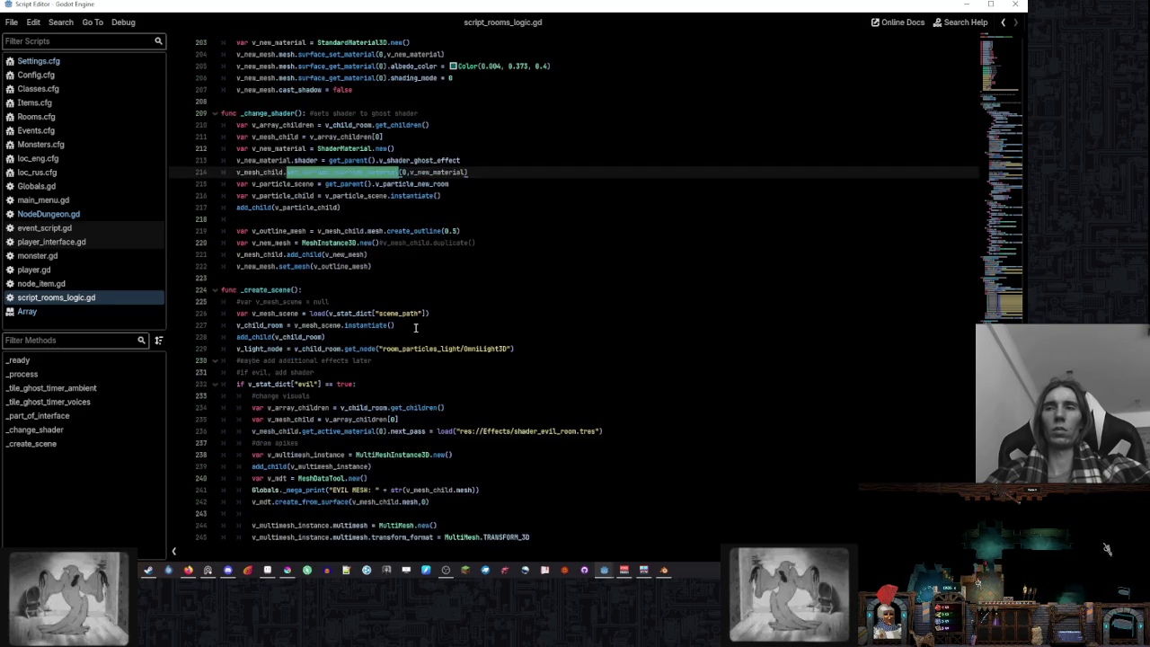
scroll(415, 328, down, 3)
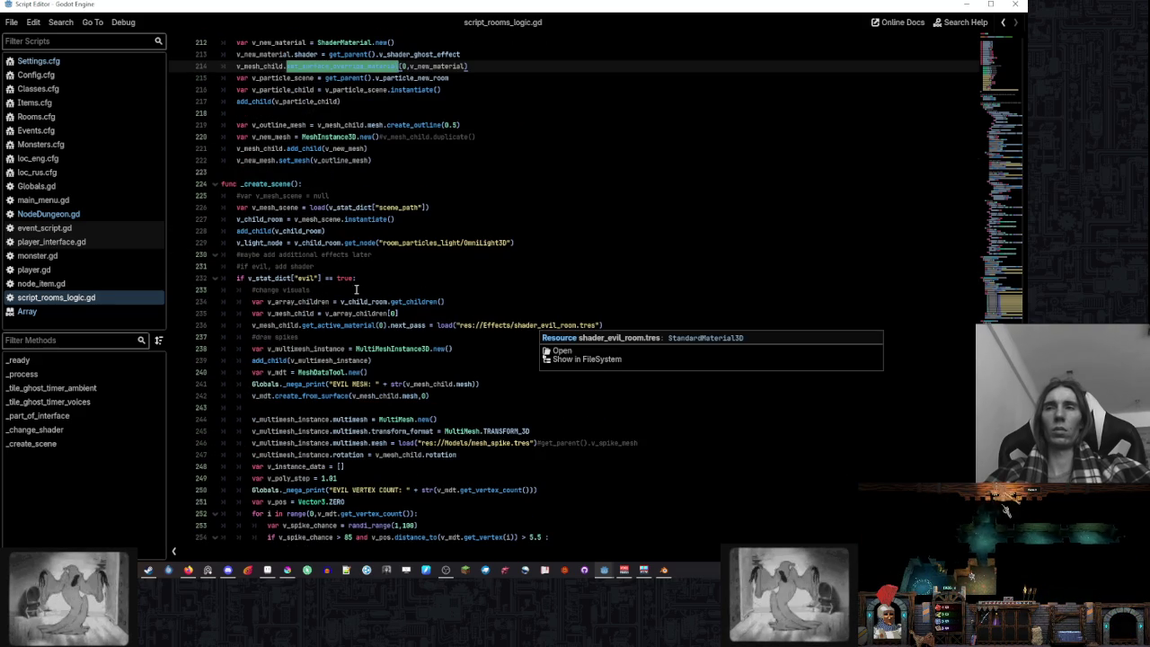
scroll(535, 325, down, 3)
scroll(356, 289, down, 3)
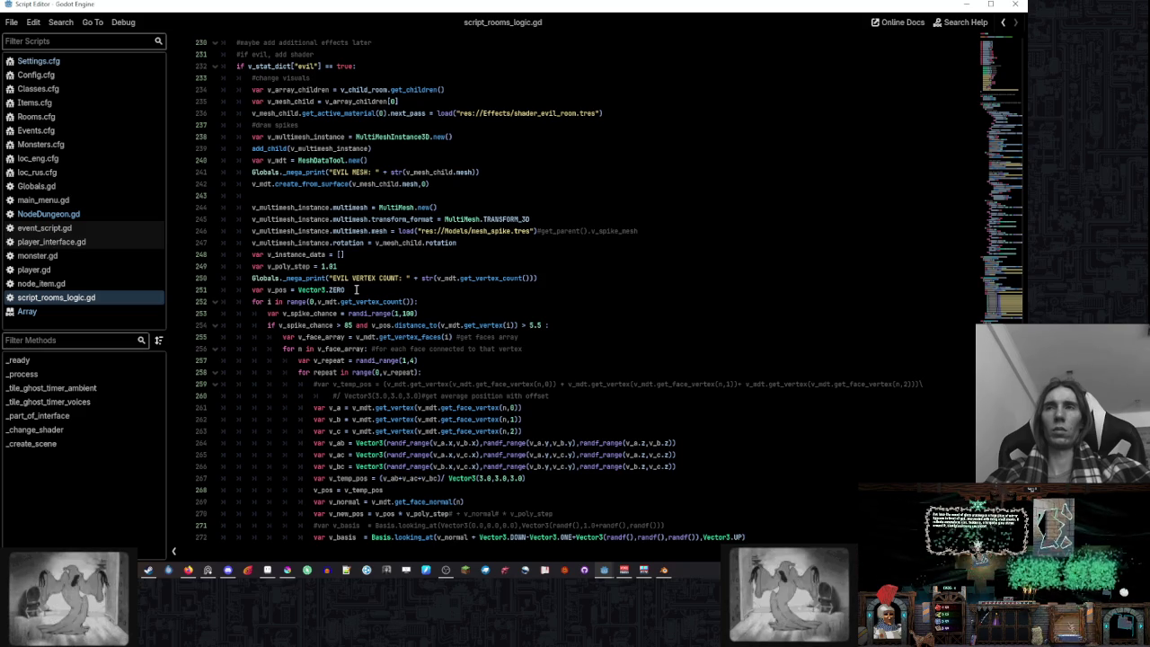
scroll(355, 290, down, 3)
scroll(356, 289, down, 1)
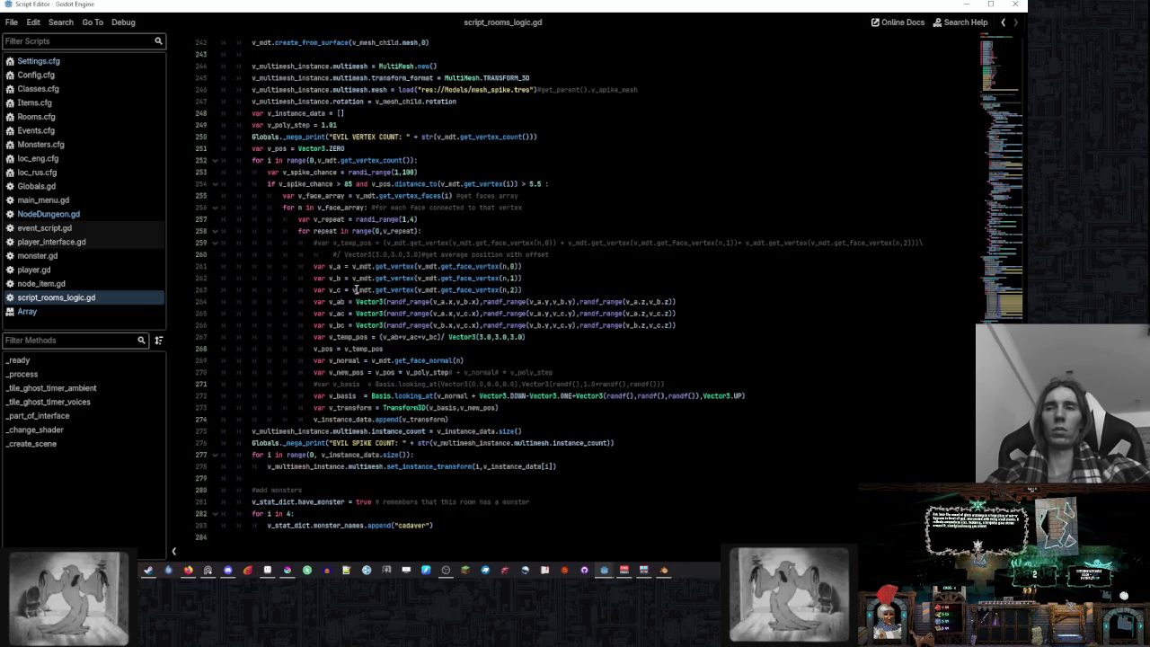
scroll(356, 289, up, 3)
scroll(356, 289, up, 1)
scroll(356, 290, up, 3)
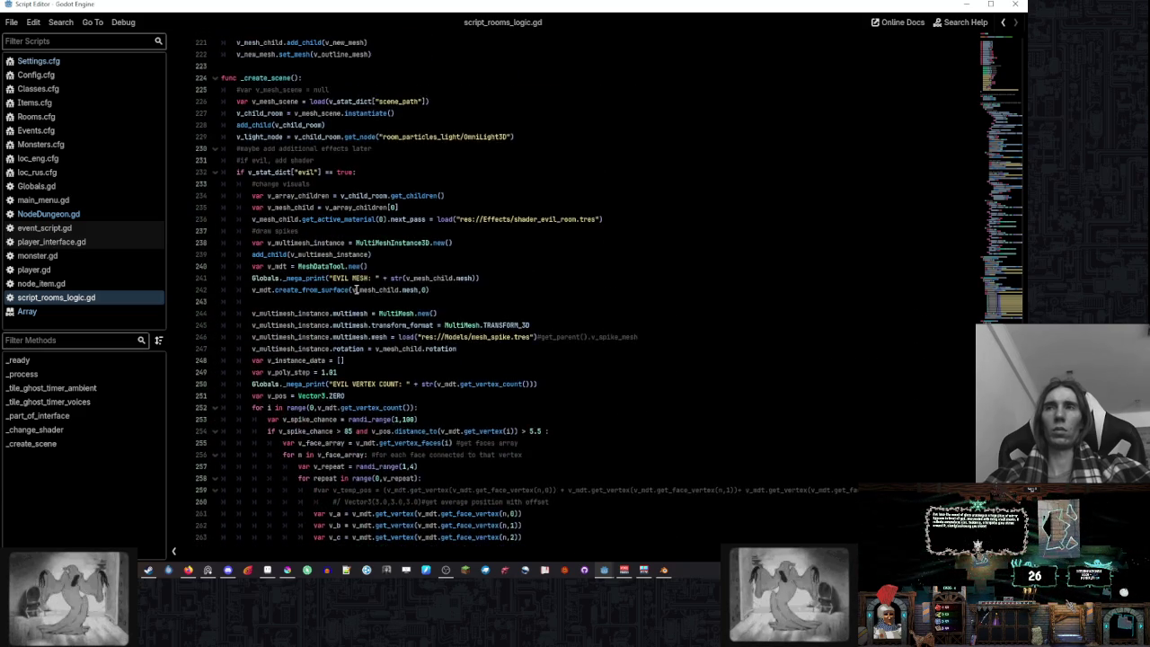
scroll(356, 289, up, 3)
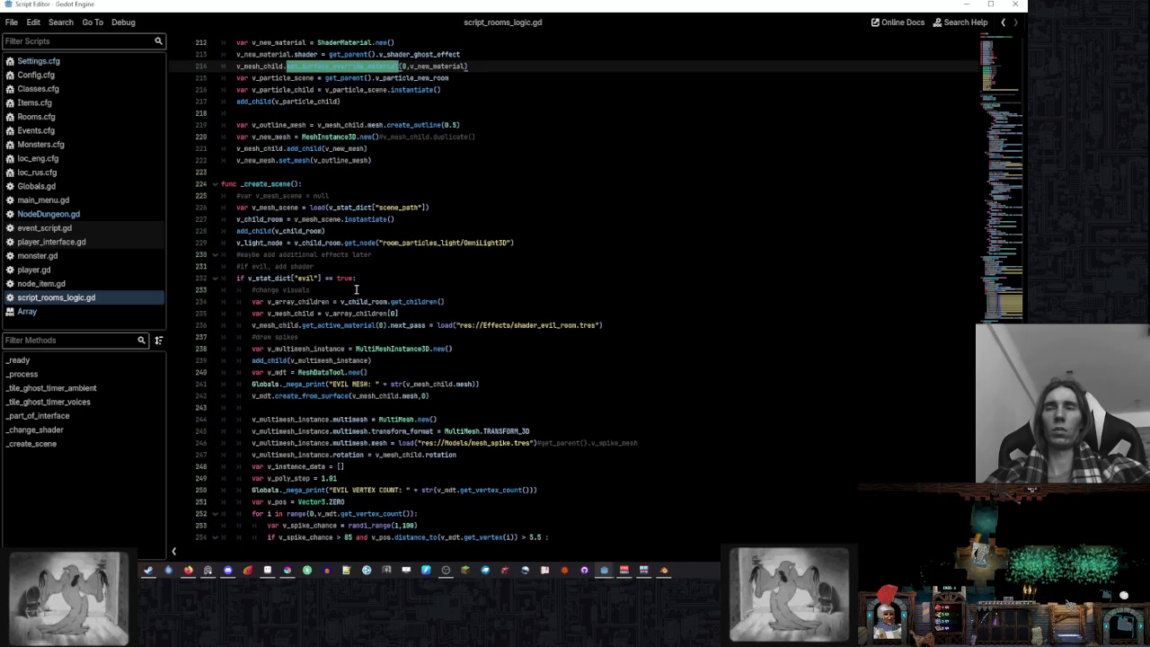
scroll(356, 290, up, 2)
scroll(356, 290, up, 2)
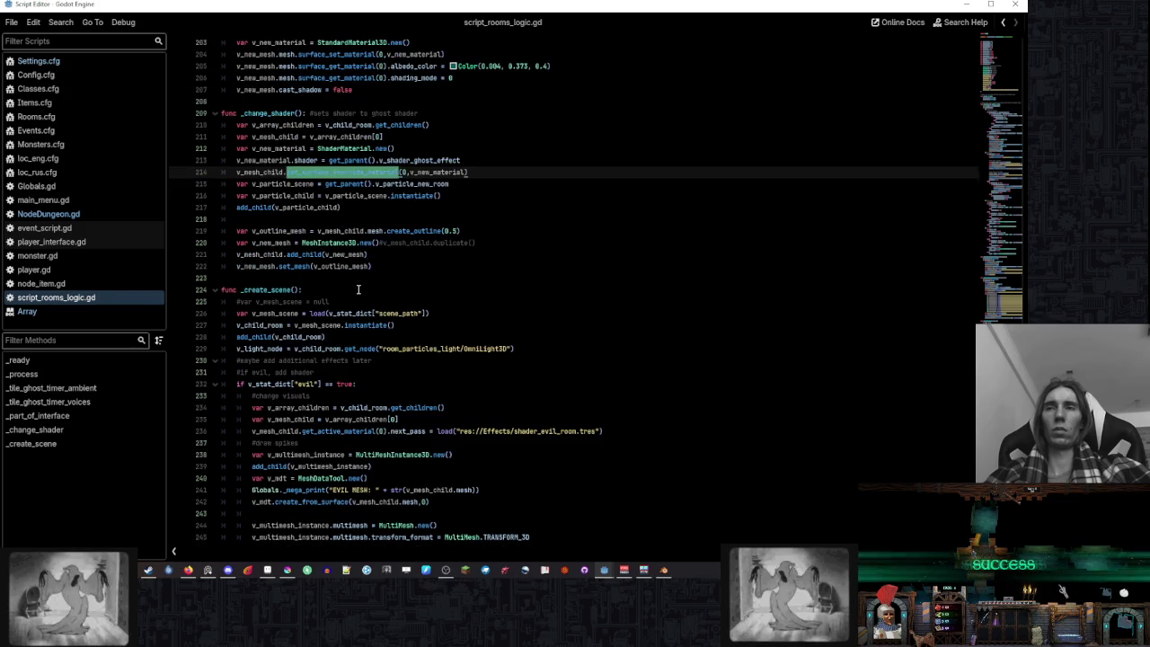
scroll(357, 290, up, 1)
scroll(360, 289, up, 1)
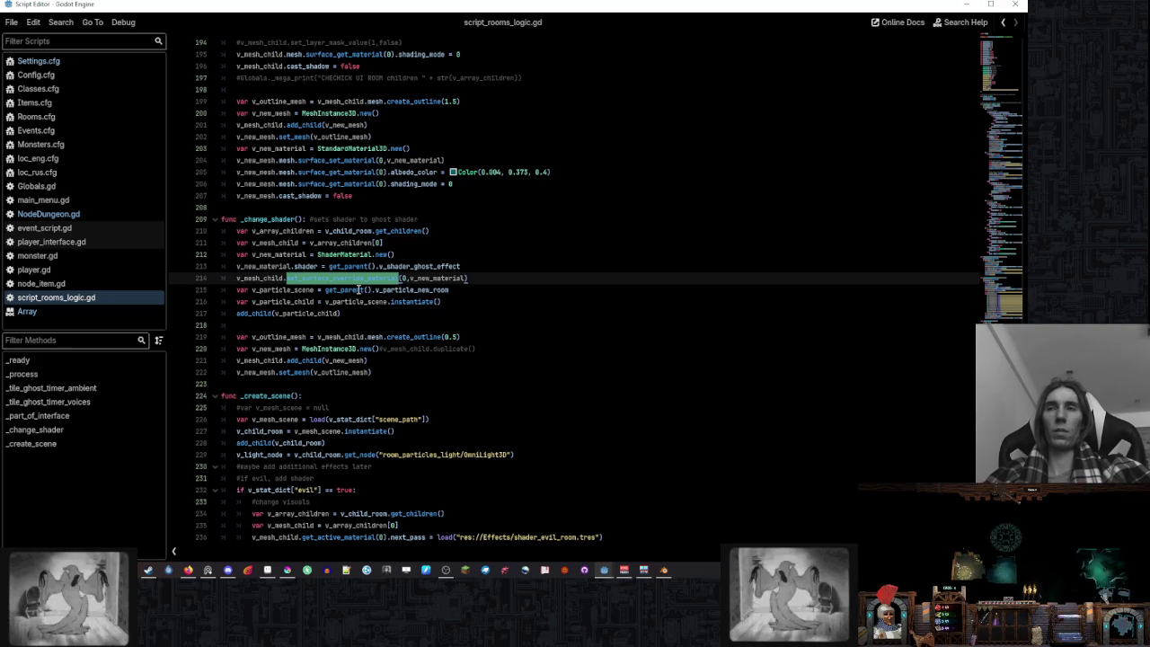
click(491, 293)
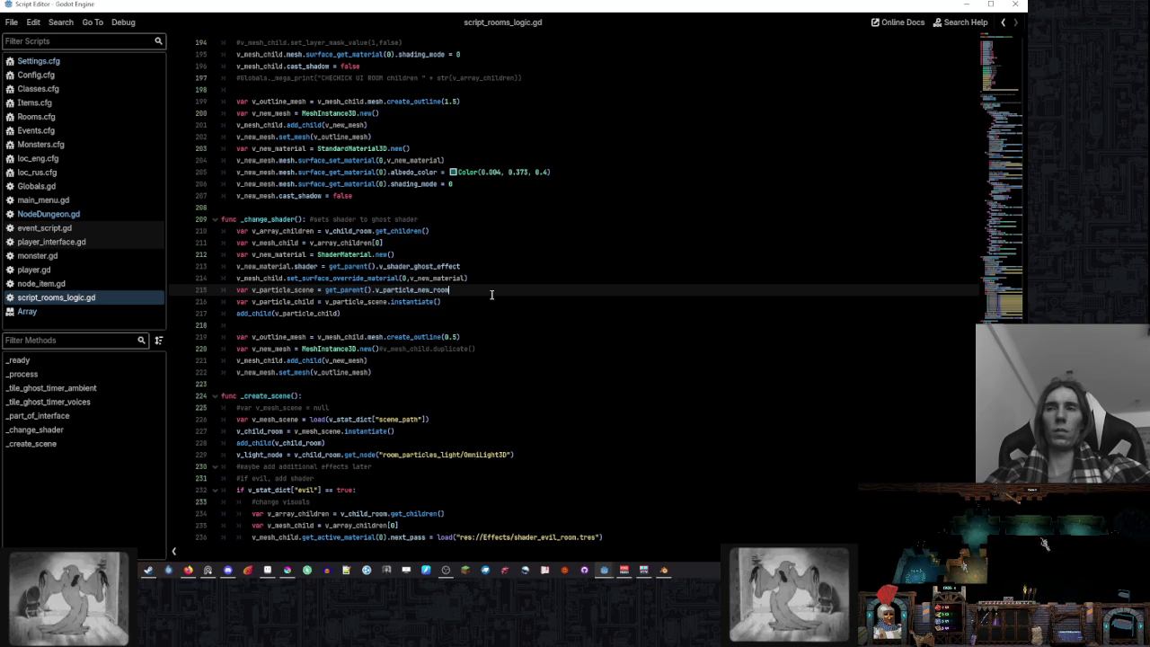
click(478, 336)
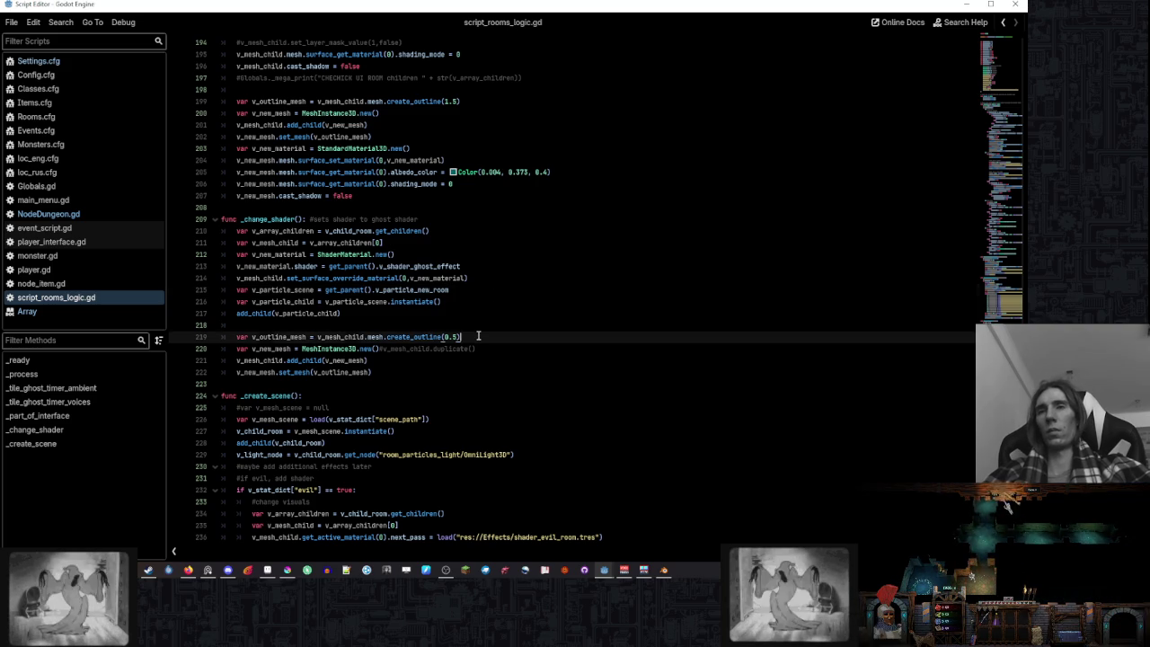
click(499, 345)
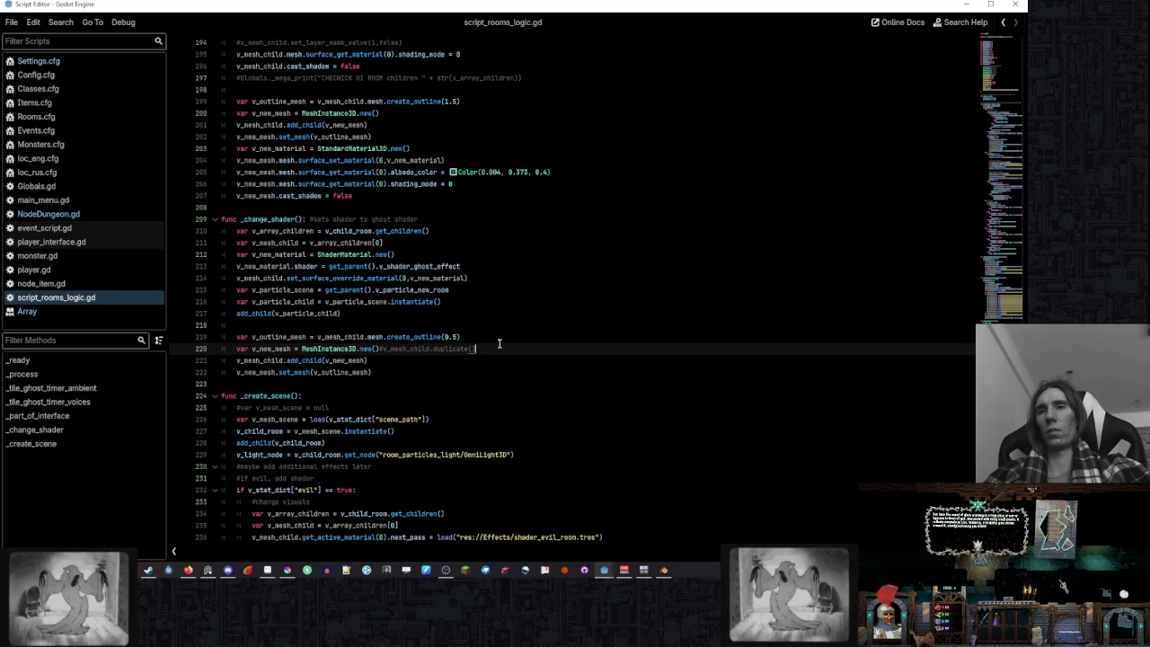
scroll(500, 345, up, 1)
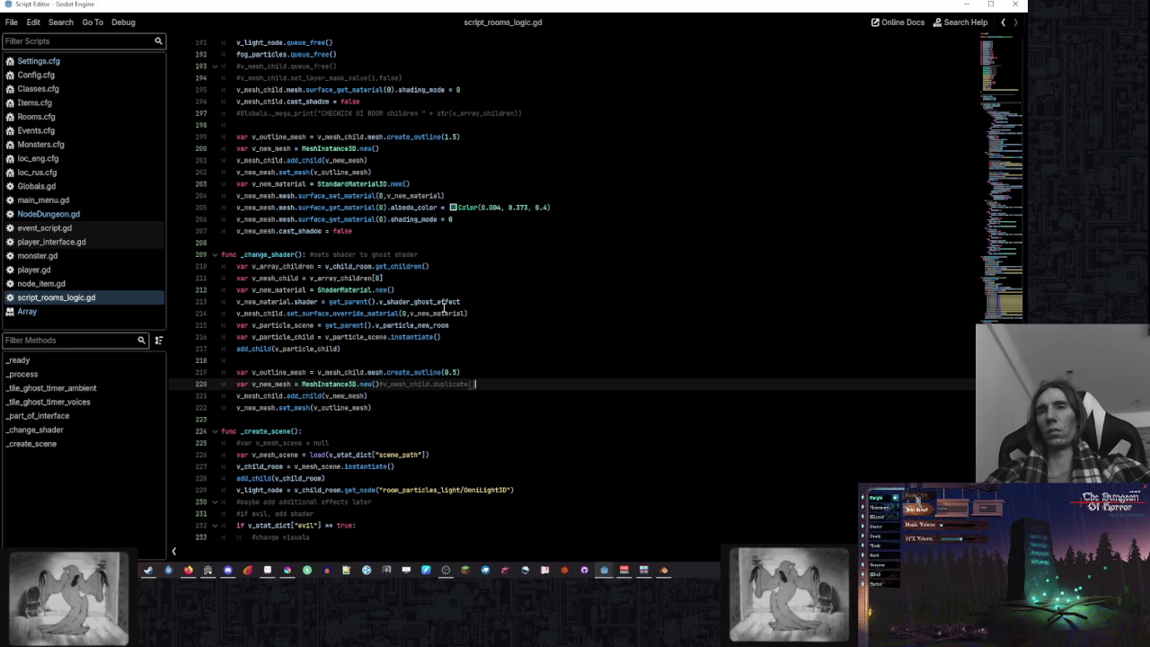
click(441, 303)
double_click(441, 304)
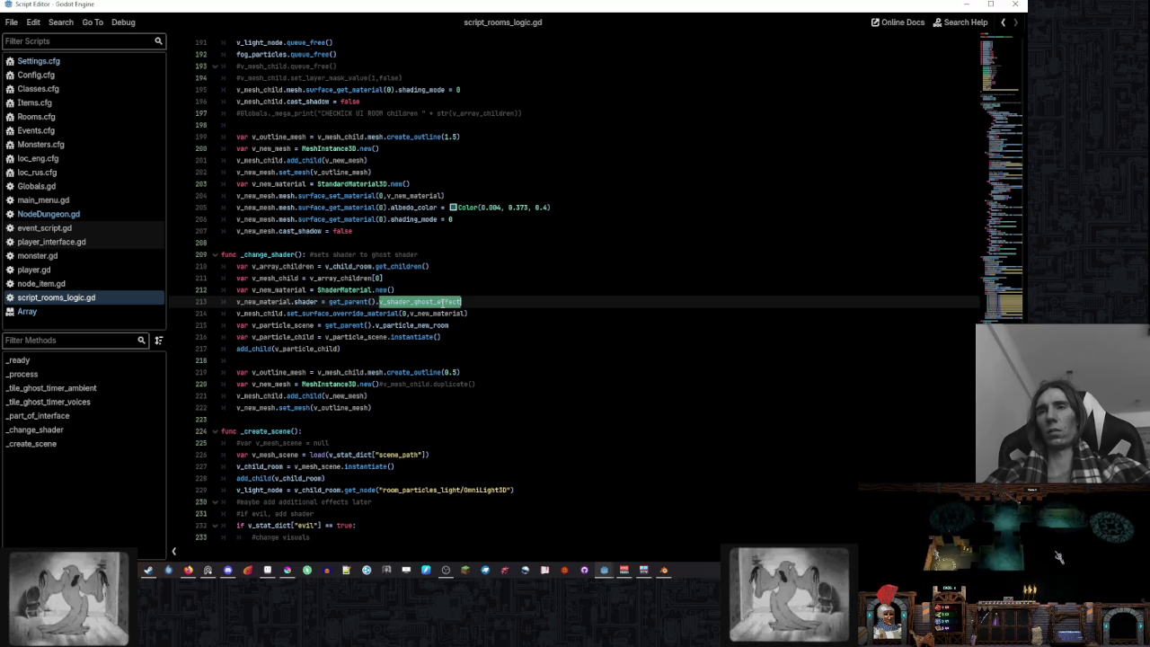
click(329, 289)
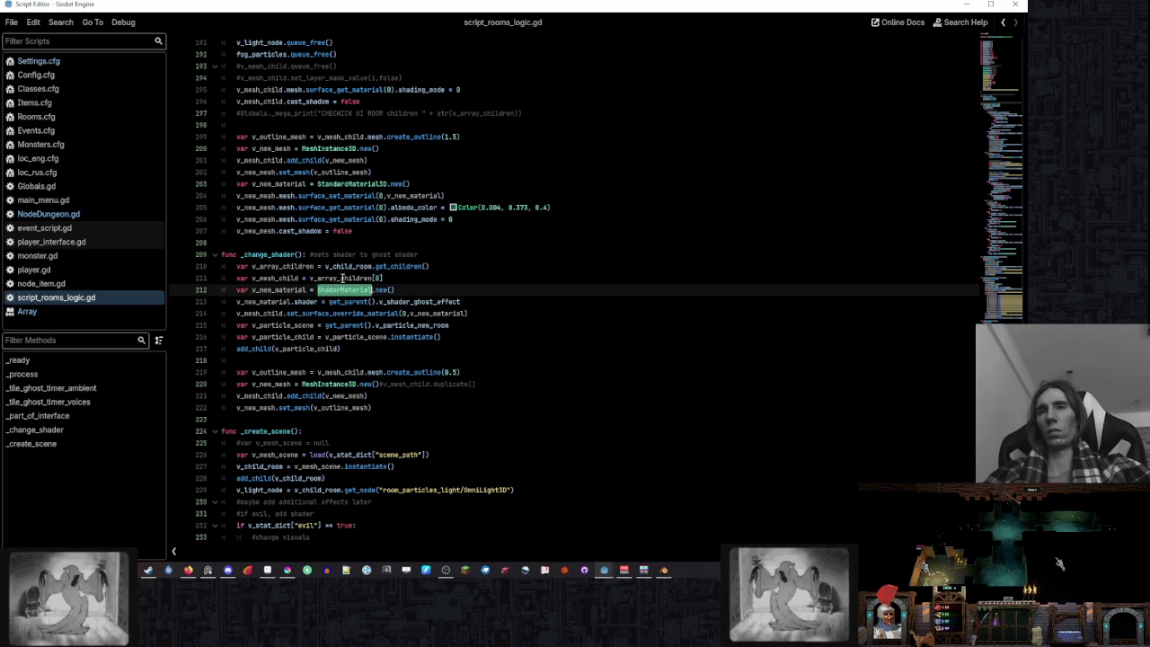
click(449, 289)
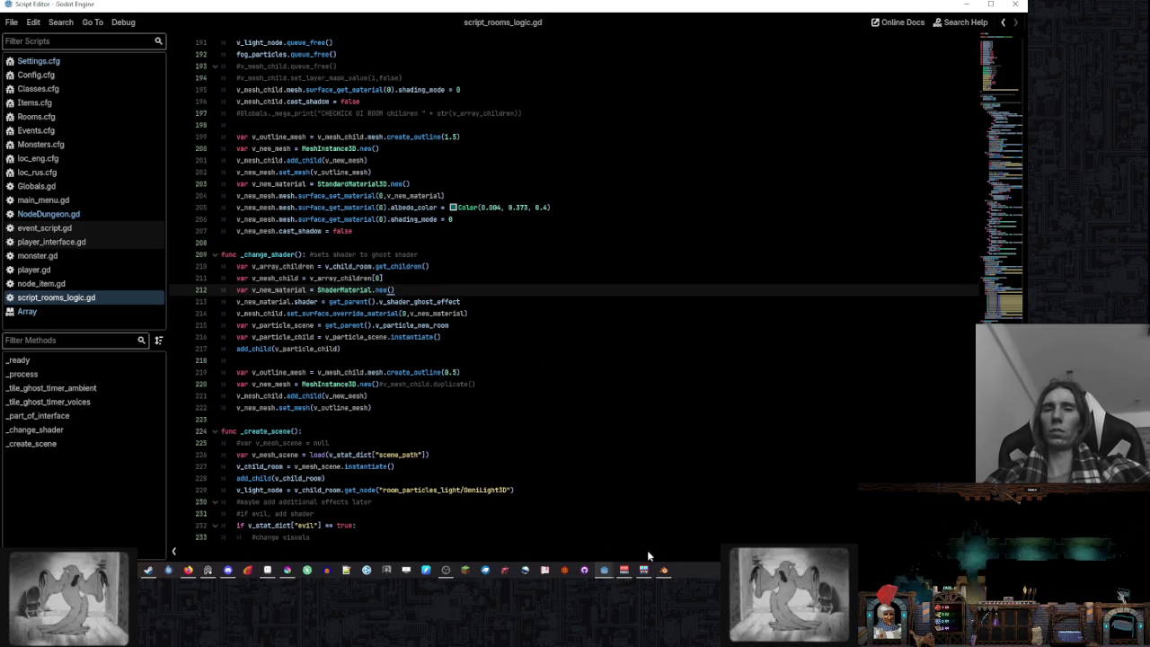
mouse_move(604, 569)
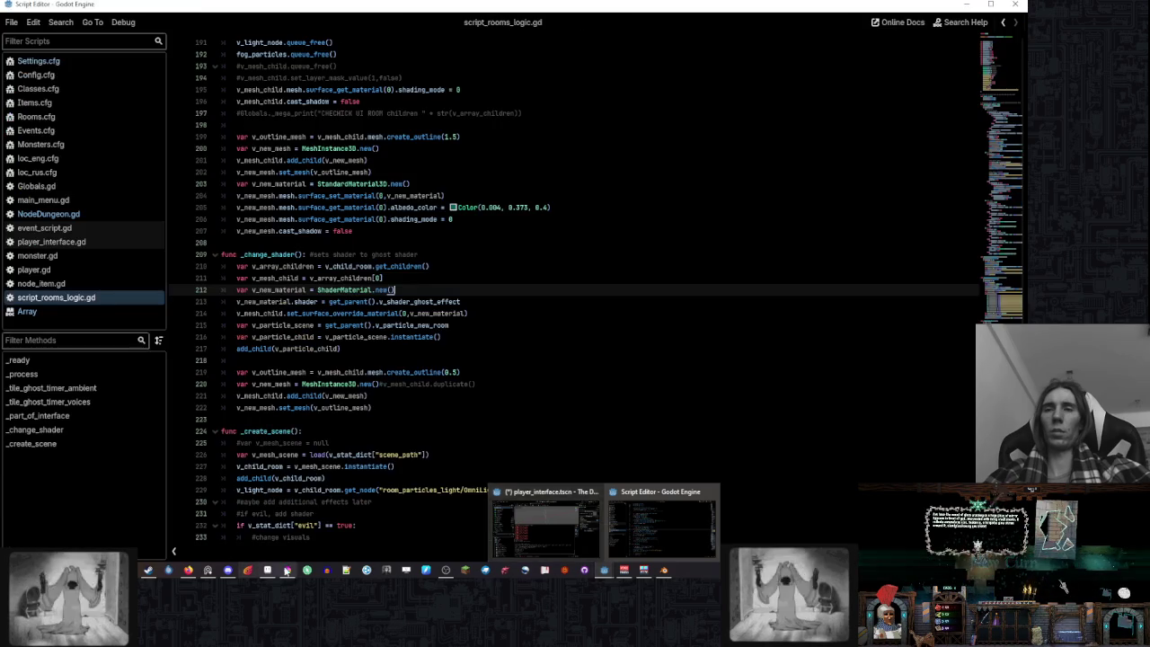
- Zoom and rotate the speed_room_concept sketch in Krita, then return to Blender
click(289, 569)
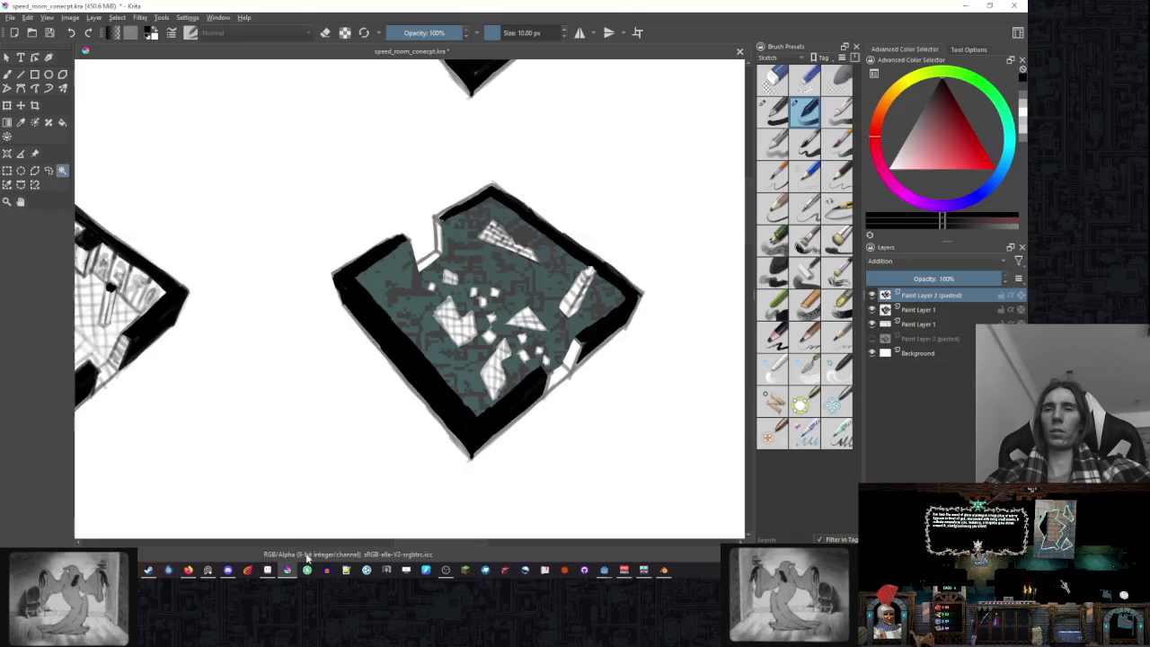
scroll(598, 405, up, 2)
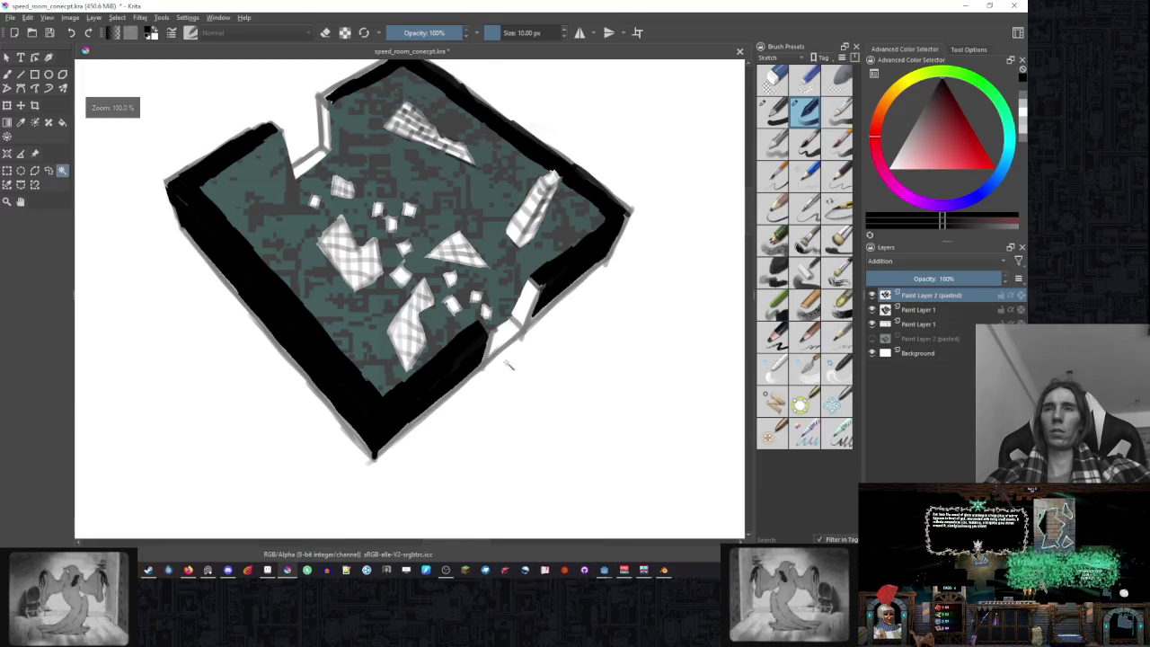
scroll(509, 365, up, 1)
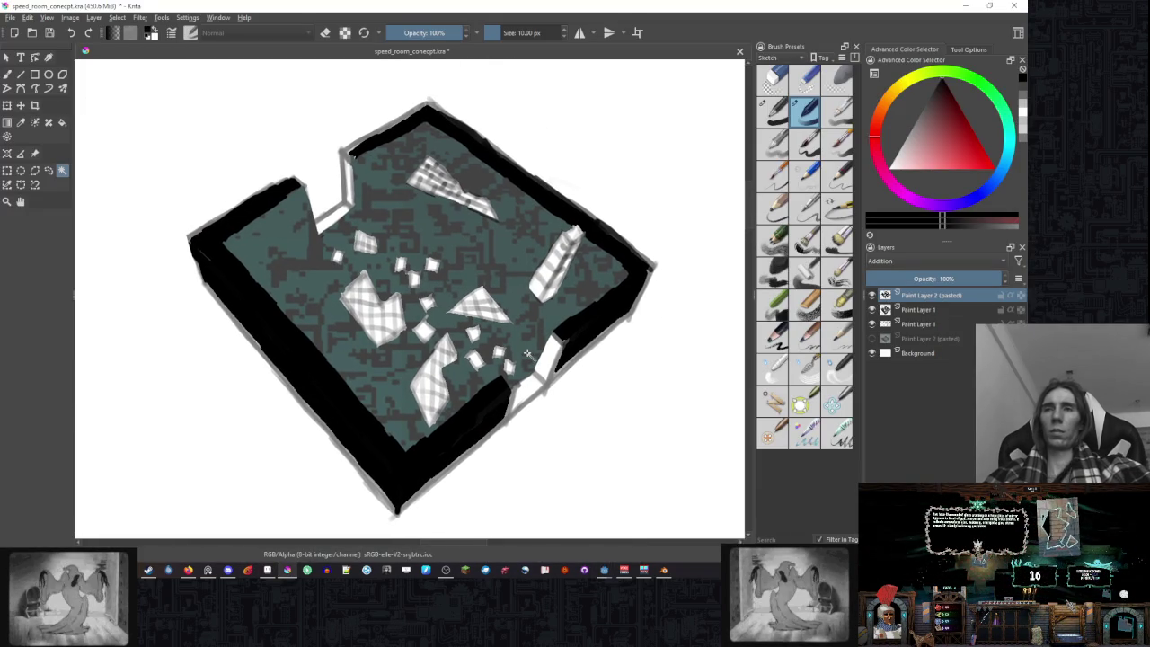
scroll(548, 346, up, 1)
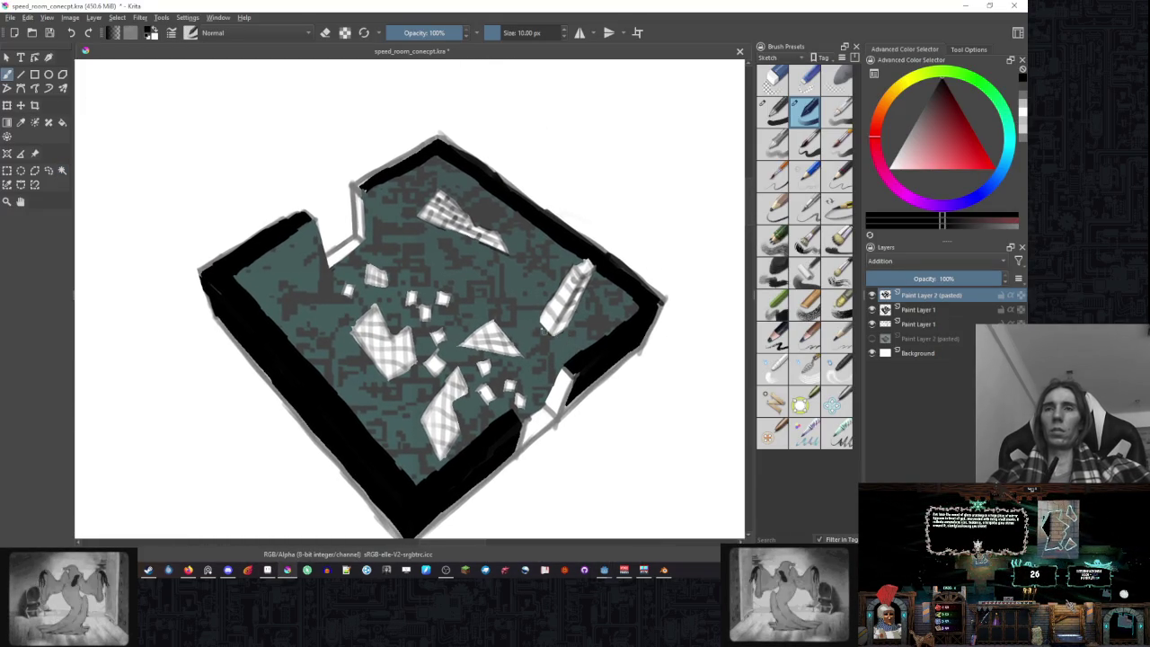
scroll(544, 323, down, 2)
scroll(544, 321, up, 1)
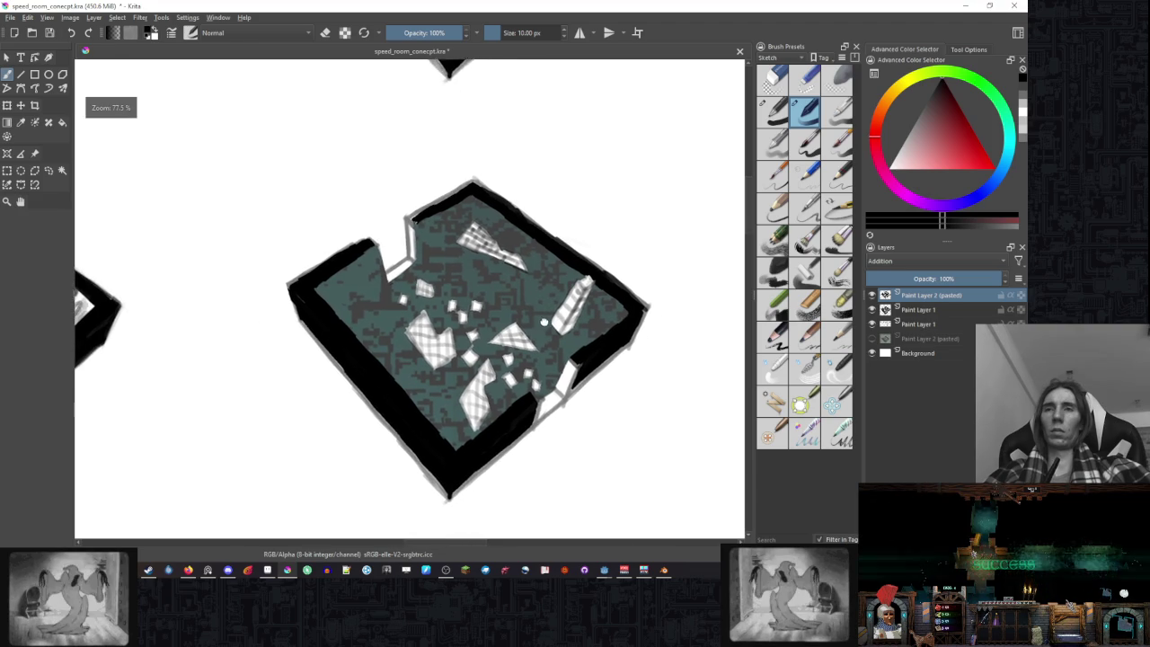
drag(544, 322, 551, 357)
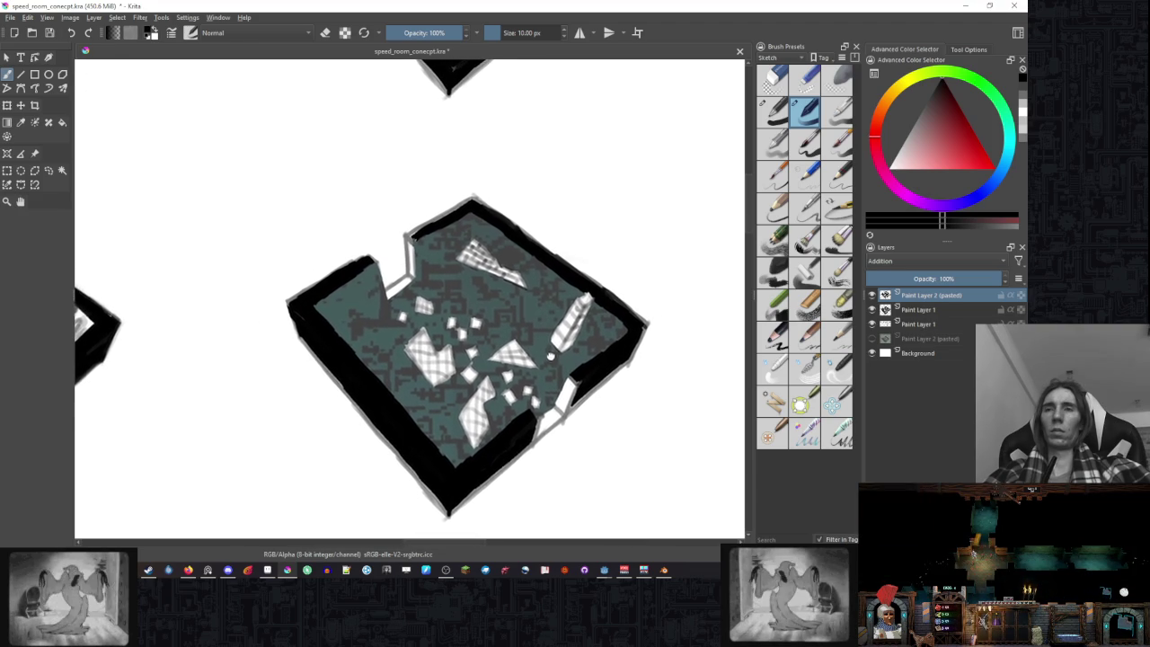
click(663, 570)
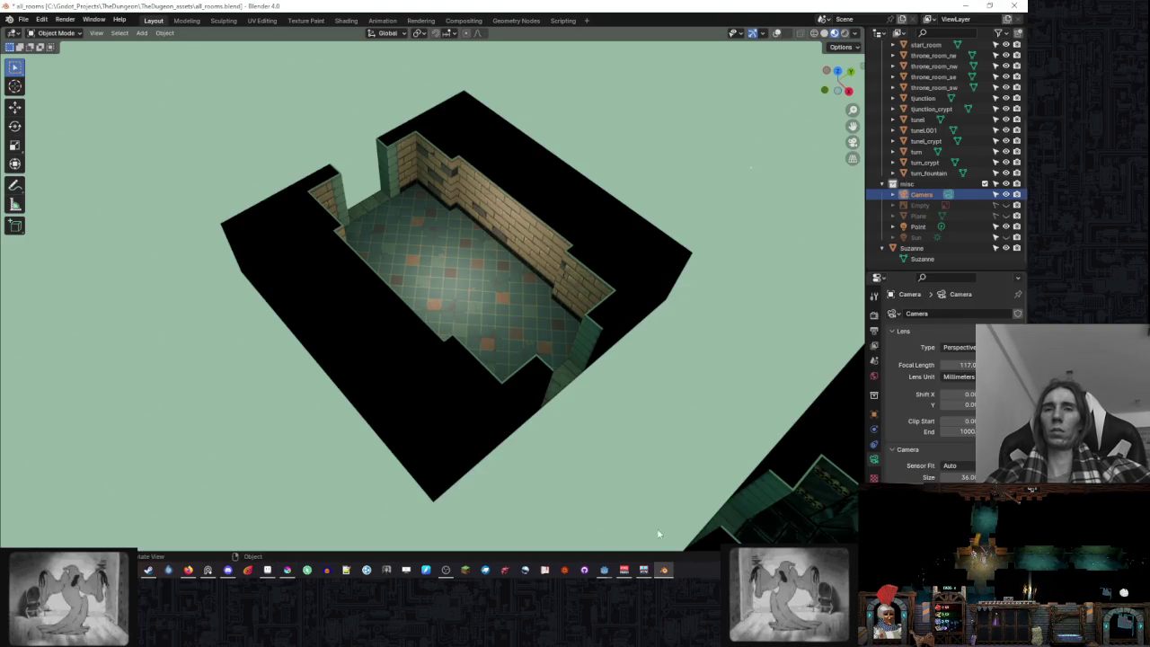
- Select tunel.001 in the Outliner, frame it, and turn on grid and statistics overlays
mouse_move(741, 356)
mouse_down()
mouse_move(803, 348)
mouse_move(528, 347)
mouse_up()
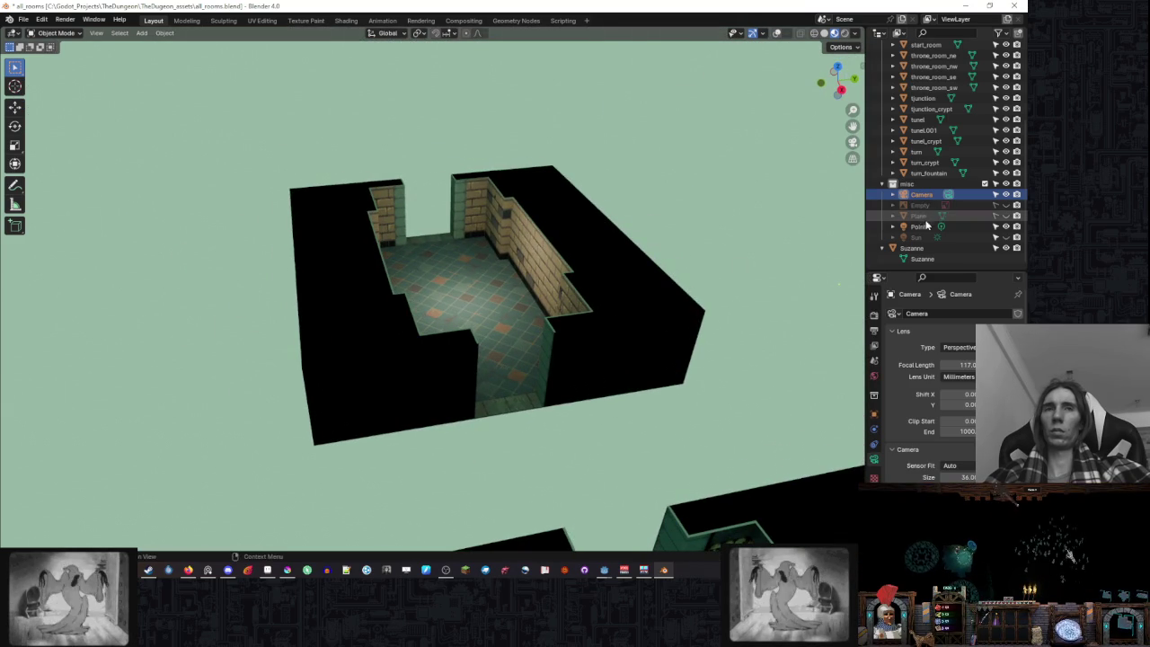
scroll(931, 221, up, 3)
scroll(934, 180, up, 3)
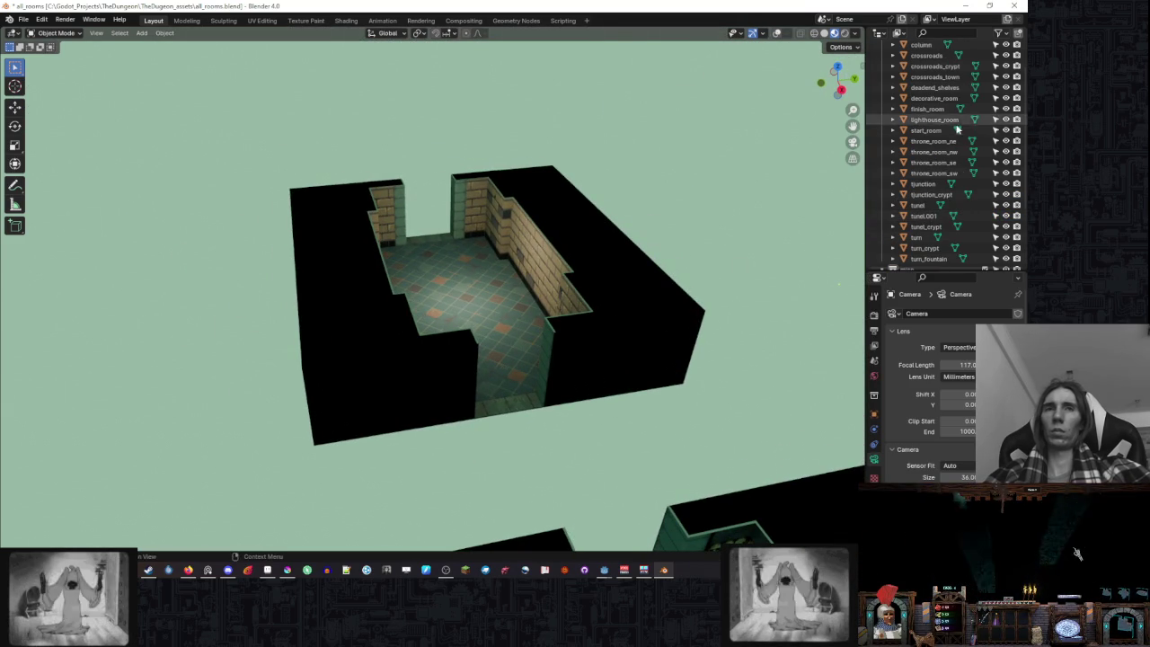
click(930, 130)
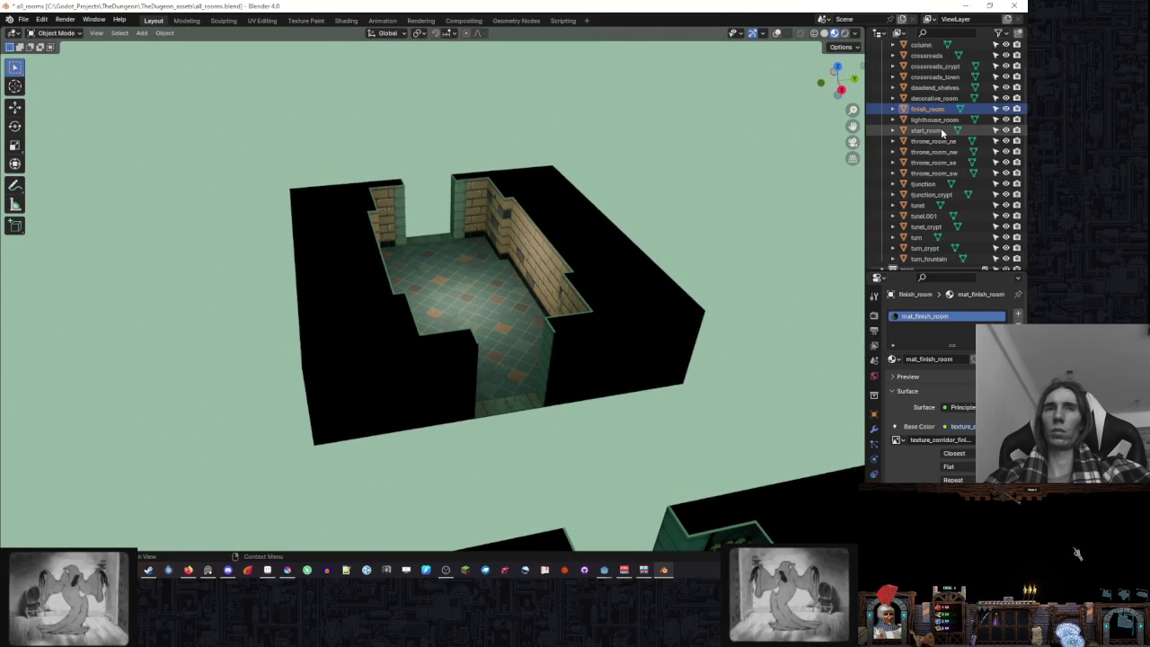
click(643, 283)
key(KP_Decimal)
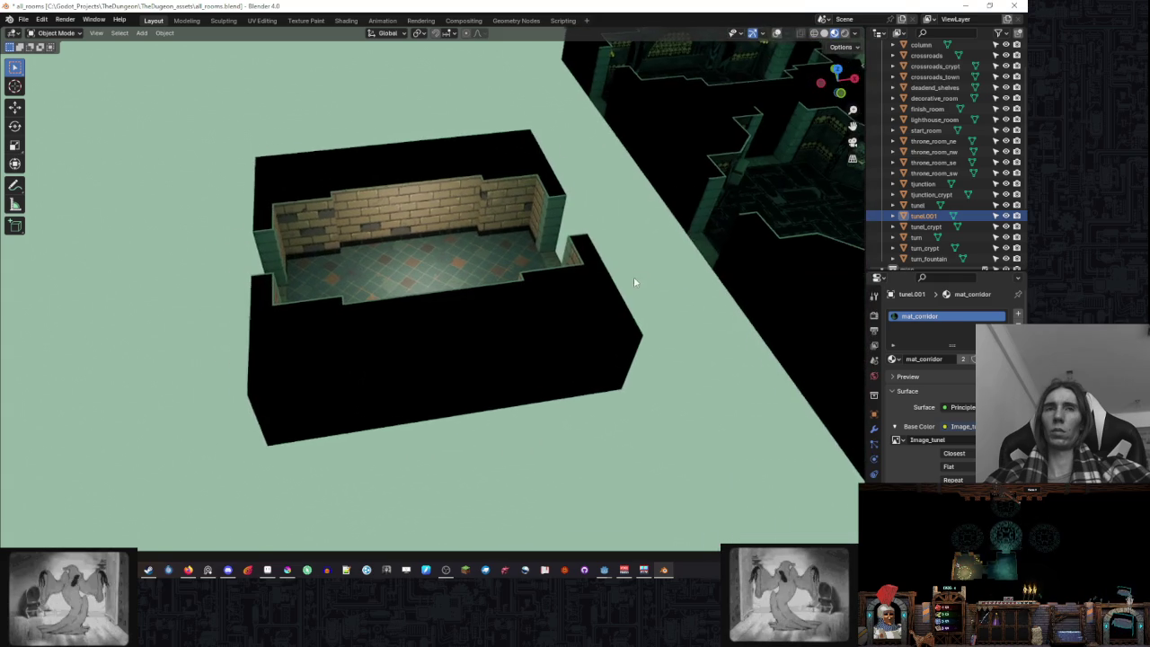
click(778, 33)
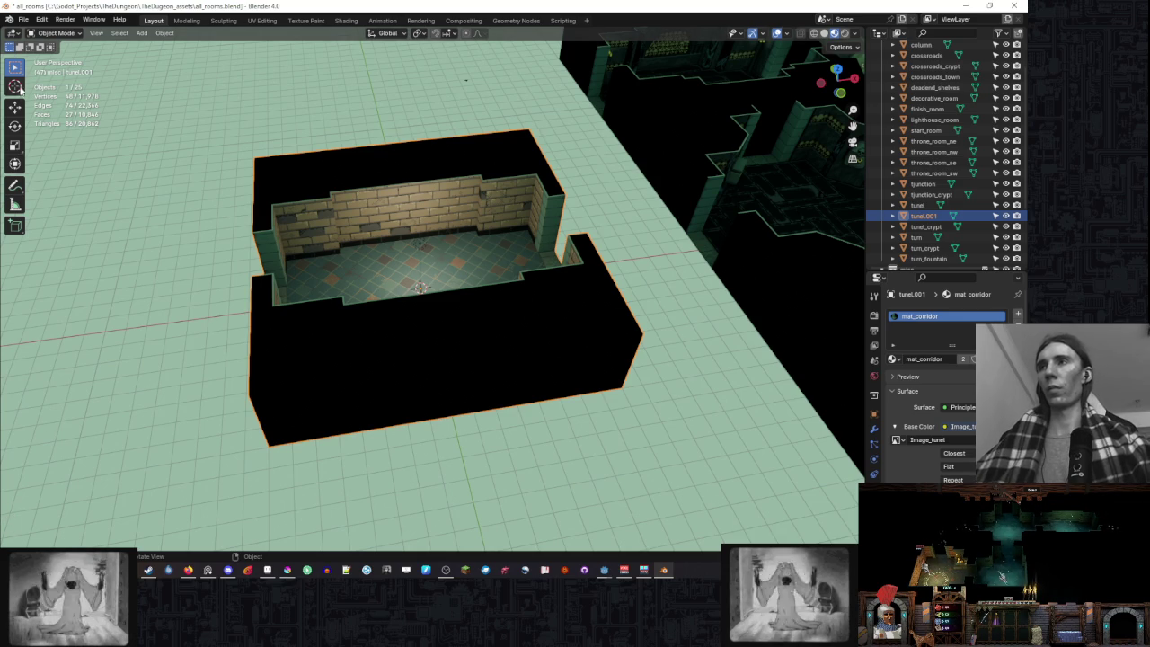
- Orbit and zoom around tunel.001 to inspect its brick walls and floor
mouse_move(495, 264)
mouse_down()
mouse_move(462, 320)
mouse_move(478, 265)
mouse_move(589, 263)
mouse_up()
mouse_move(472, 242)
mouse_down()
mouse_move(577, 241)
mouse_move(426, 231)
mouse_up()
scroll(527, 264, up, 3)
drag(527, 265, 488, 259)
scroll(463, 256, down, 3)
scroll(429, 253, down, 2)
scroll(423, 249, down, 3)
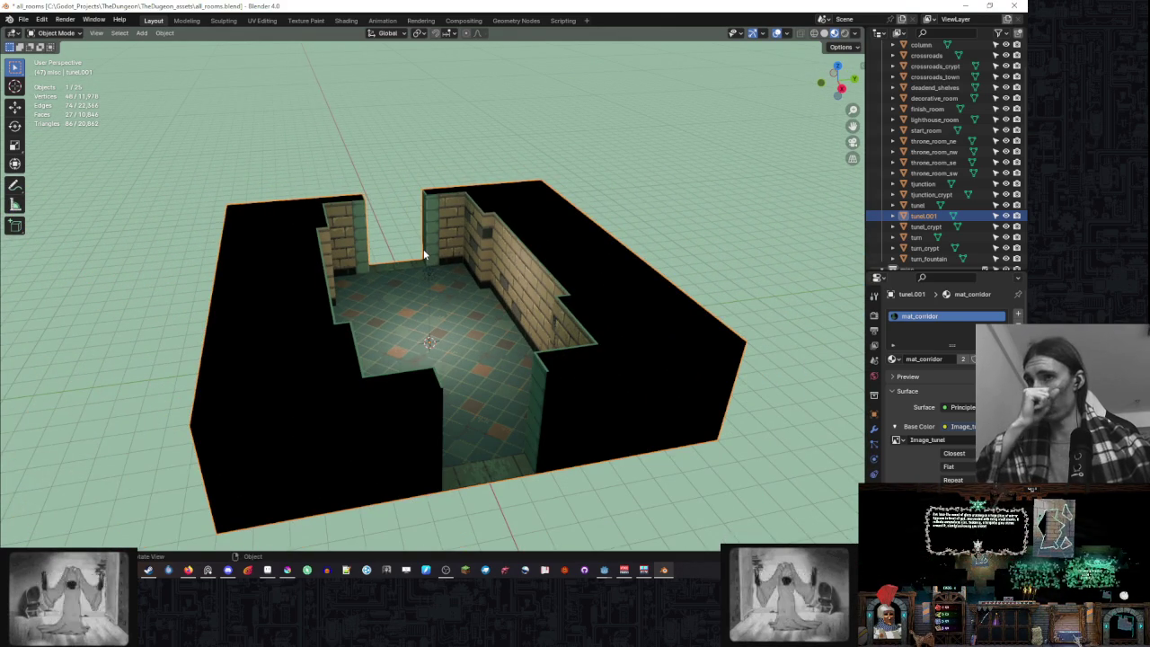
drag(462, 244, 825, 323)
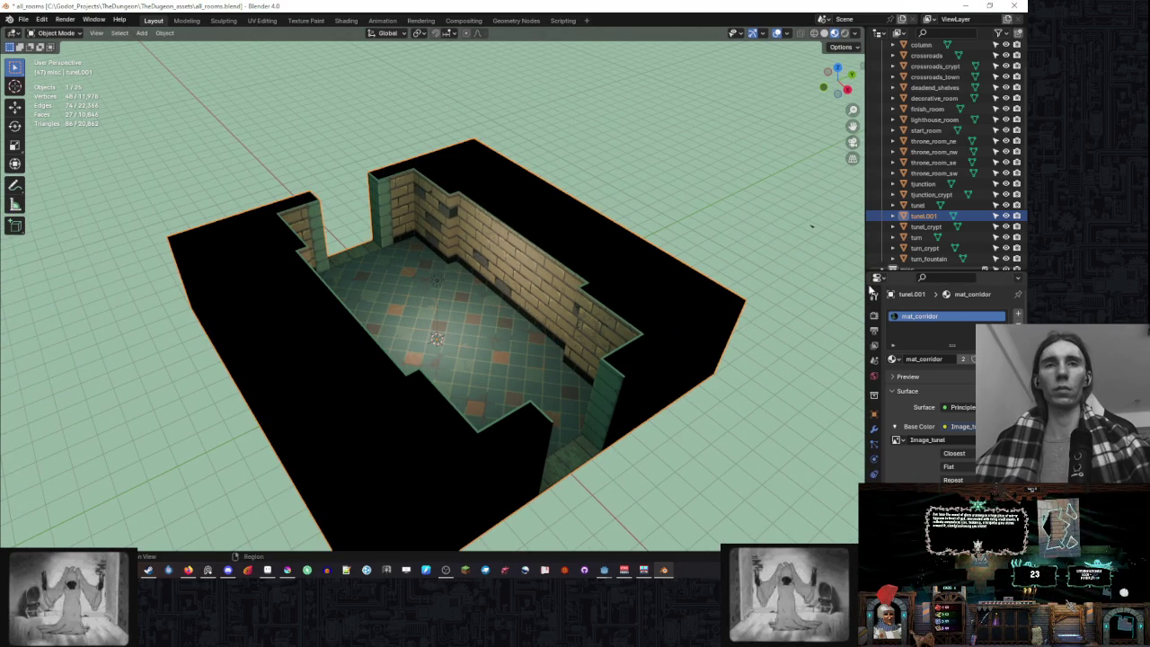
drag(813, 227, 617, 292)
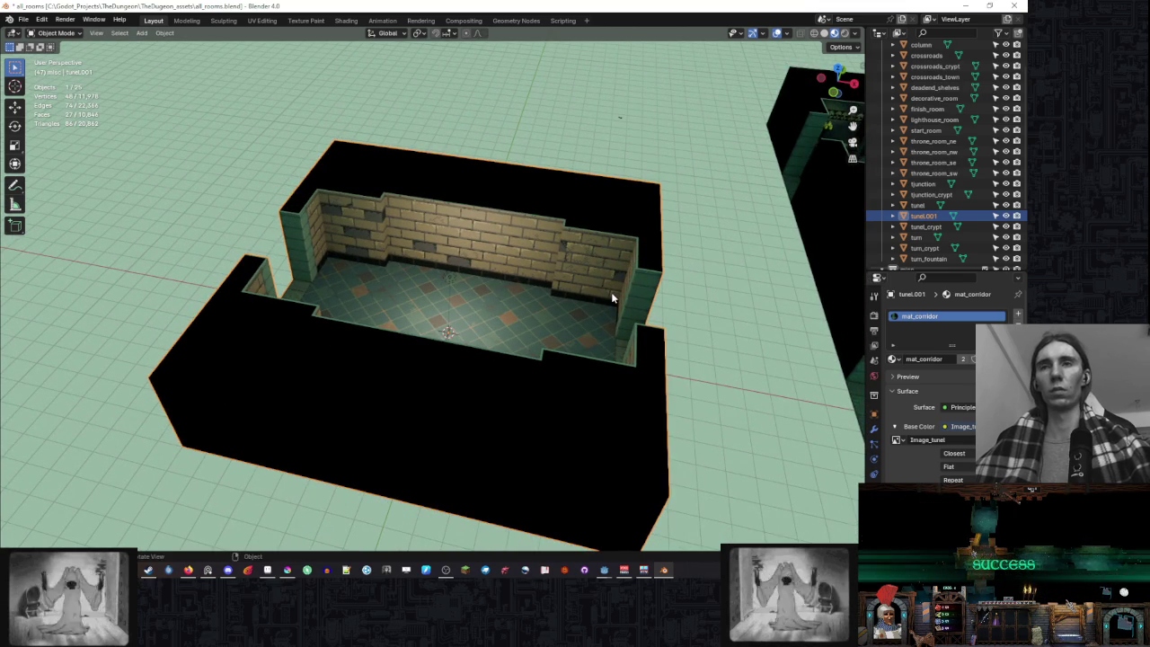
drag(611, 292, 362, 320)
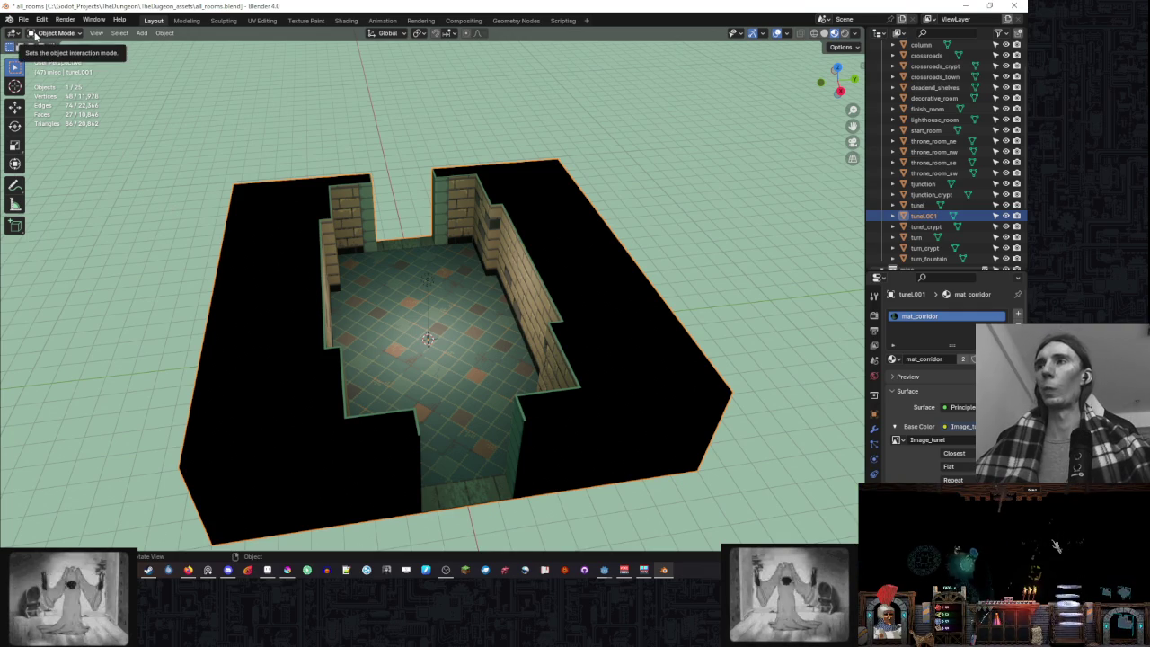
- Put tunel.001 in Edit Mode and split off a lower Shader Editor area
click(36, 34)
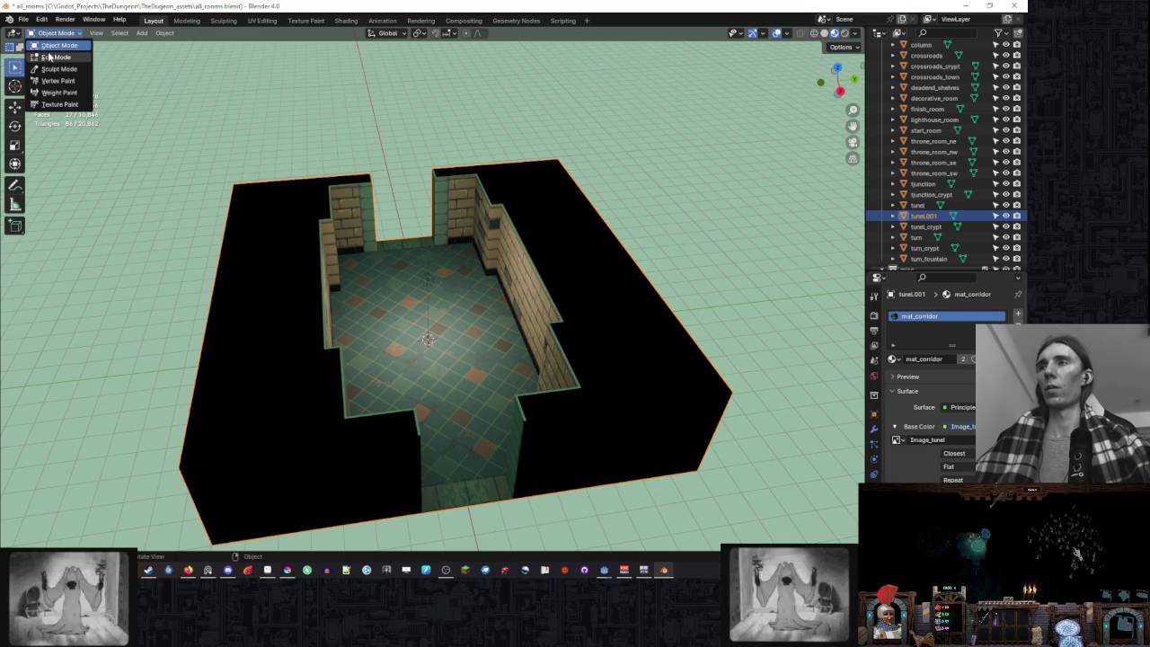
click(50, 57)
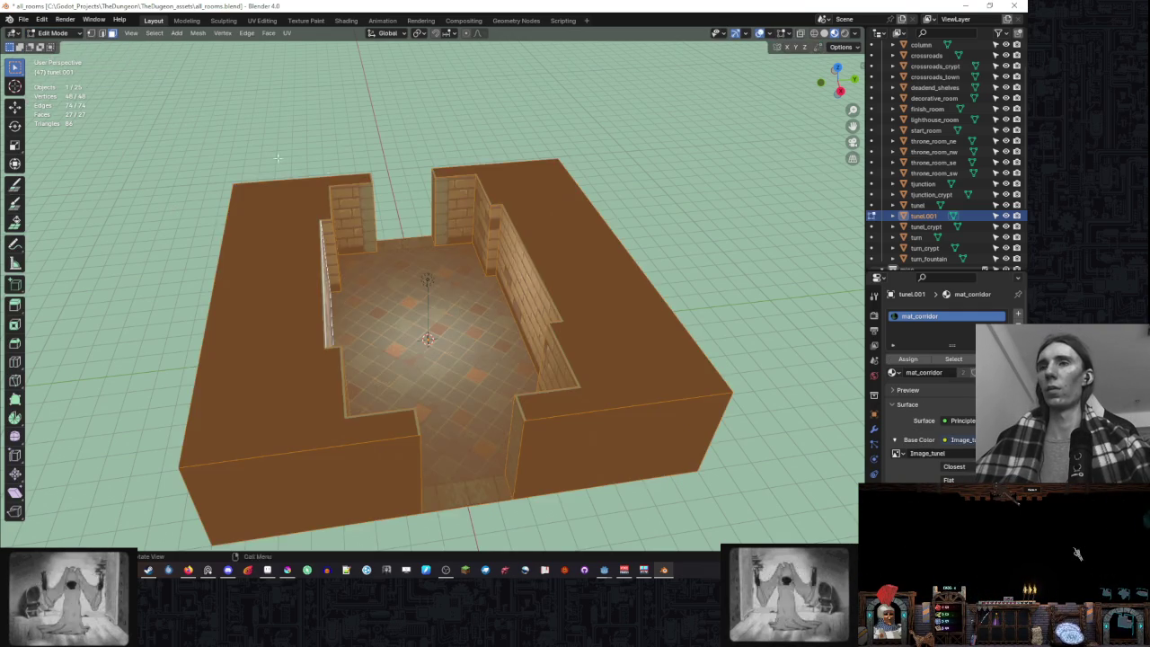
drag(278, 158, 546, 179)
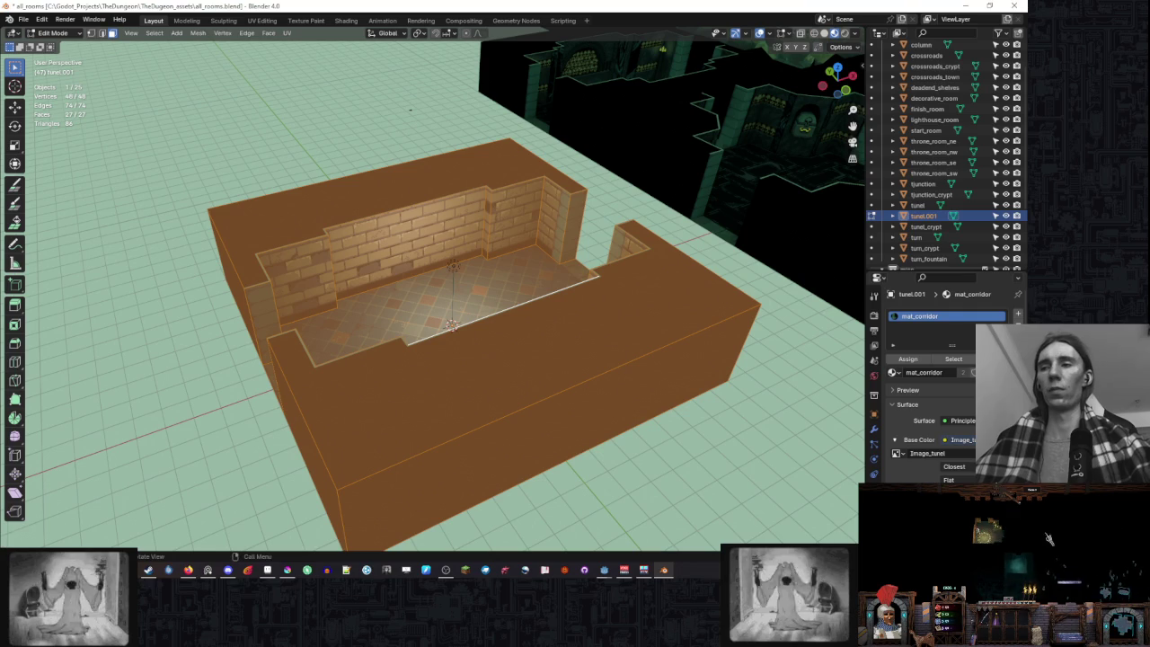
drag(4, 547, 16, 380)
click(15, 390)
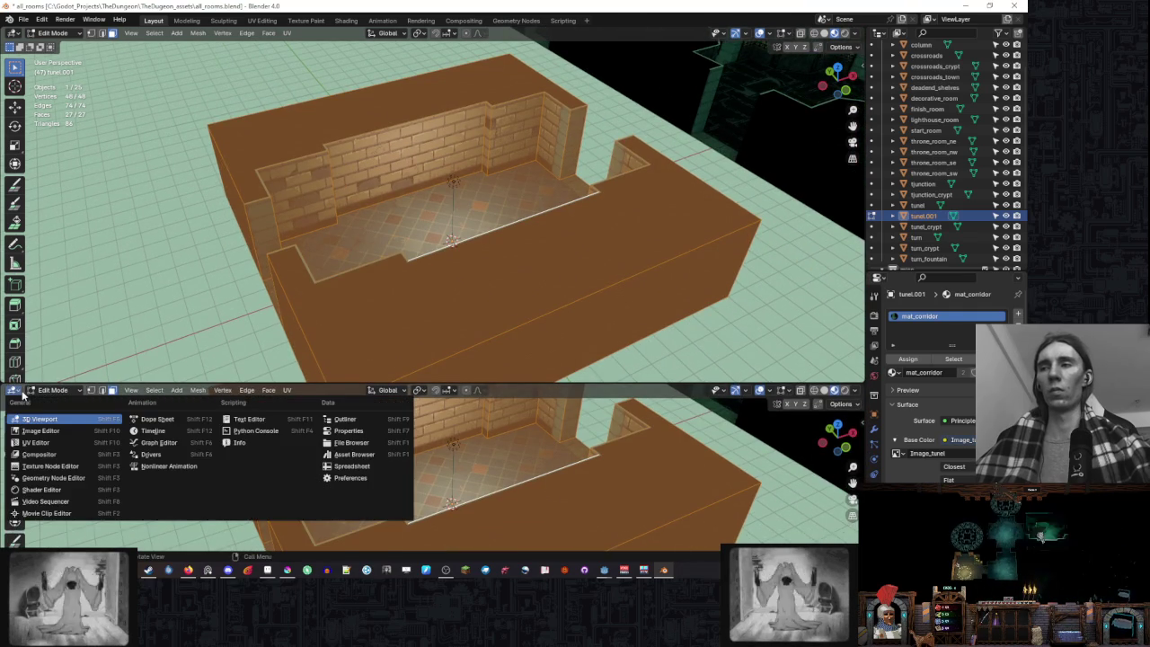
click(45, 493)
scroll(434, 510, up, 3)
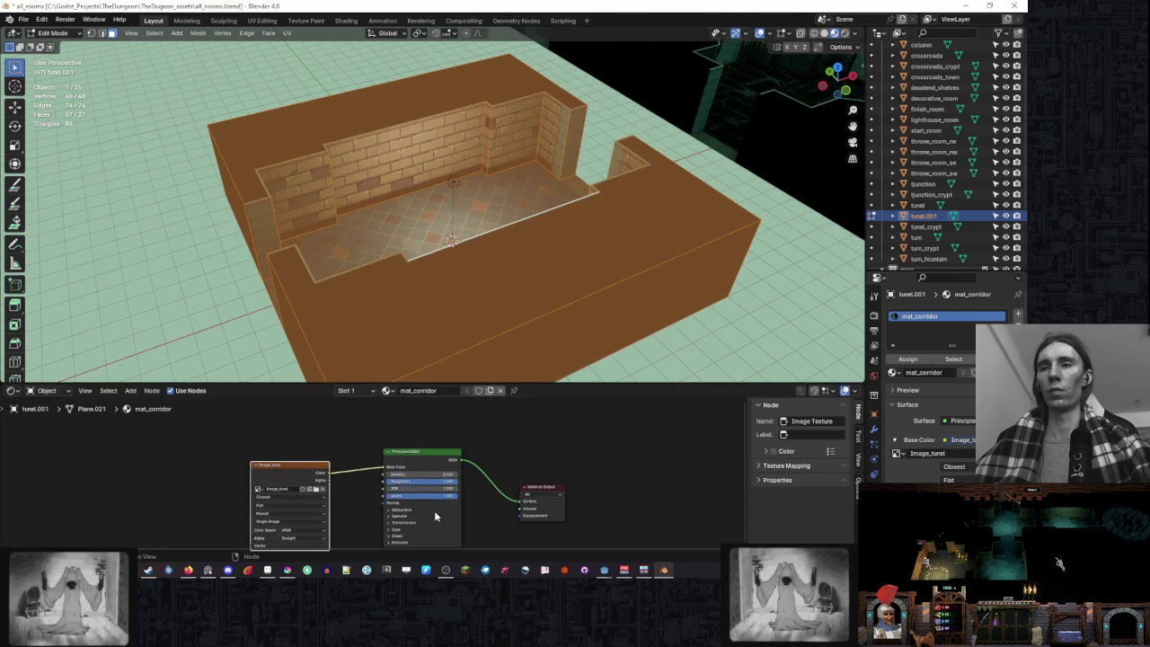
- Attempt removing the material slot, deselect all faces, and return tunel.001 to Object Mode unselected
scroll(359, 499, up, 1)
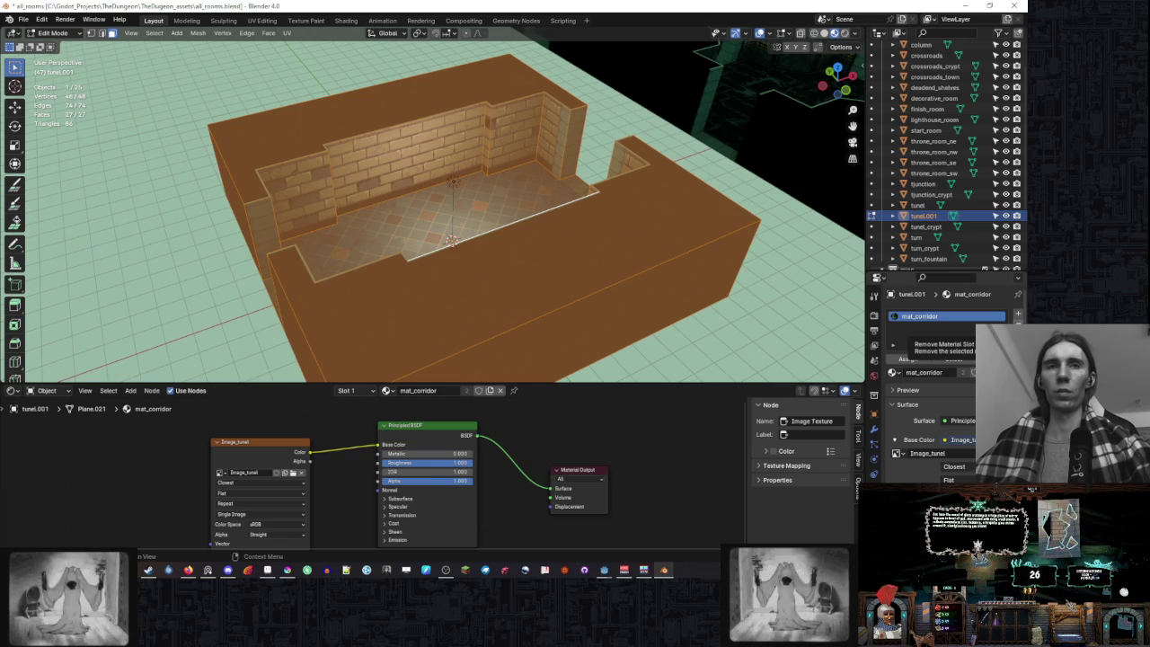
click(1019, 325)
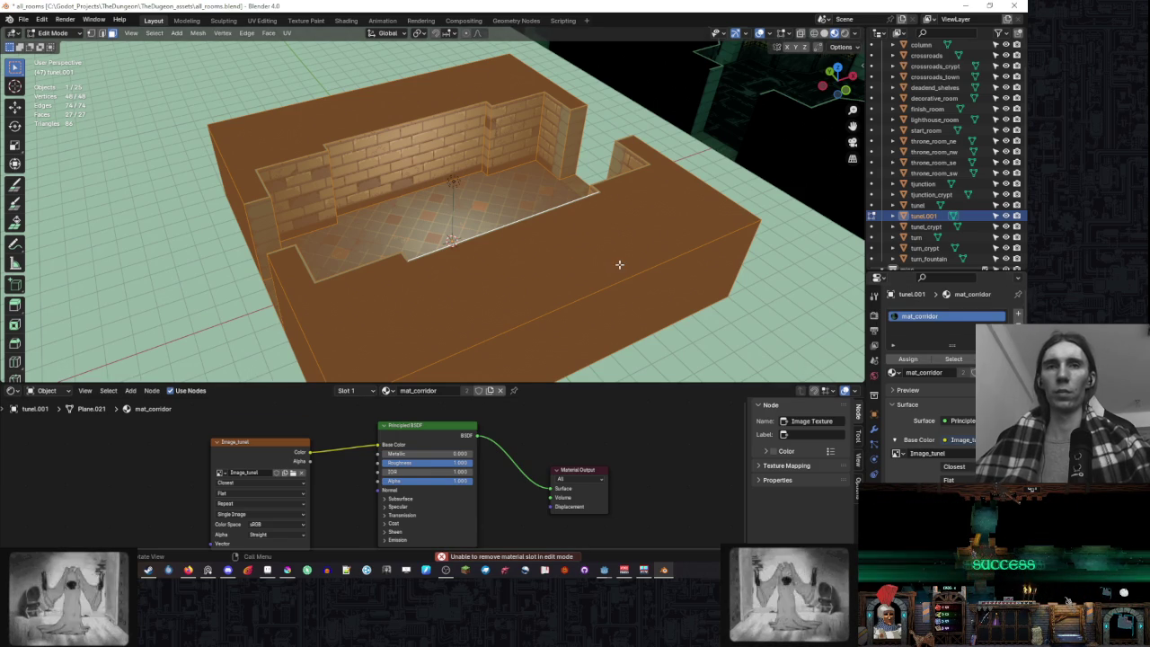
key(1)
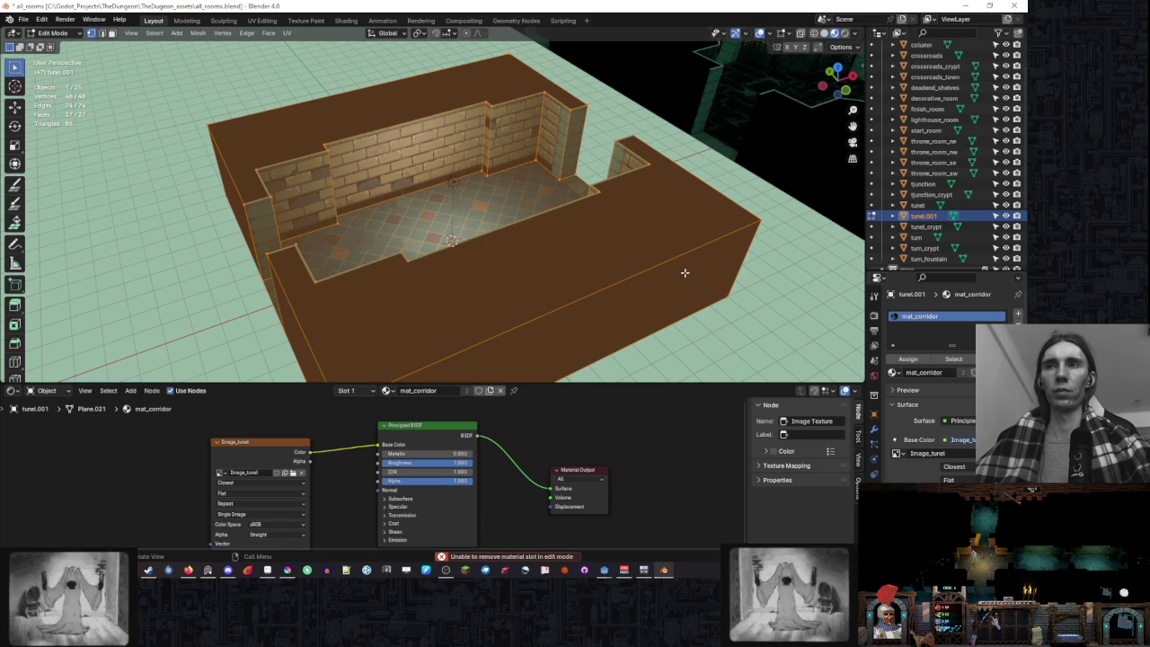
key(Tab)
click(764, 258)
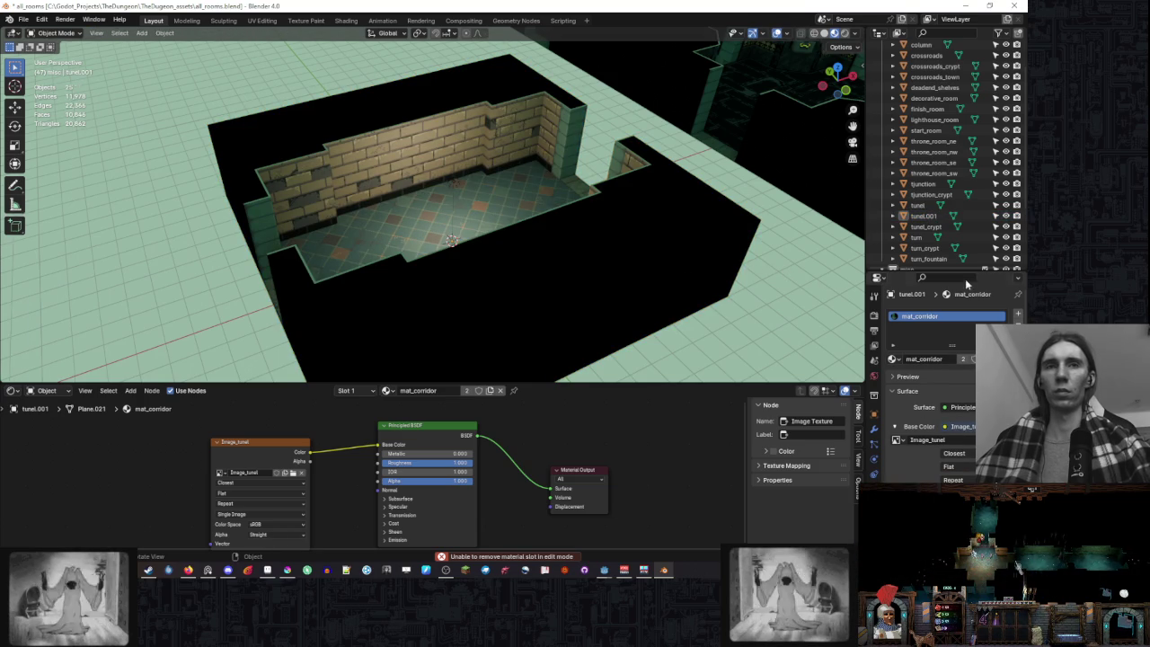
- Rename the tunel.001 object to tunel_cosmic in the Outliner
click(926, 216)
scroll(948, 220, down, 3)
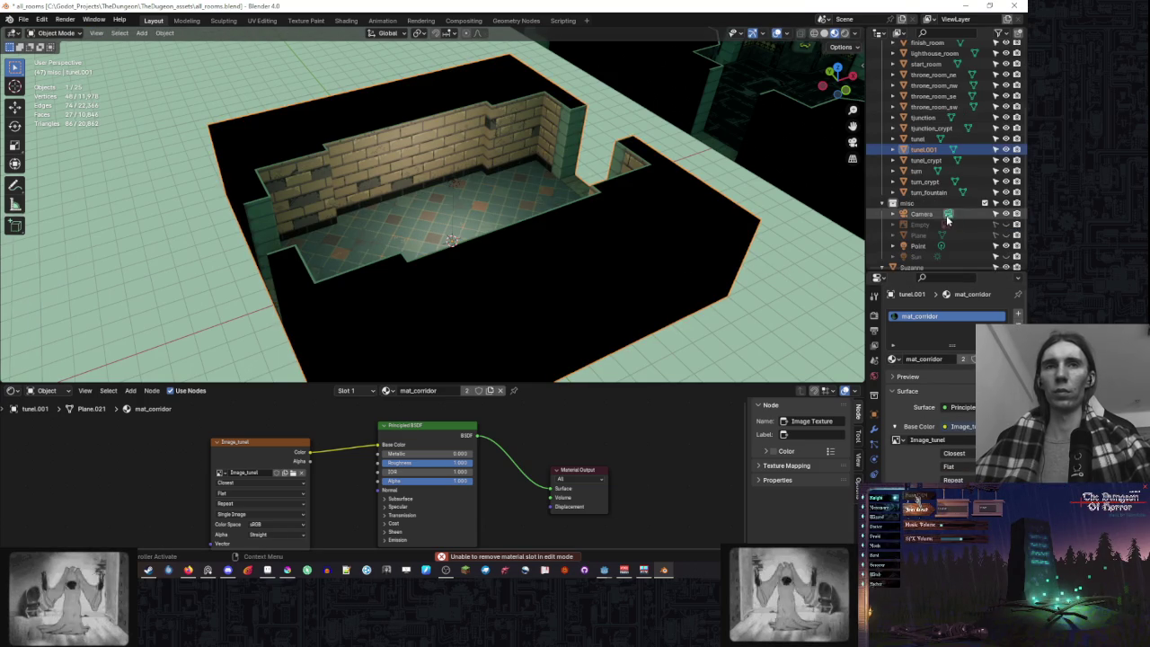
double_click(926, 150)
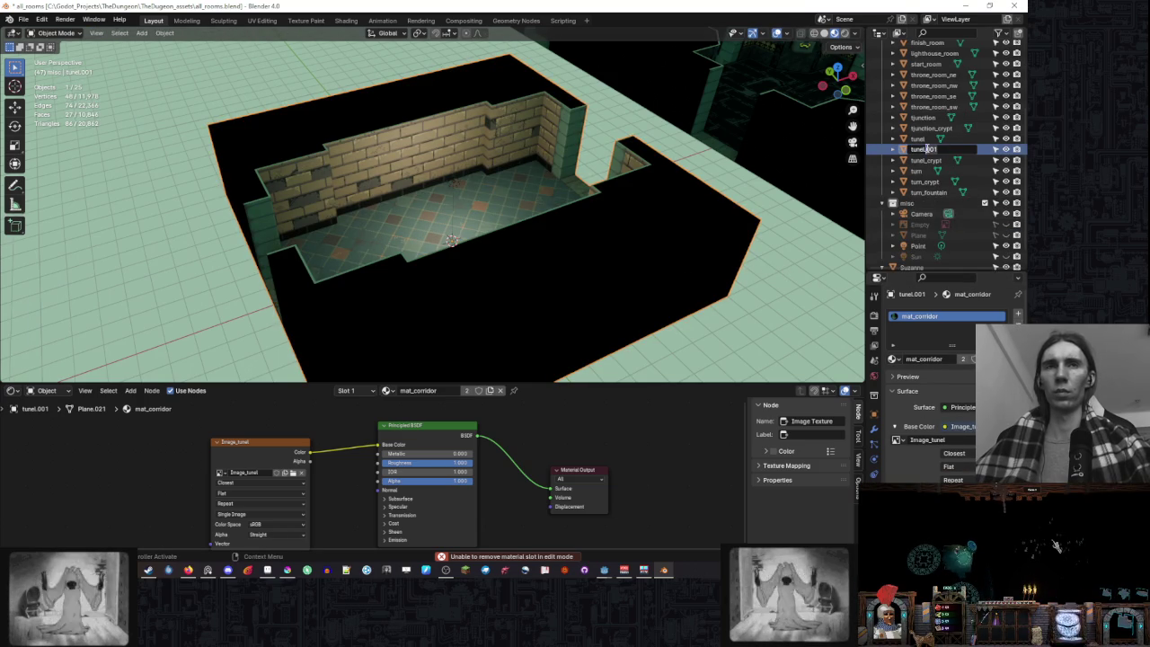
key(BackSpace)
key(BackSpace)
key(BackSpace)
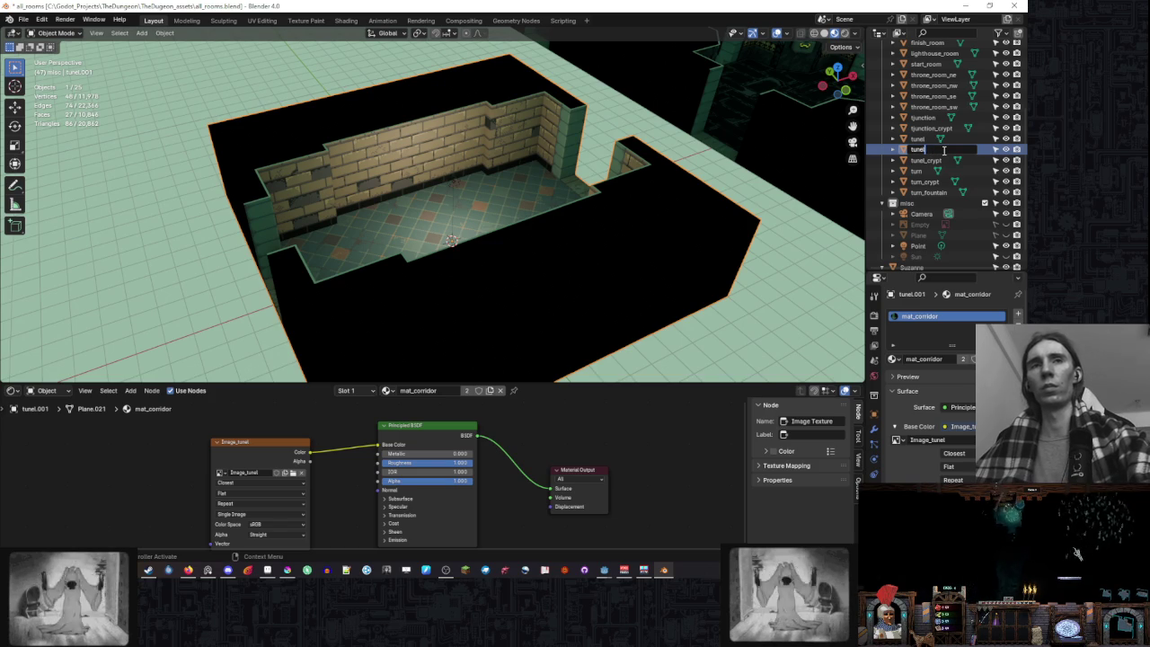
text(_corr)
text(c)
key(Return)
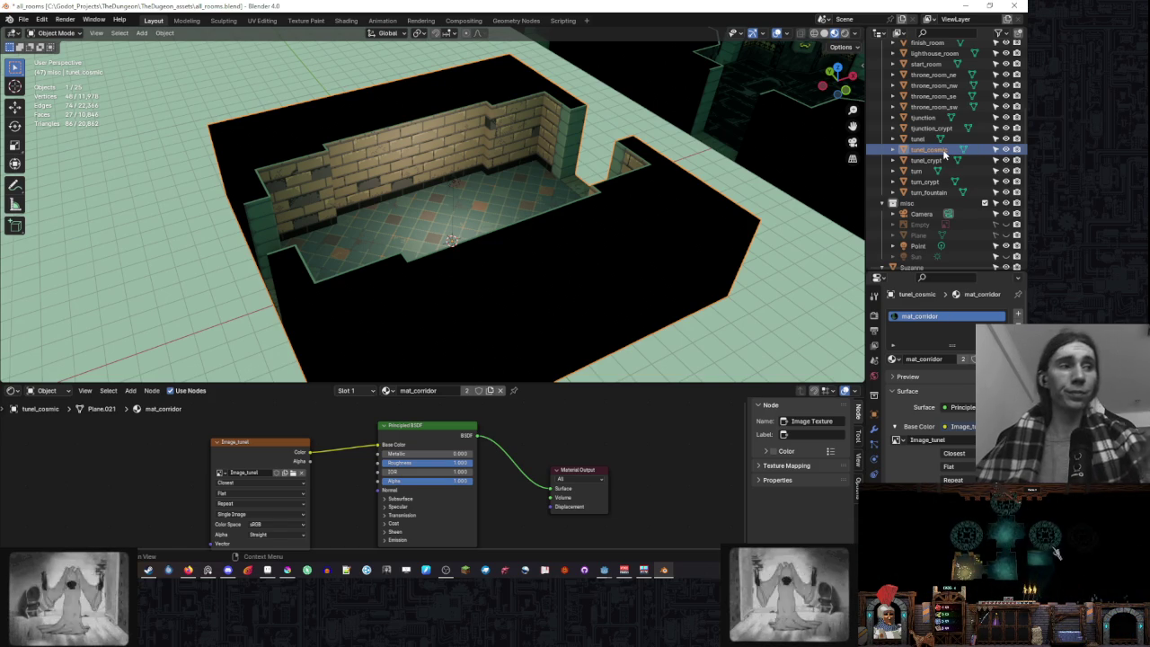
- Unlink mat_corridor, leaving an empty material slot
drag(613, 275, 639, 229)
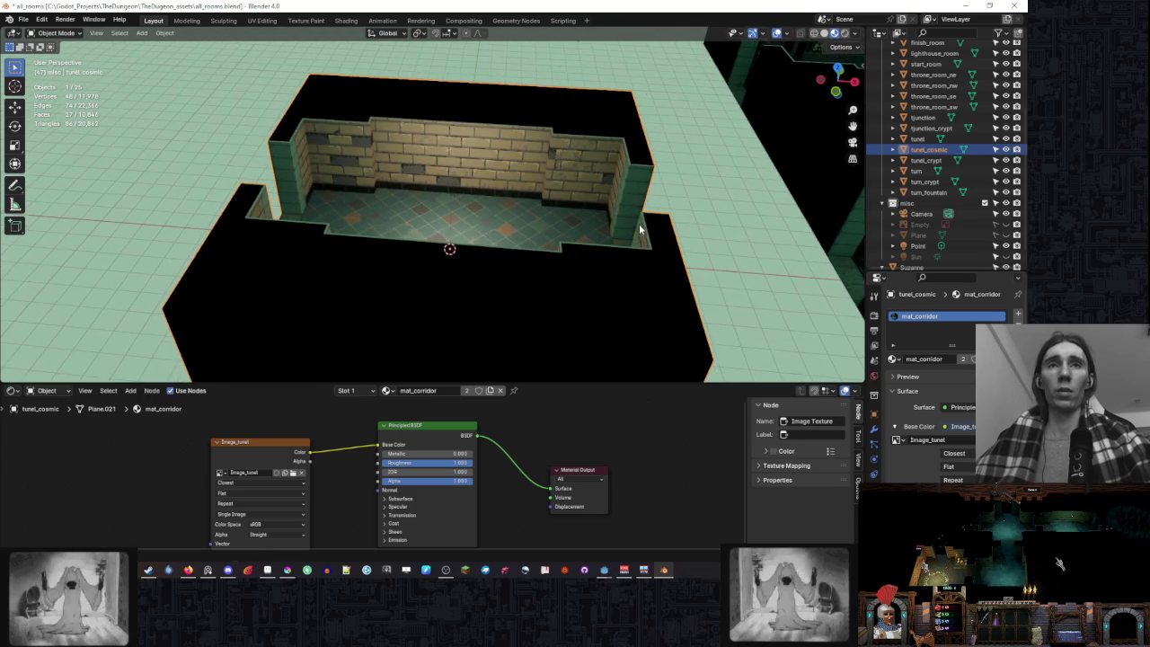
scroll(660, 259, down, 2)
scroll(642, 224, down, 1)
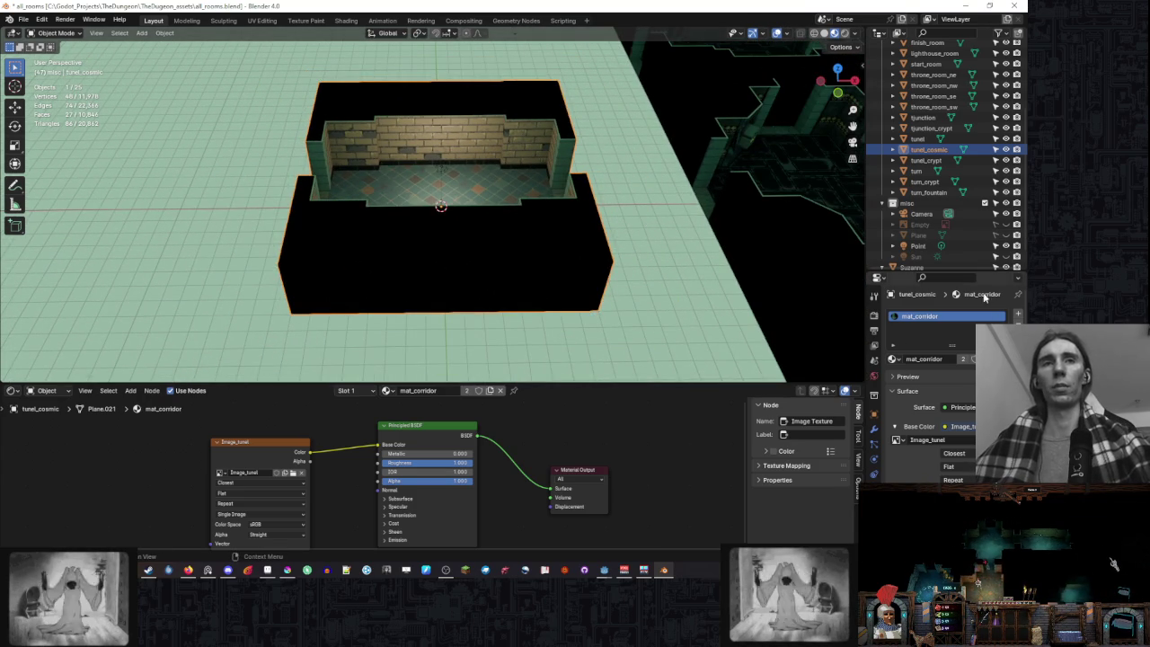
click(998, 358)
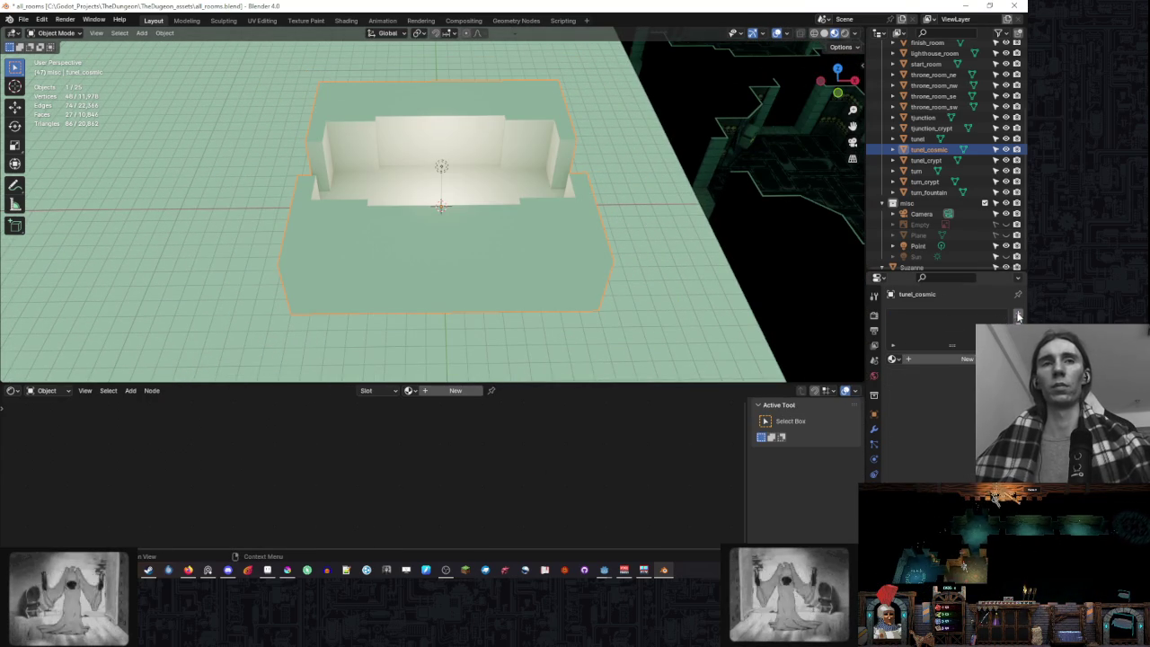
- Create a new material named mat_tunnel_cosmic_rough
click(944, 359)
double_click(944, 316)
text(mat_tunnel)
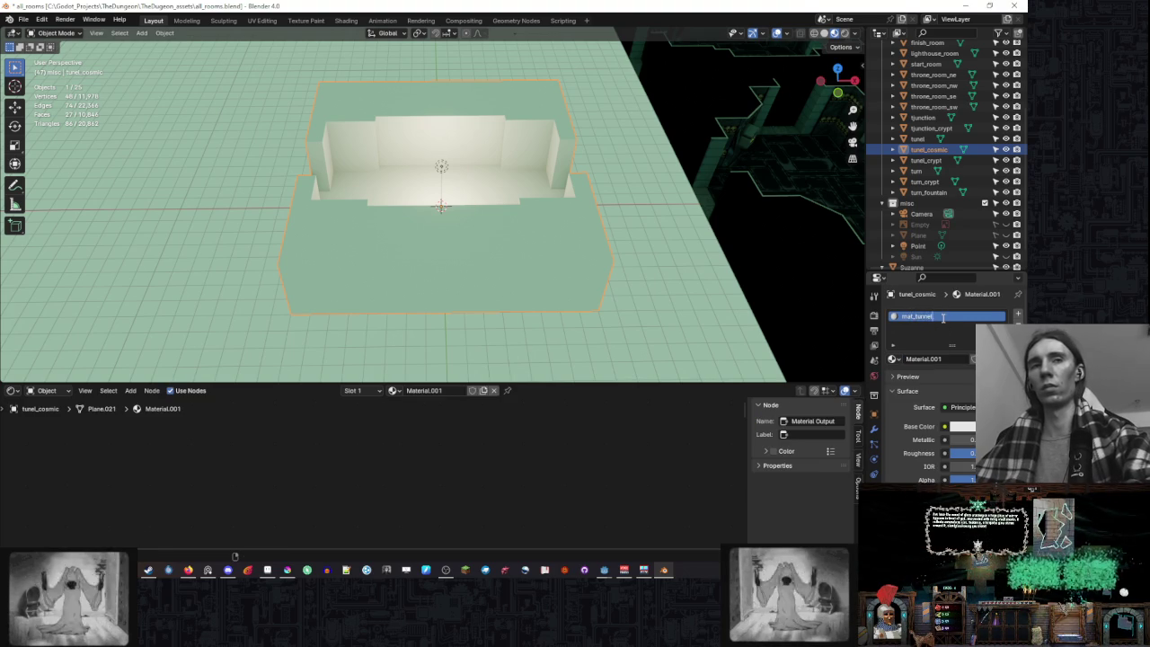
text(_cosmic_ro)
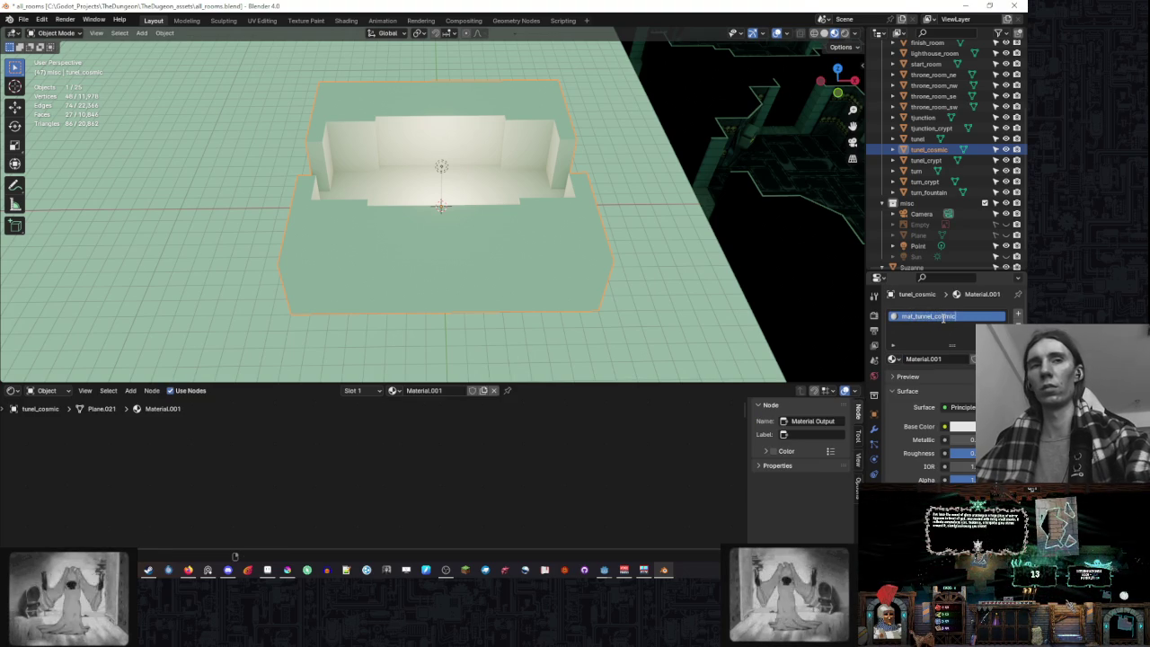
text(ugh)
key(Return)
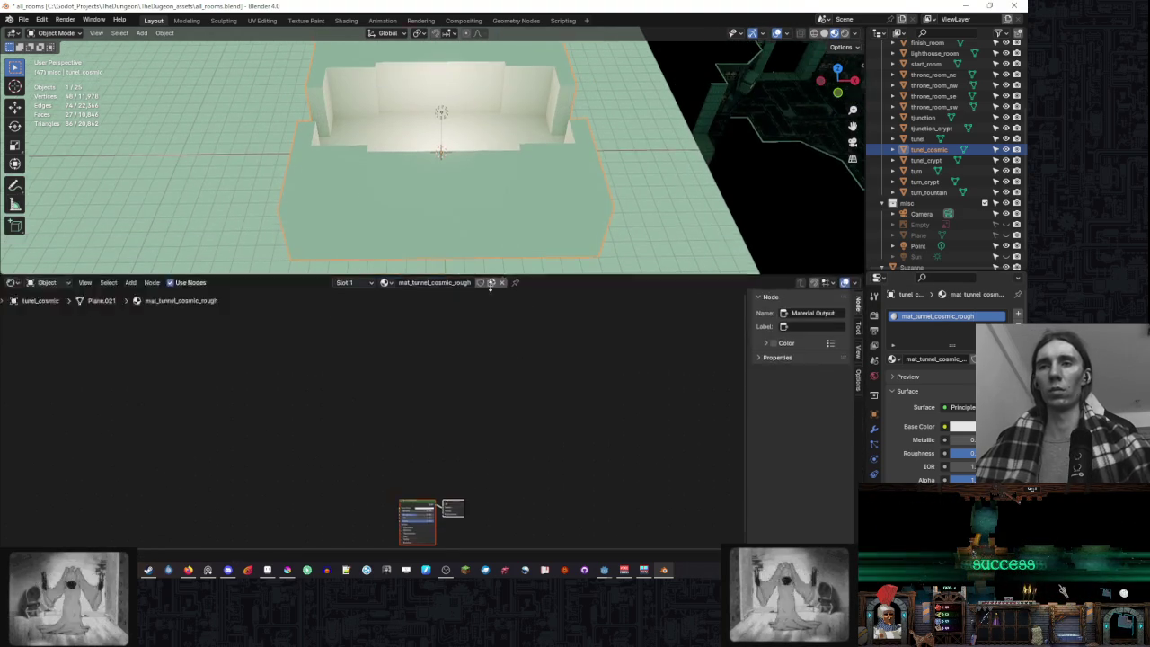
- Add an Image Texture node feeding Base Color, with Closest interpolation
drag(488, 385, 467, 317)
scroll(443, 395, up, 3)
scroll(443, 396, up, 2)
right_click(278, 424)
mouse_move(240, 425)
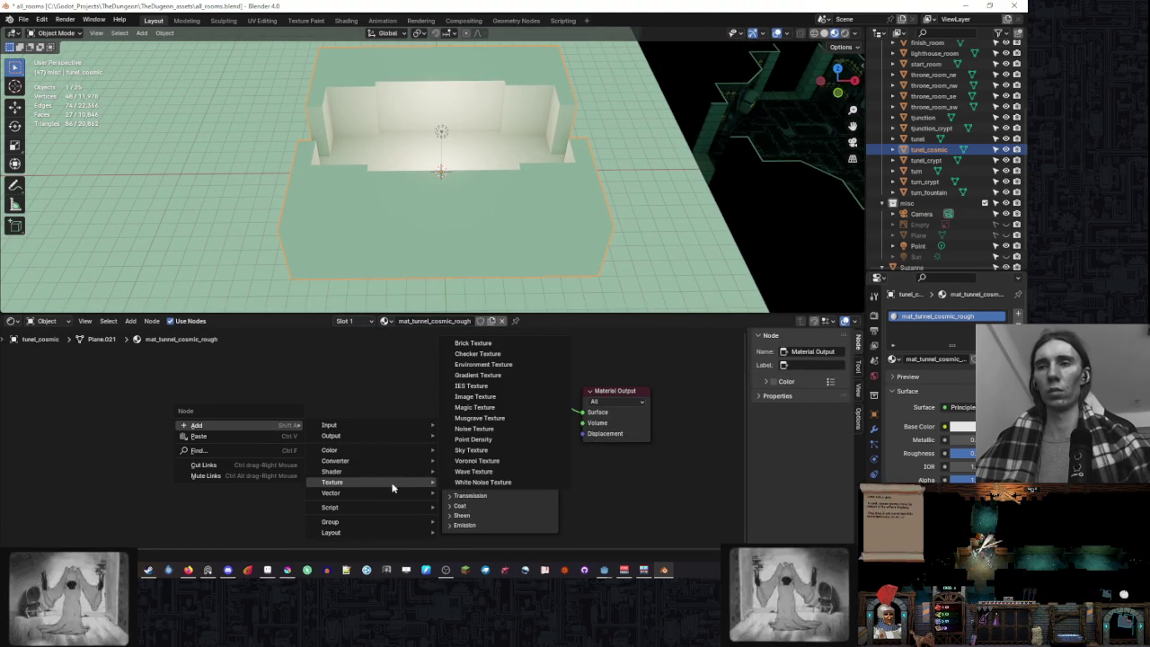
click(505, 404)
click(361, 419)
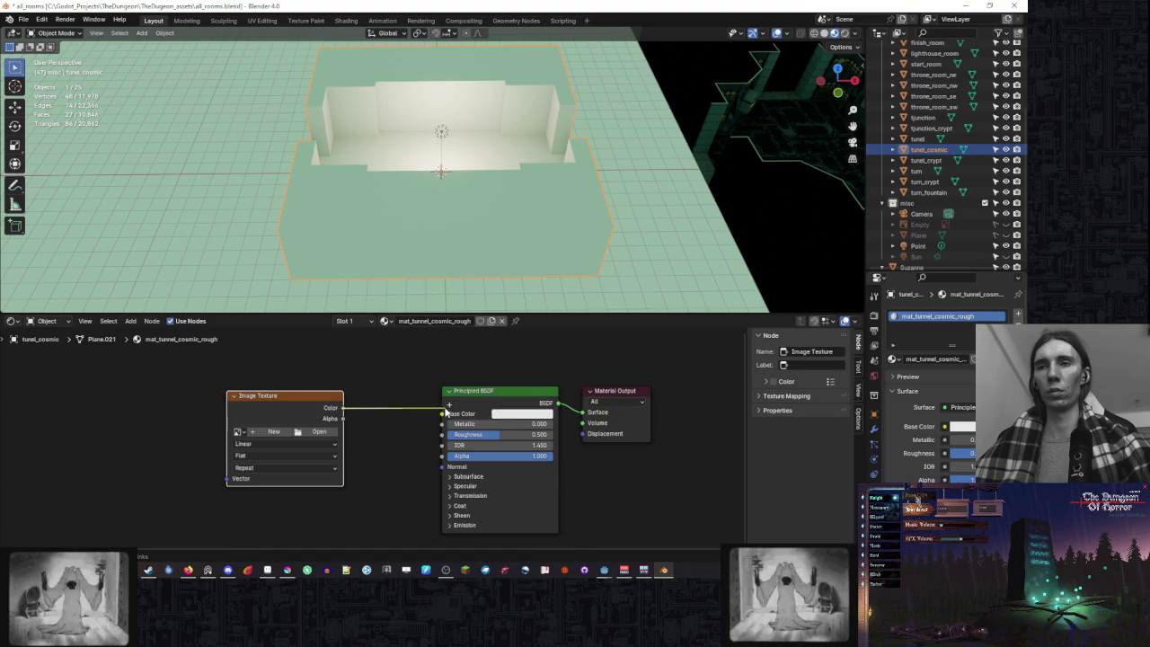
drag(447, 410, 443, 414)
click(315, 445)
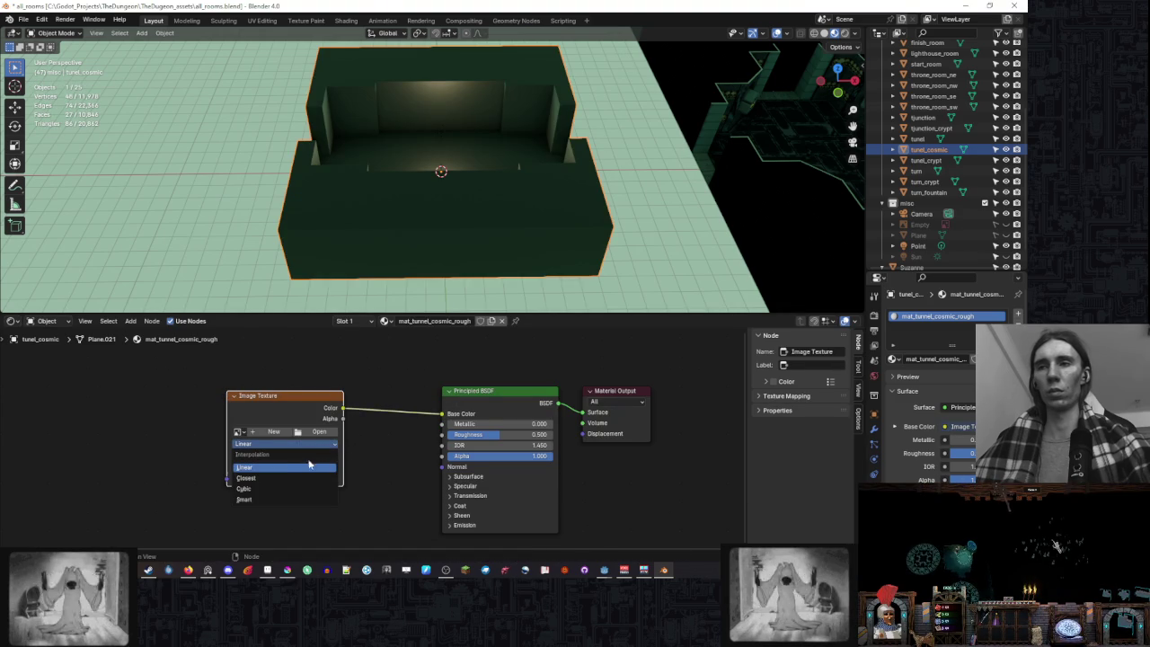
click(293, 477)
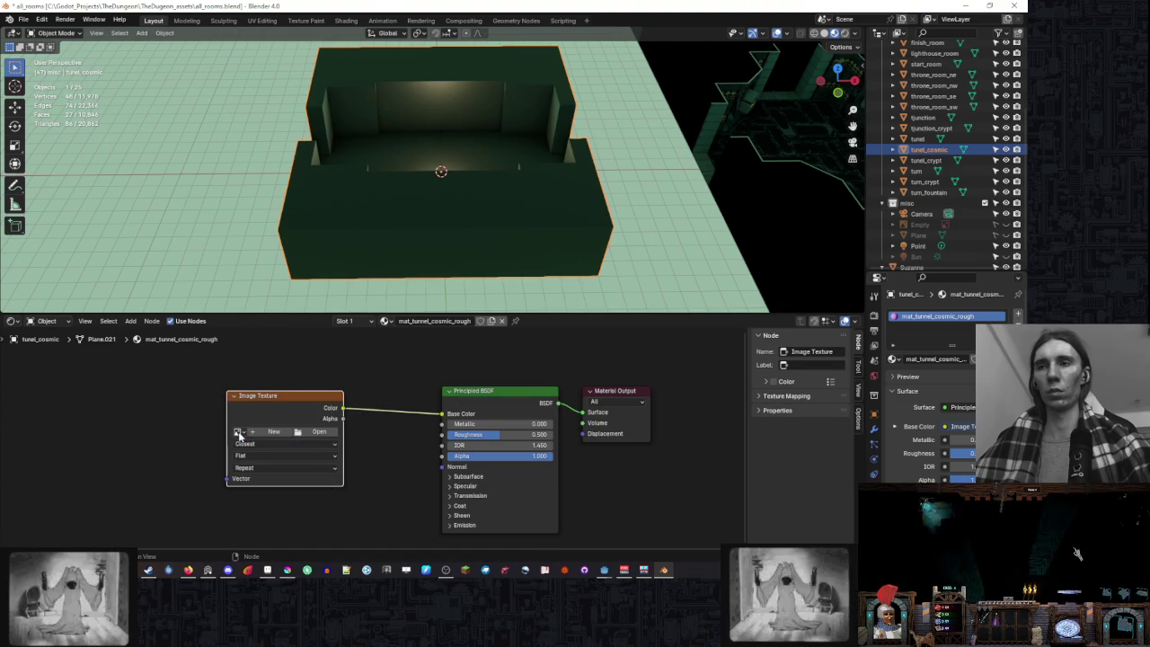
- Assign Image_tunel to the texture and set Roughness and IOR to 1
click(238, 431)
scroll(315, 473, down, 4)
scroll(315, 474, down, 4)
scroll(314, 474, down, 3)
scroll(315, 474, up, 6)
scroll(315, 473, up, 5)
click(267, 447)
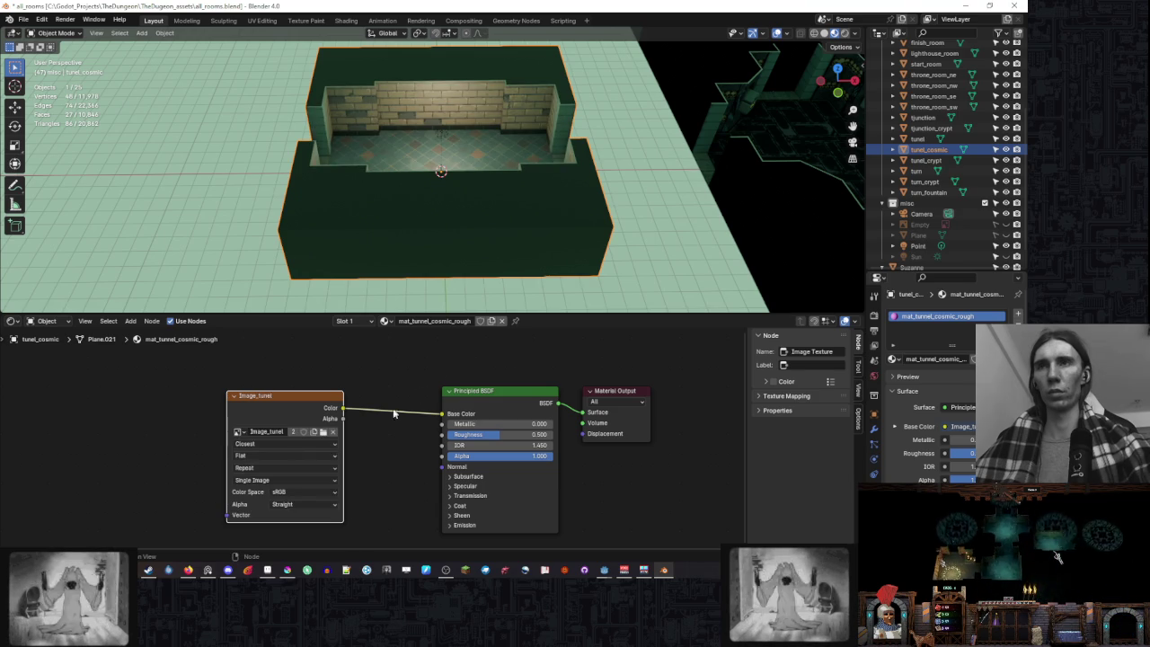
mouse_move(497, 436)
mouse_down()
mouse_move(575, 436)
mouse_move(422, 445)
mouse_up()
mouse_move(578, 250)
mouse_down()
mouse_move(474, 222)
mouse_move(539, 228)
mouse_up()
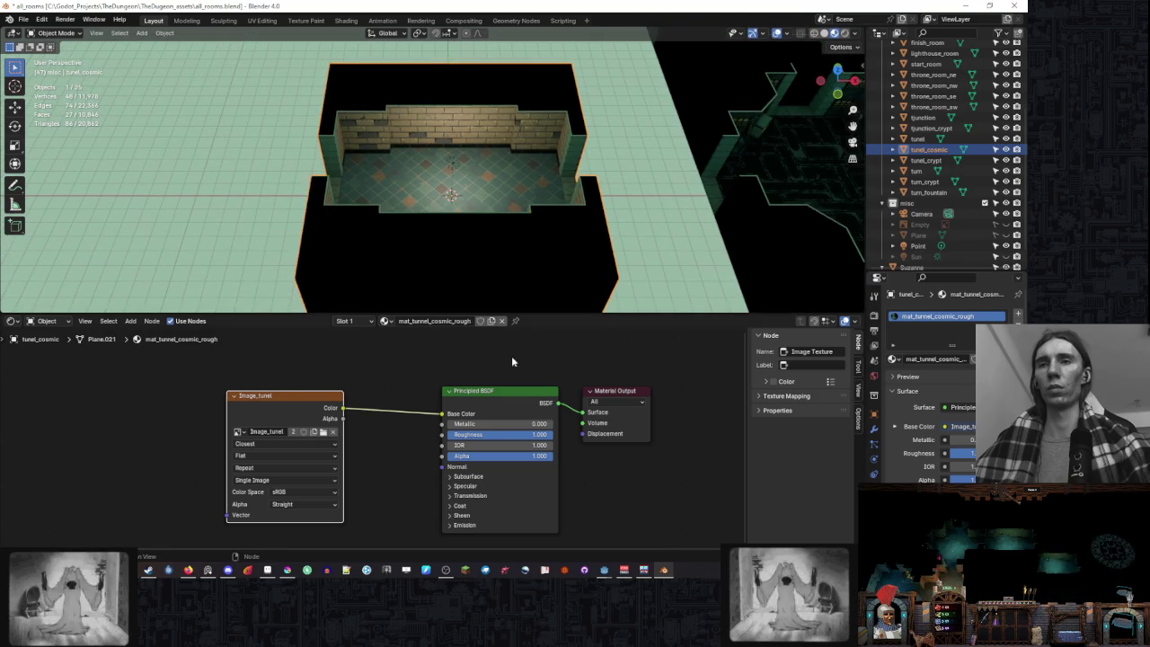
- Orbit the room, enlarge the 3D view over the node editor, and enter Edit Mode on tunel_cosmic
drag(511, 356, 411, 388)
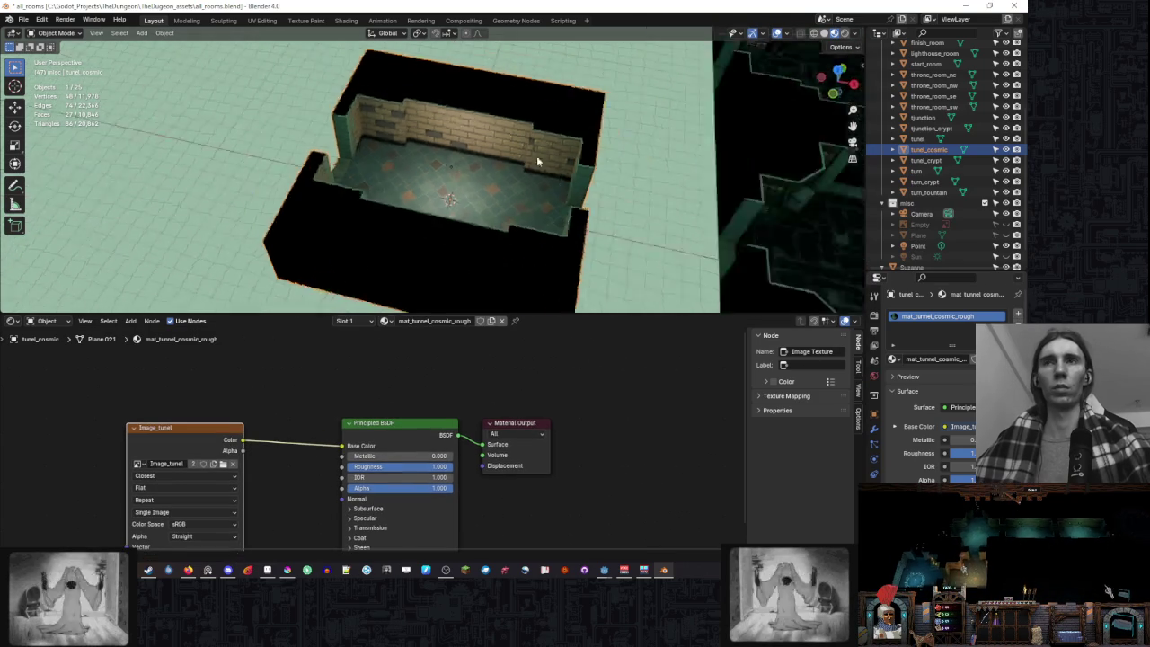
drag(537, 155, 549, 164)
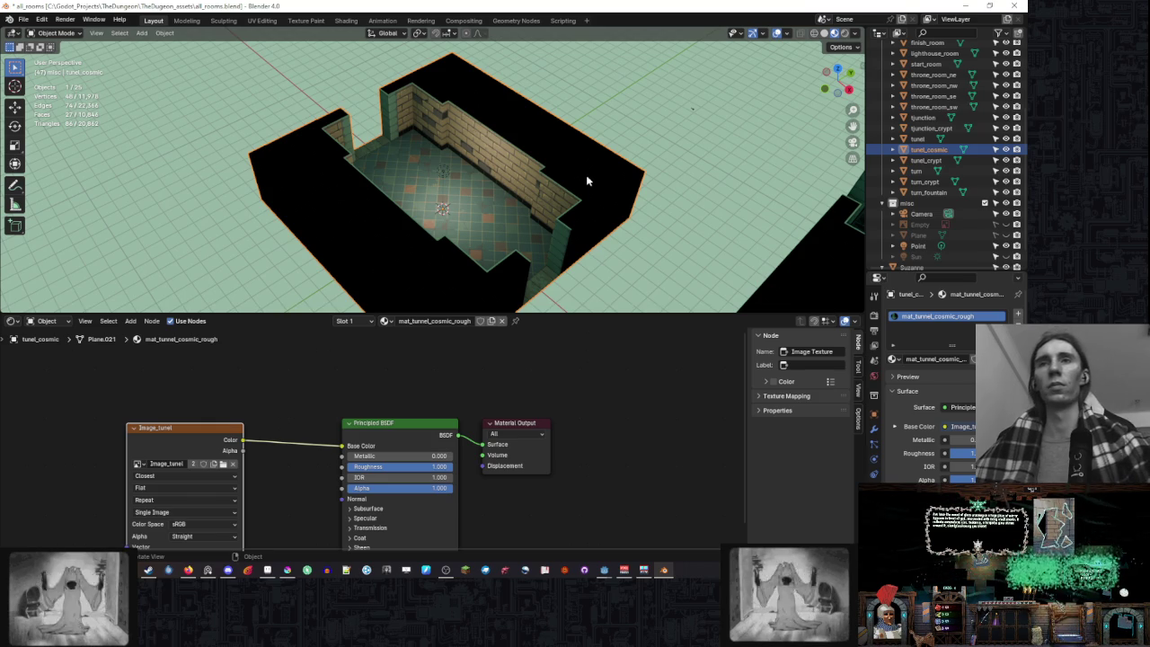
drag(580, 180, 511, 164)
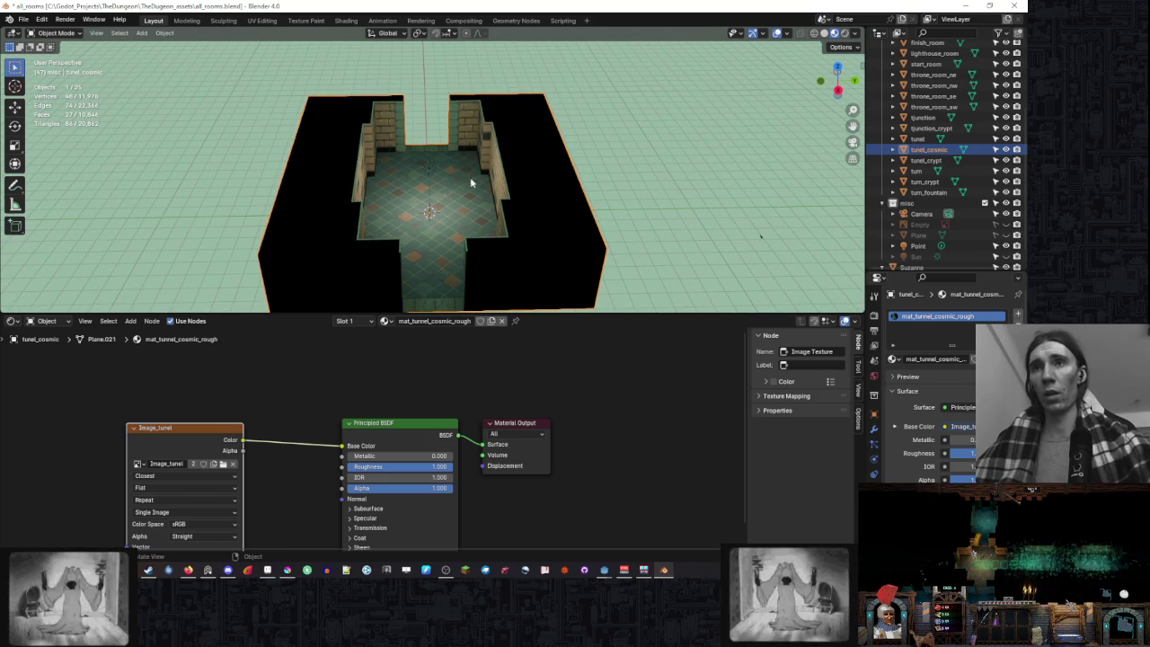
drag(471, 183, 556, 165)
drag(657, 315, 658, 483)
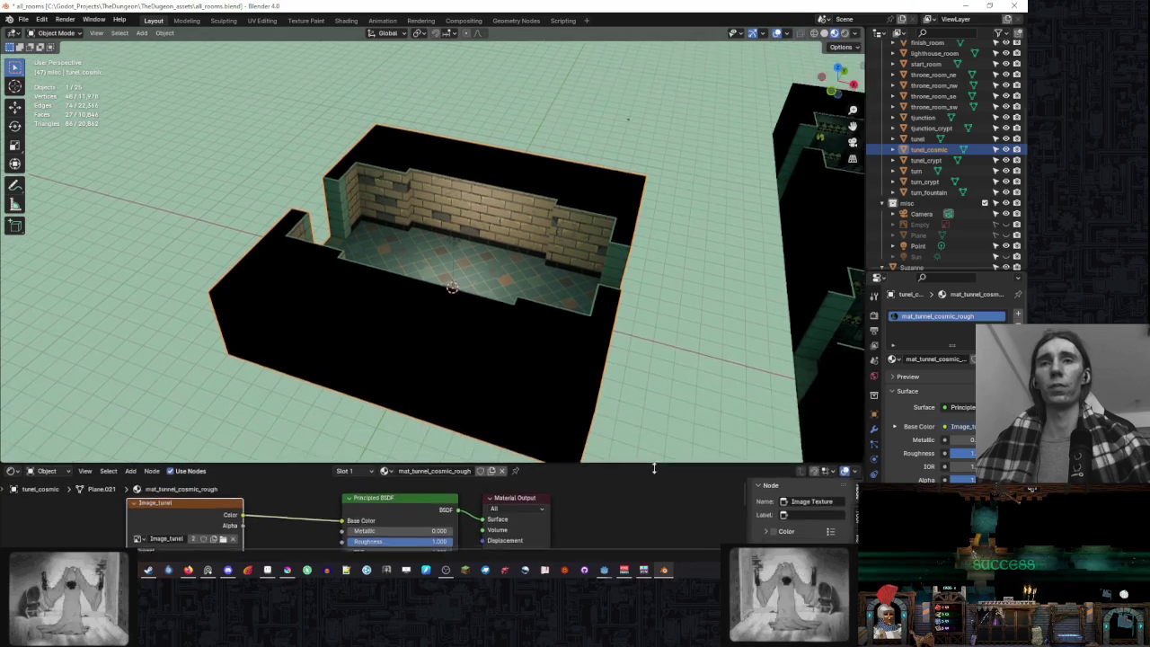
mouse_move(504, 270)
mouse_down()
mouse_move(570, 221)
mouse_move(448, 234)
mouse_up()
key(Tab)
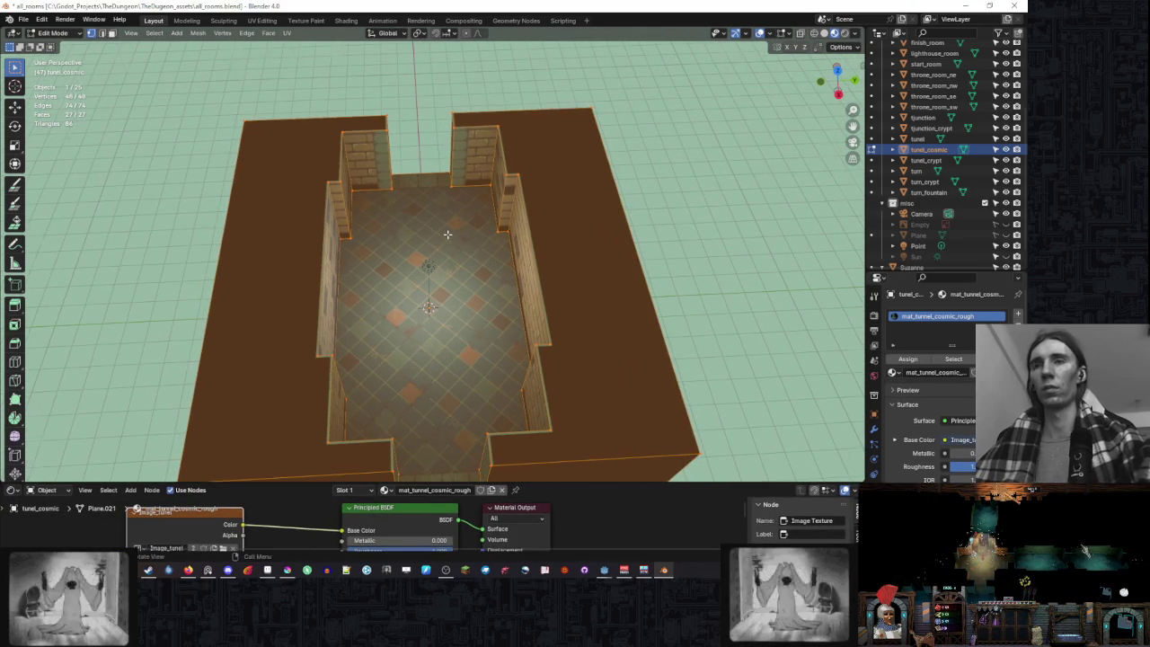
- Select the tunel_cosmic floor face from a near top-down view
key(KP_7)
scroll(398, 174, up, 2)
mouse_move(399, 175)
mouse_down()
mouse_move(499, 198)
mouse_move(483, 257)
mouse_up()
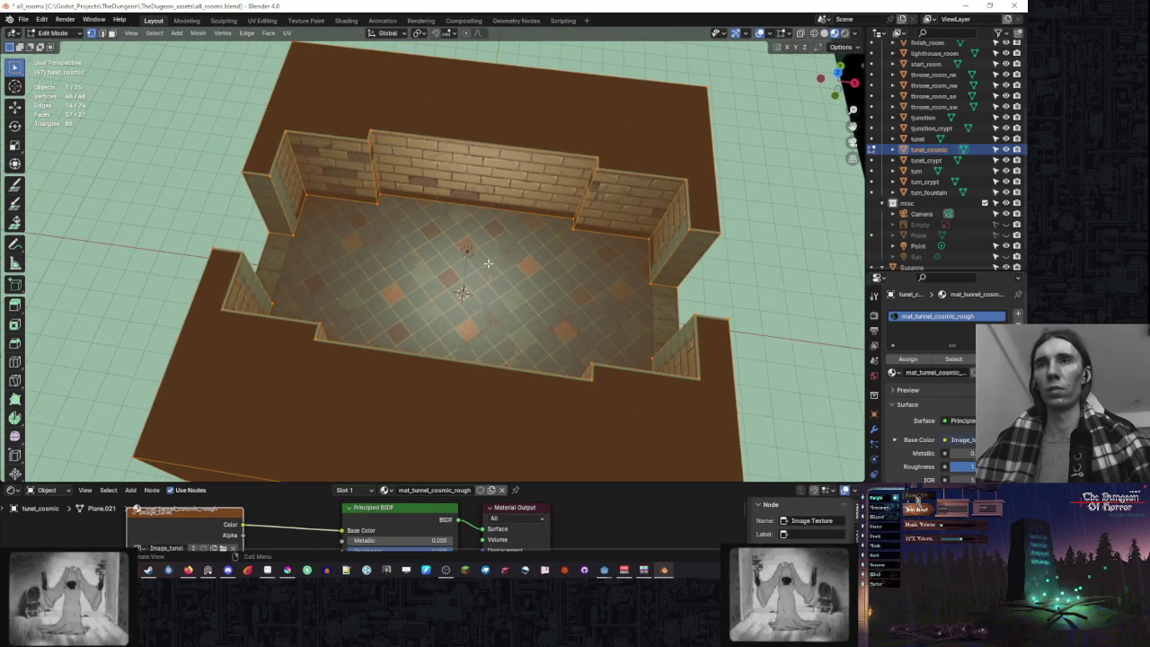
click(539, 226)
drag(539, 225, 452, 218)
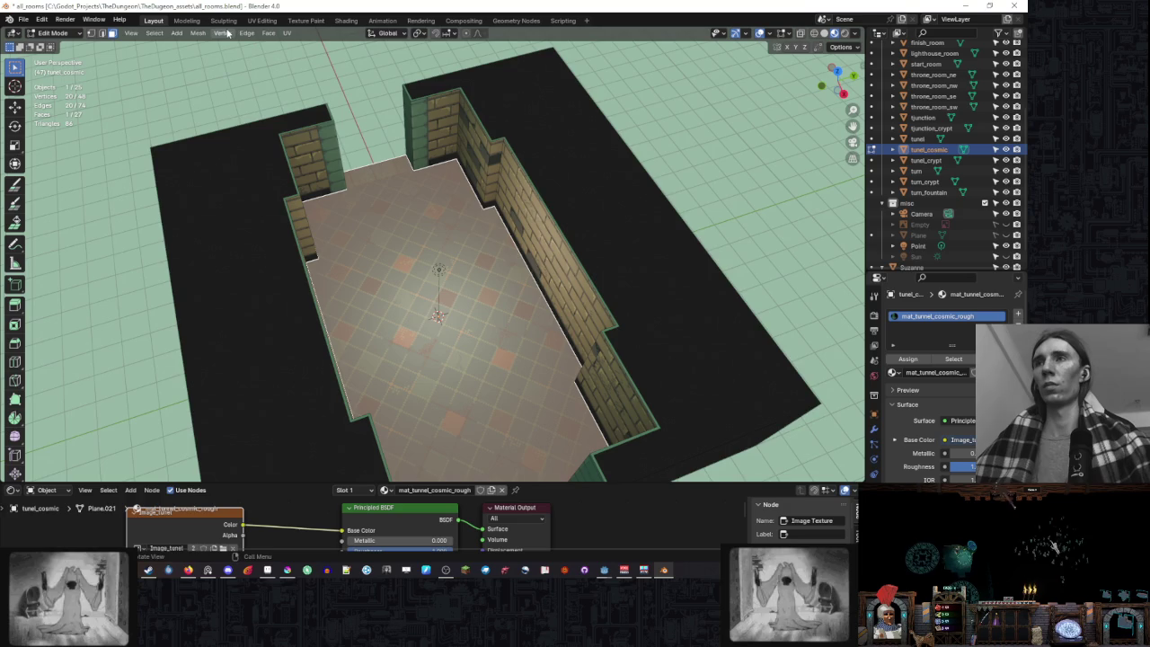
drag(270, 179, 303, 221)
- Knife-cut the floor across its left and right notches and reselect the floor faces
key(k)
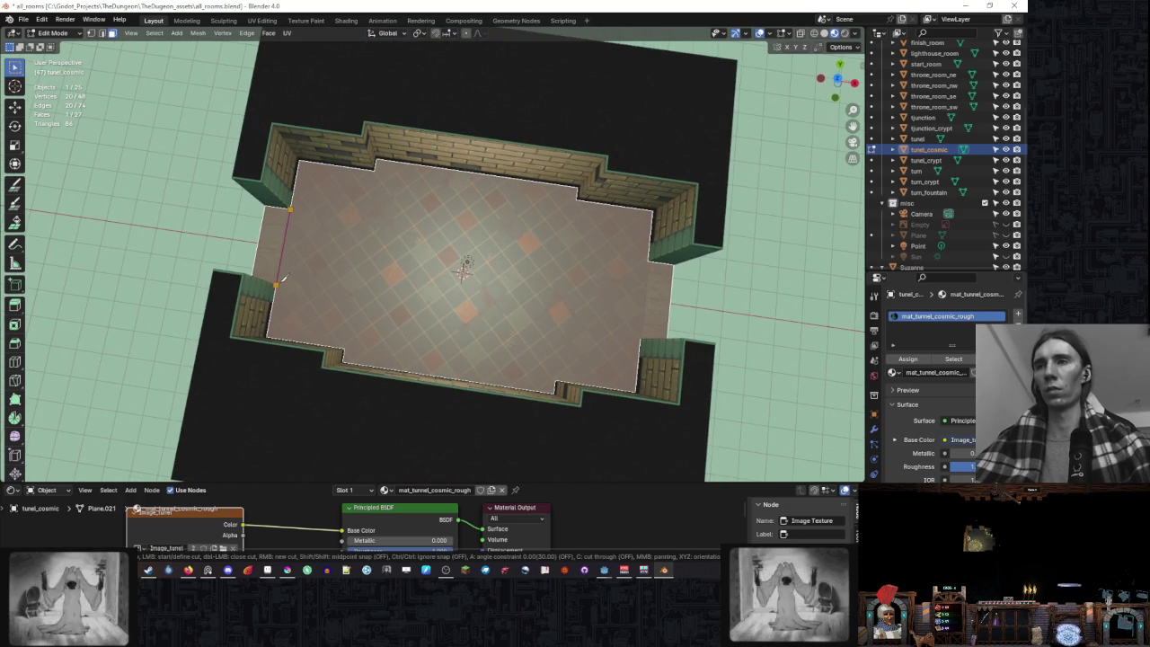
click(279, 283)
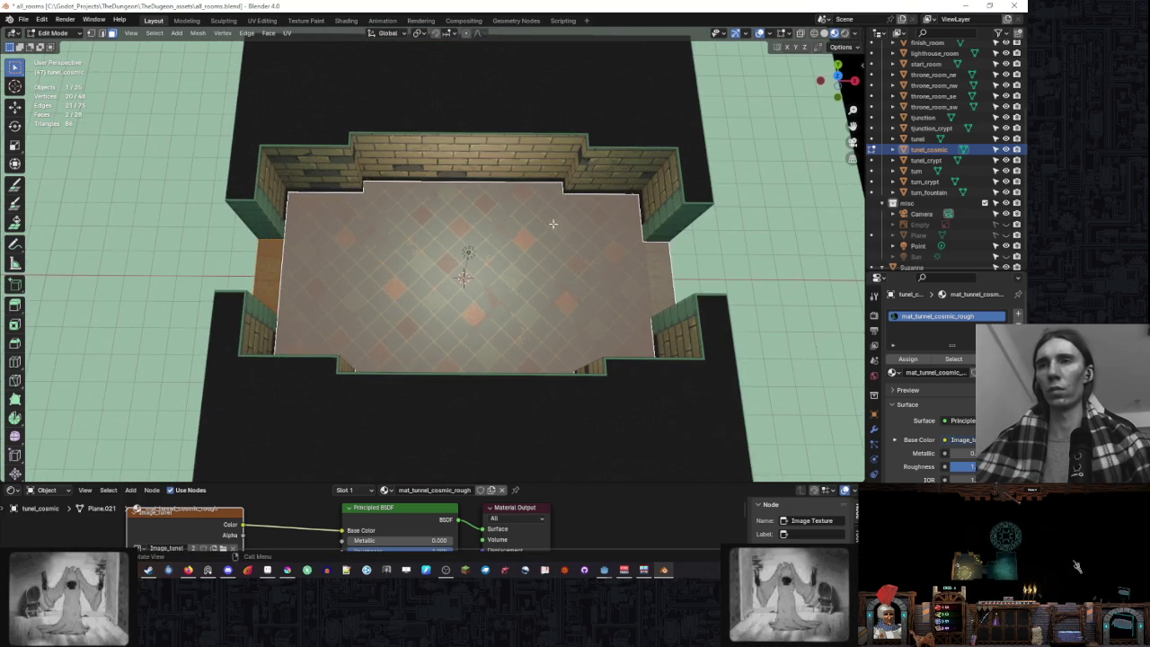
key(Return)
key(ctrl+l)
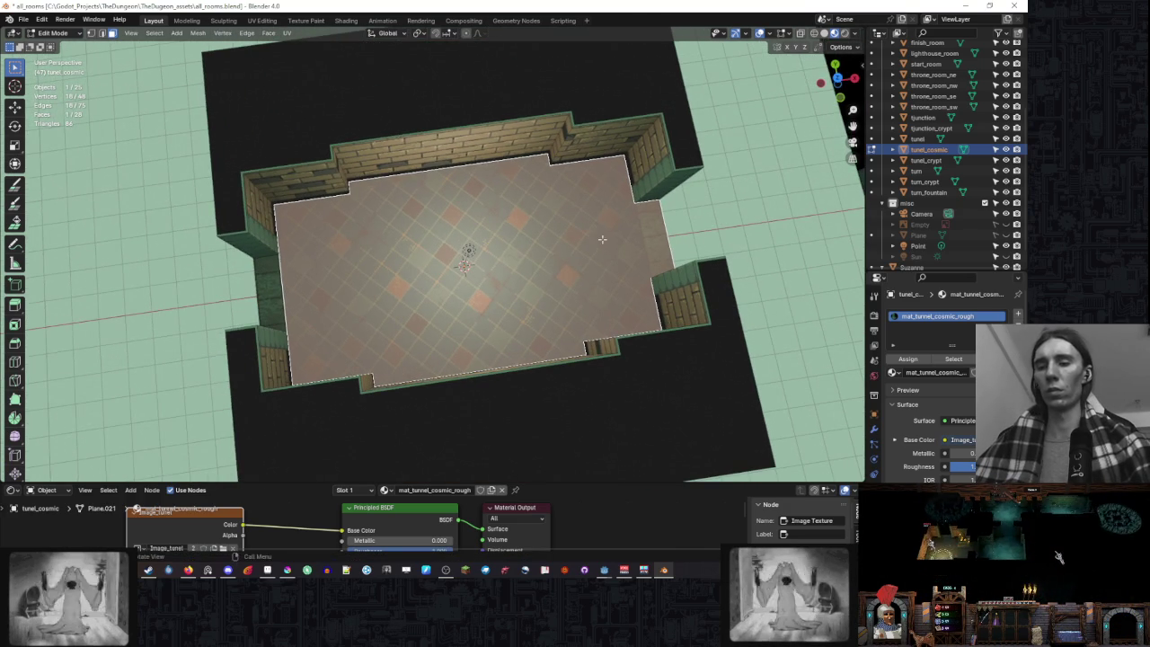
key(k)
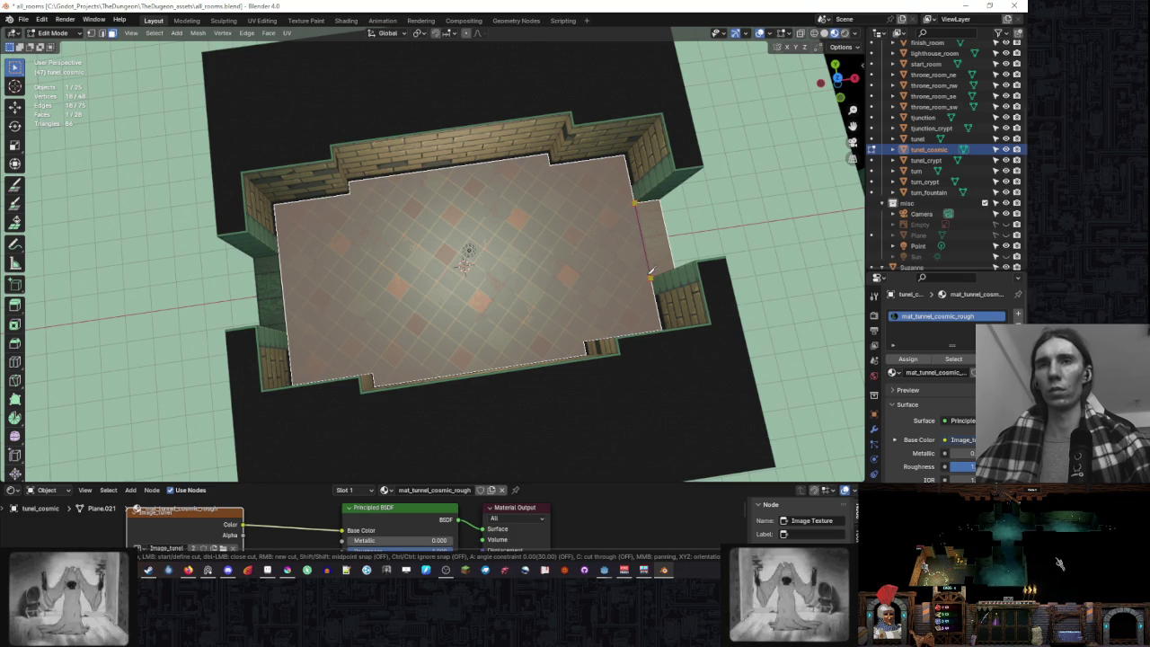
click(651, 275)
key(Return)
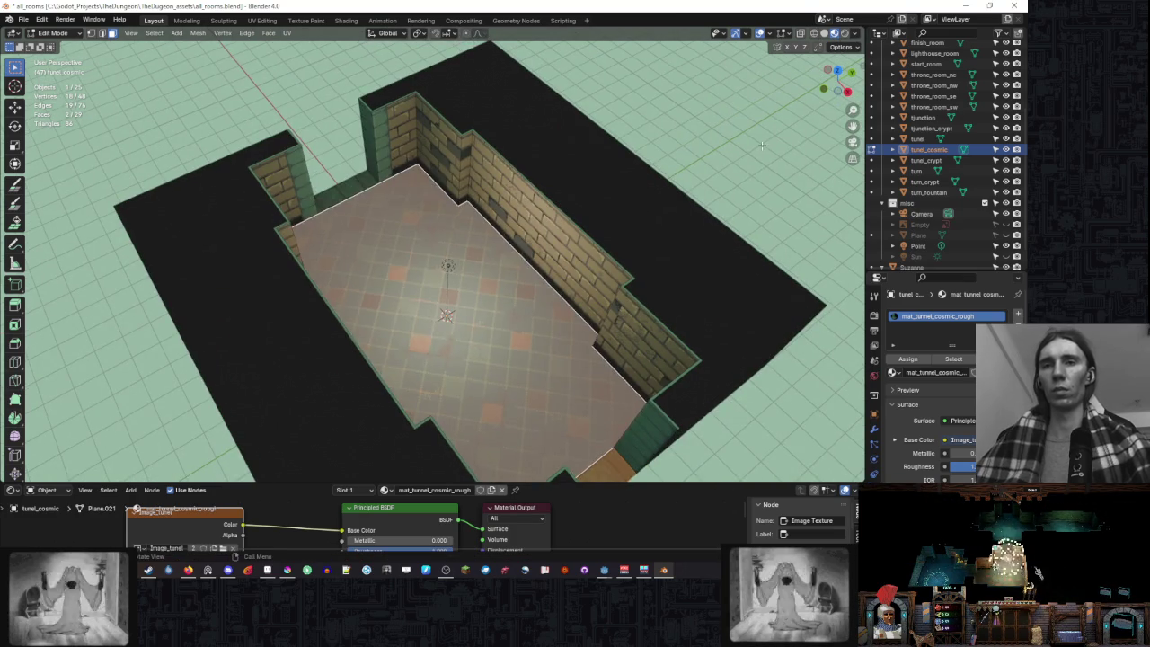
key(ctrl+l)
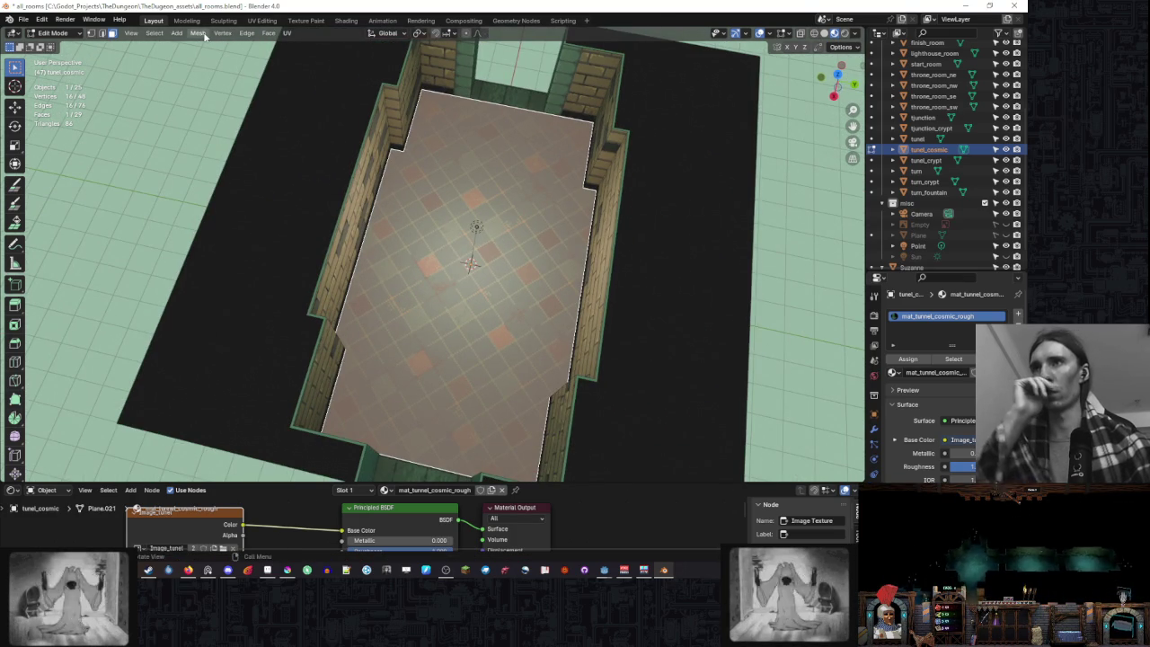
- Try triangulating the floor faces, then undo it
click(247, 33)
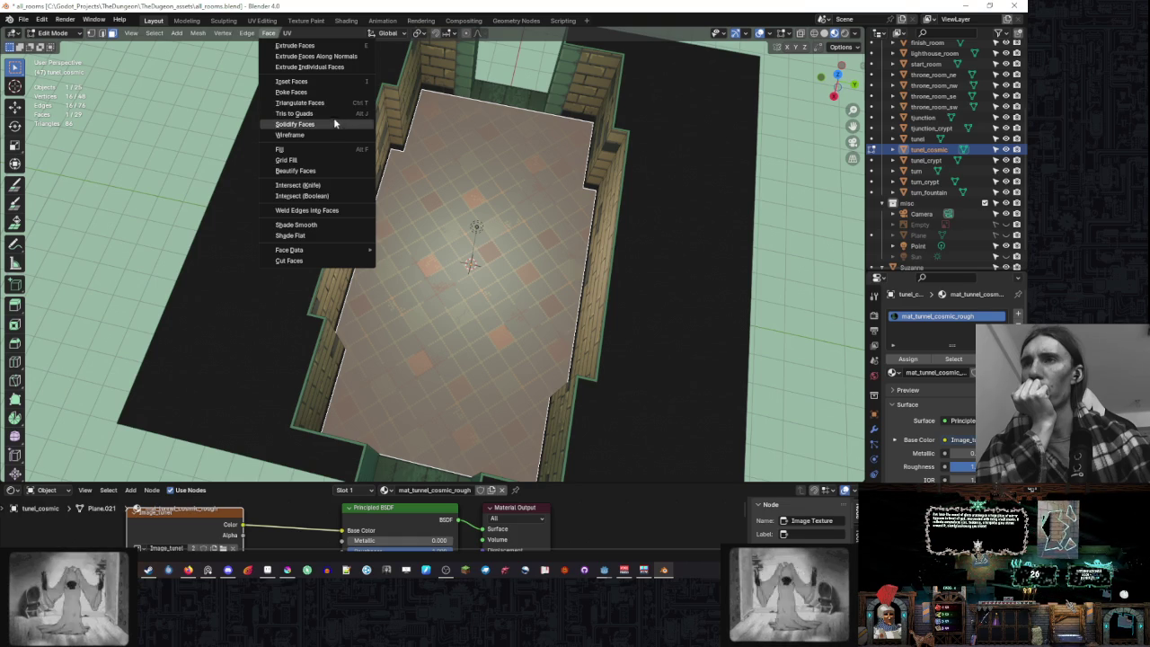
key(Escape)
click(269, 33)
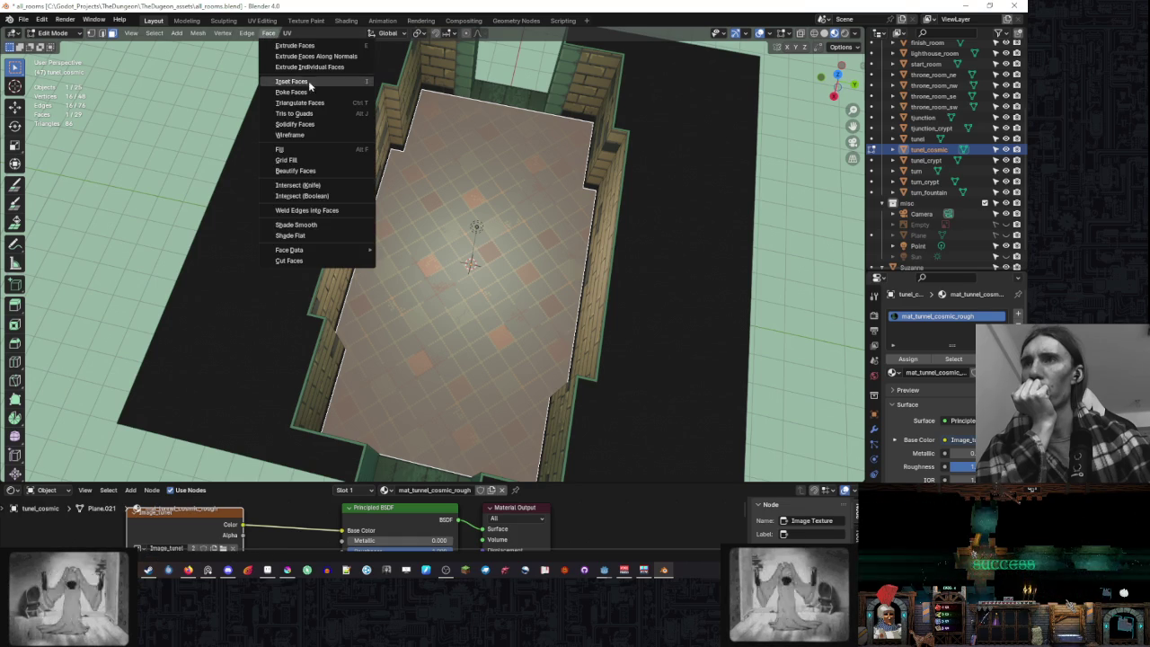
click(301, 95)
drag(558, 152, 588, 154)
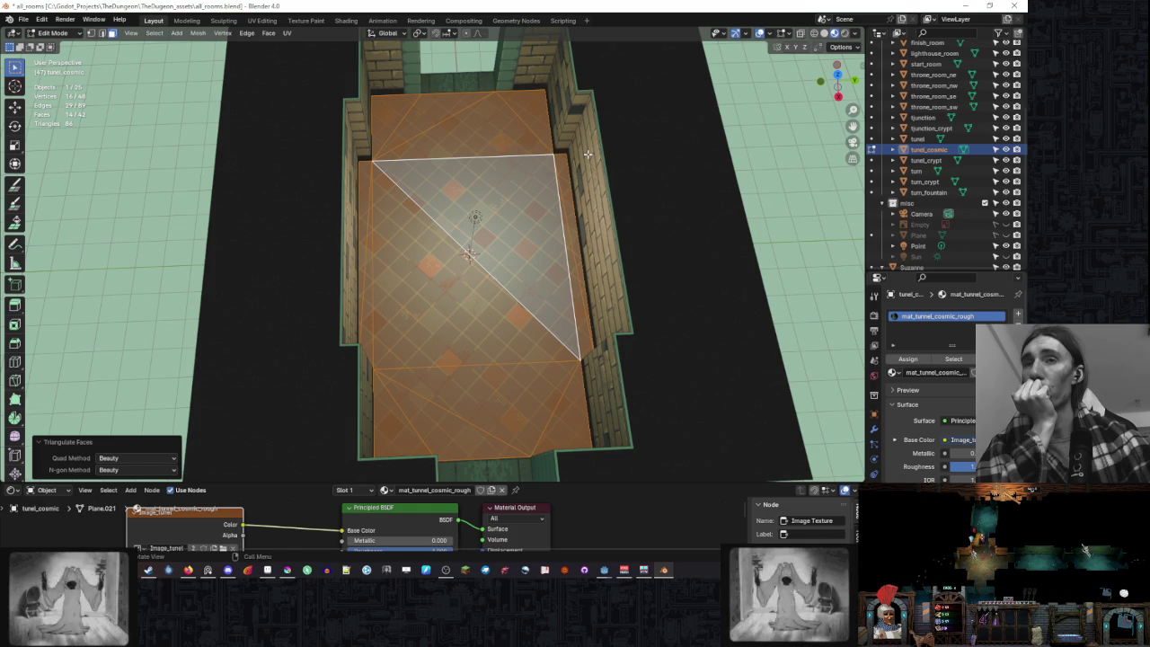
scroll(588, 154, up, 1)
key(ctrl+z)
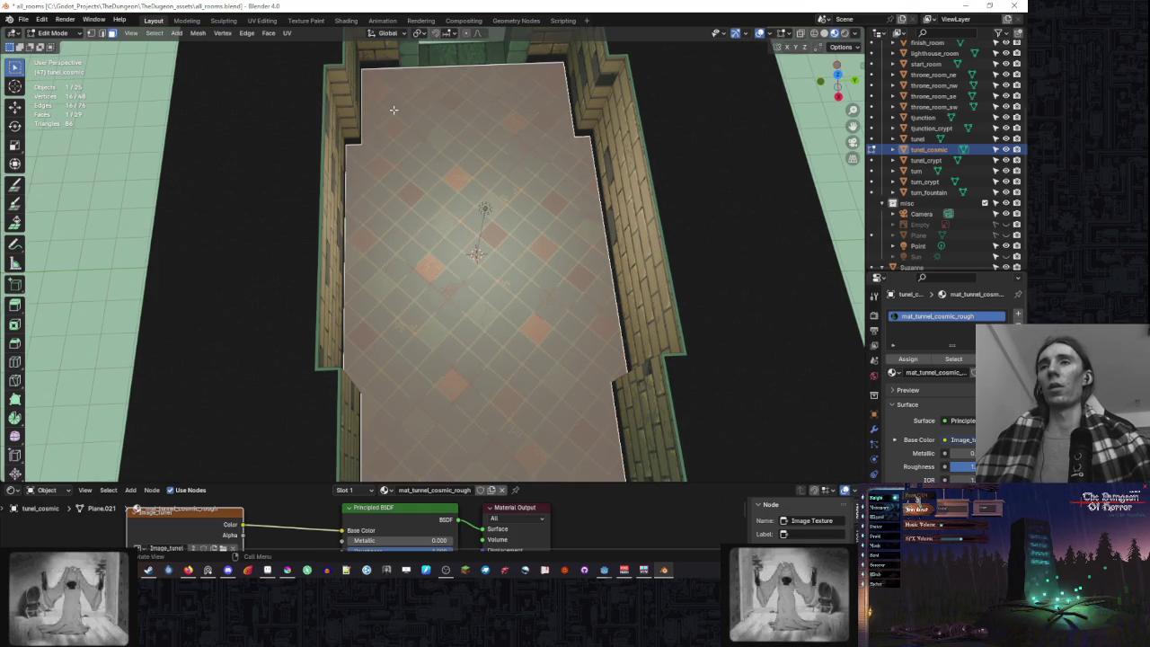
- Split the floor away from the walls with Mesh > Split > Selection in top view
click(223, 33)
key(Escape)
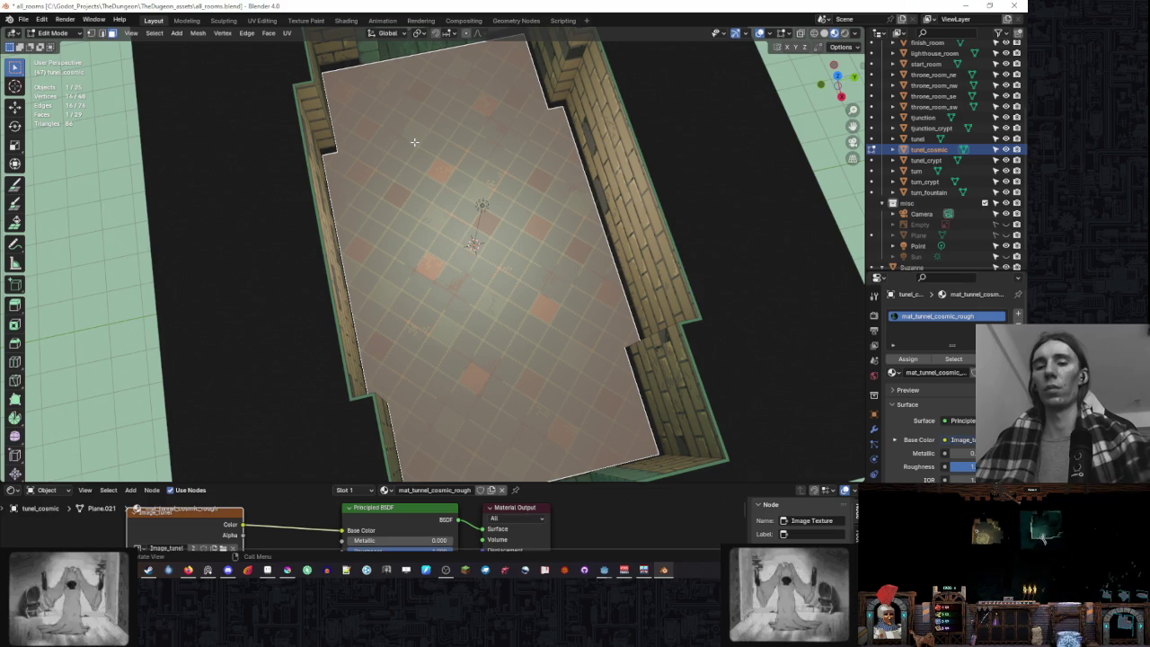
key(KP_7)
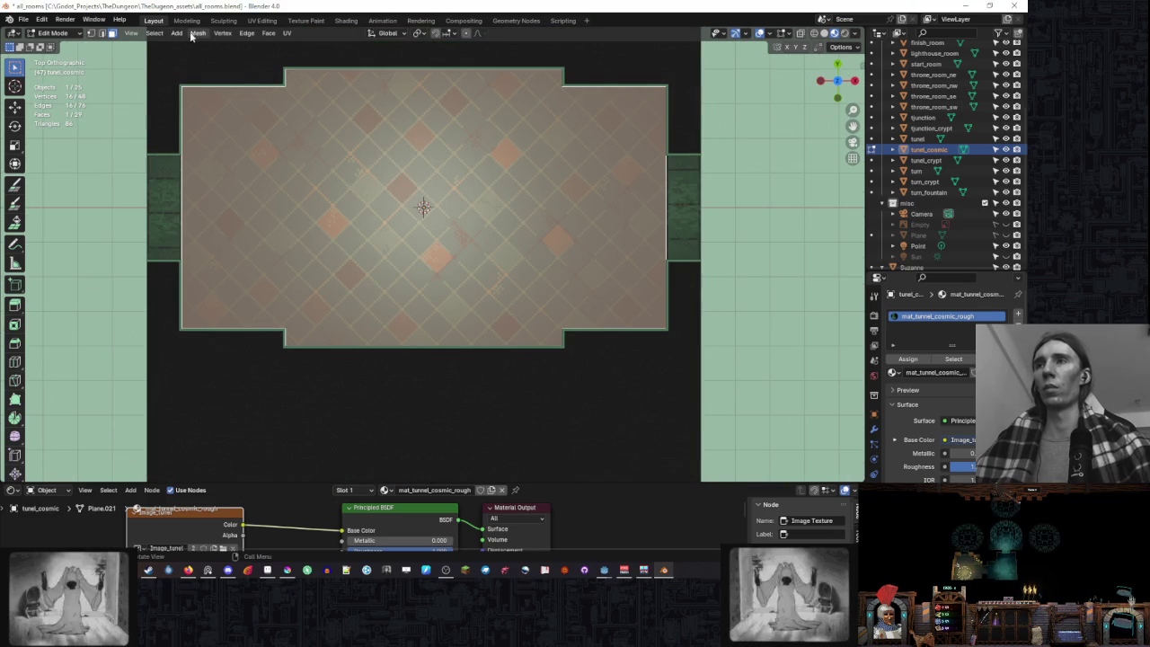
click(192, 35)
mouse_move(225, 117)
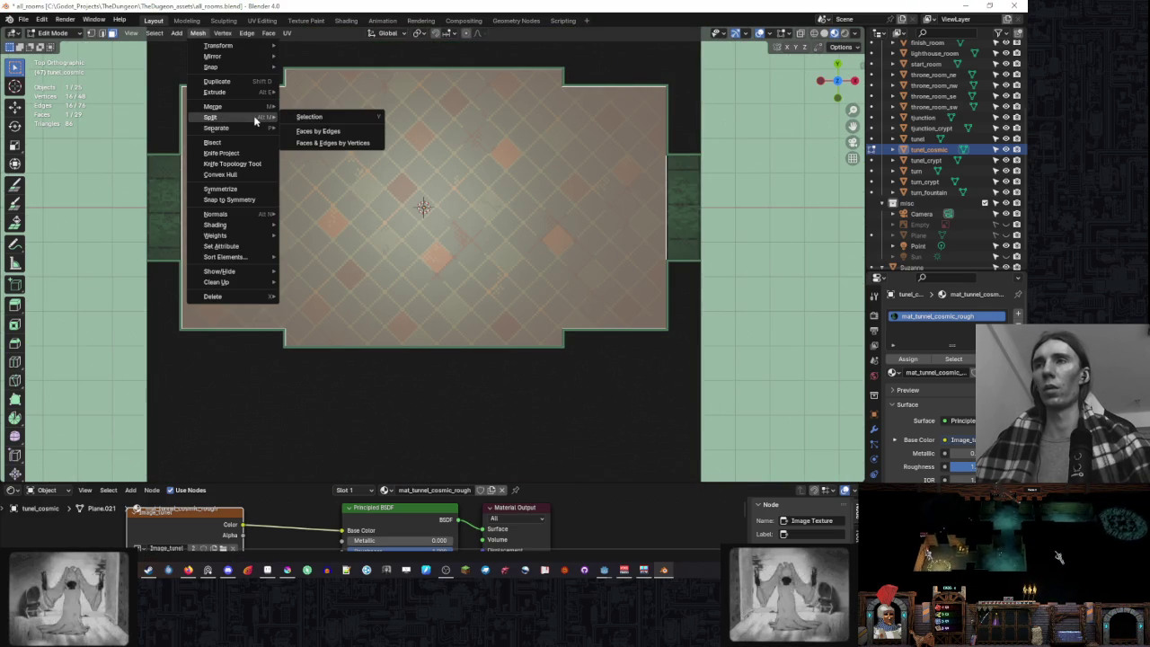
click(317, 119)
key(Tab)
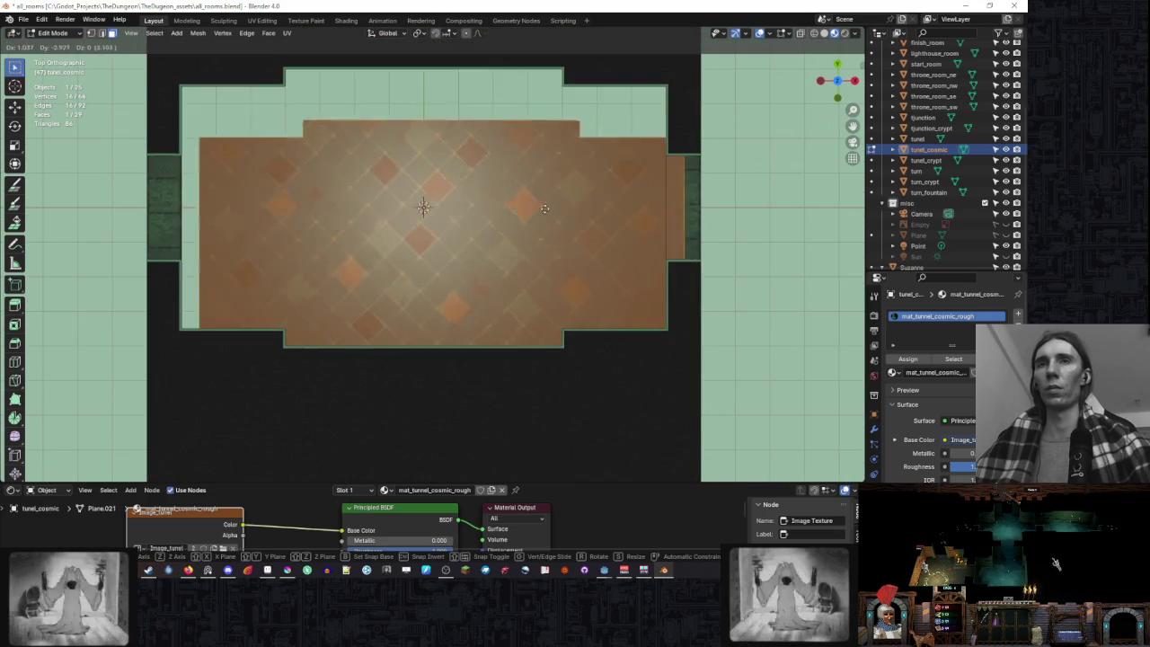
key(Tab)
drag(484, 124, 501, 163)
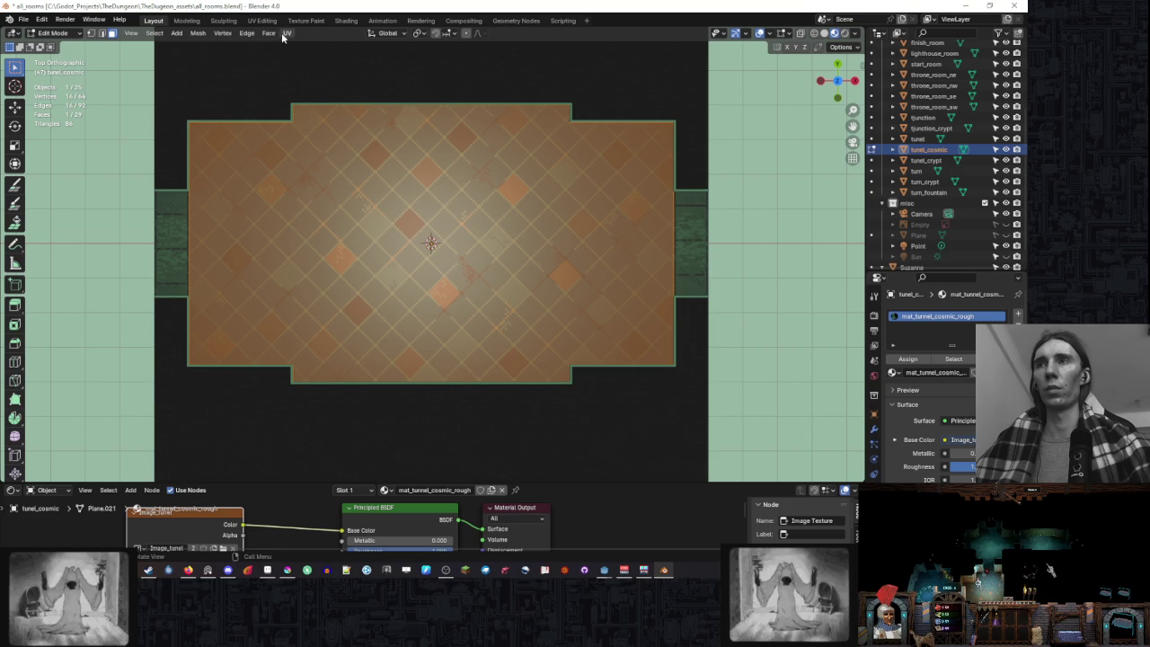
- Triangulate the floor faces with Face > Triangulate Faces
click(268, 33)
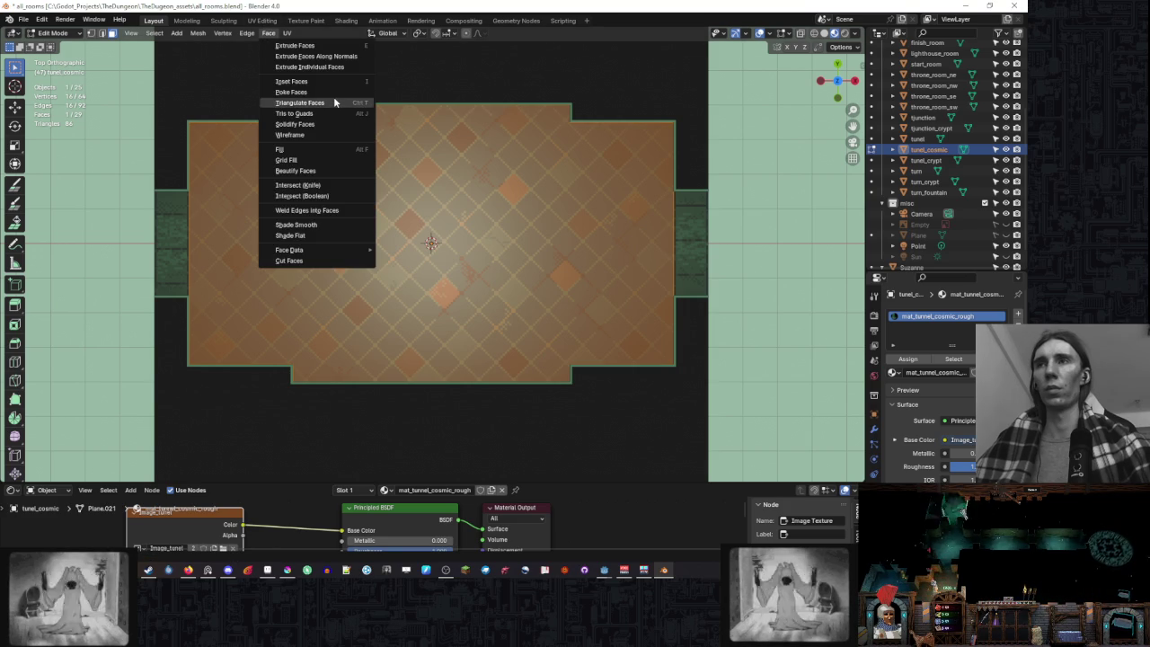
click(334, 103)
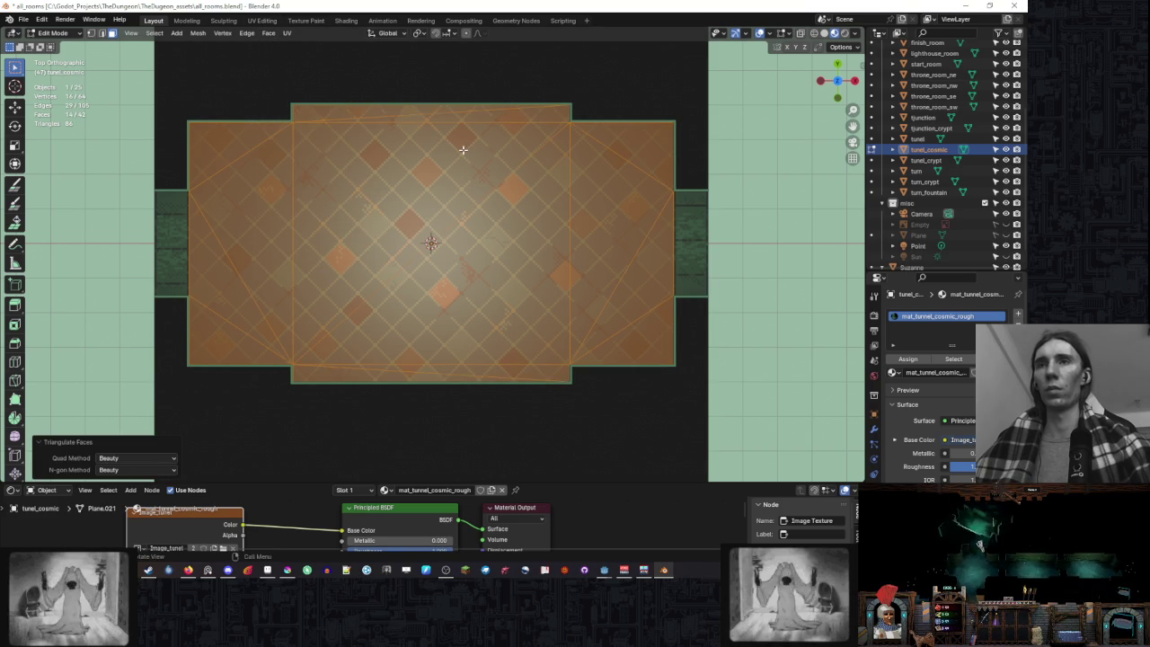
drag(463, 150, 471, 199)
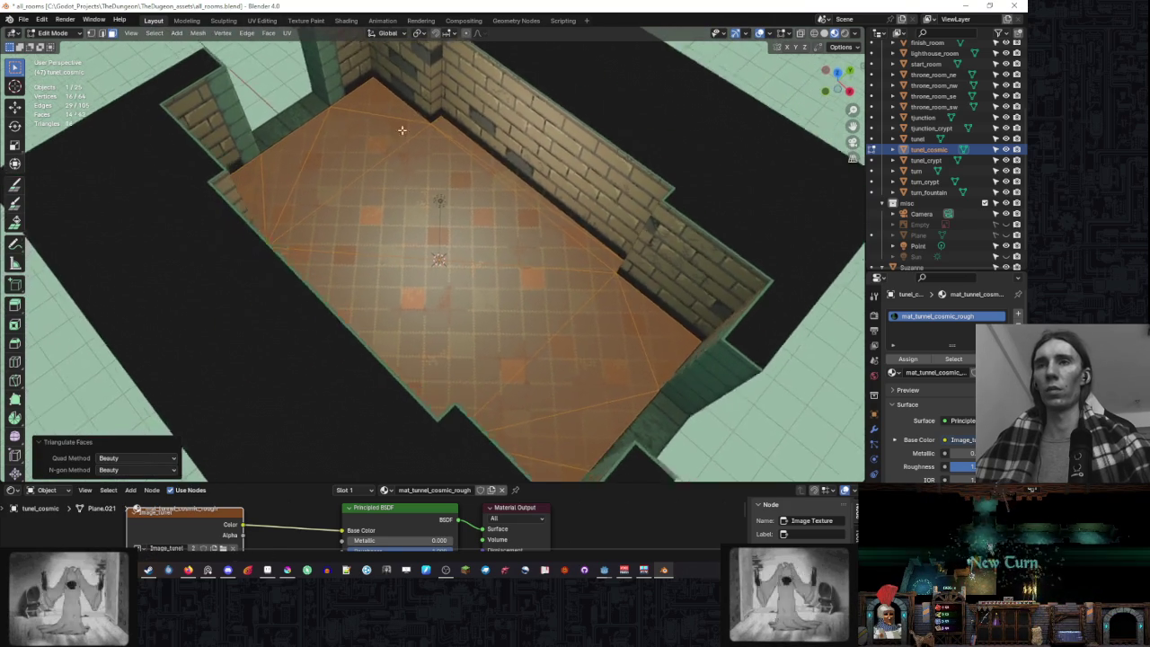
- Triangulate two more floor faces and knife-cut the centre square diagonally
click(471, 210)
shift+click(456, 288)
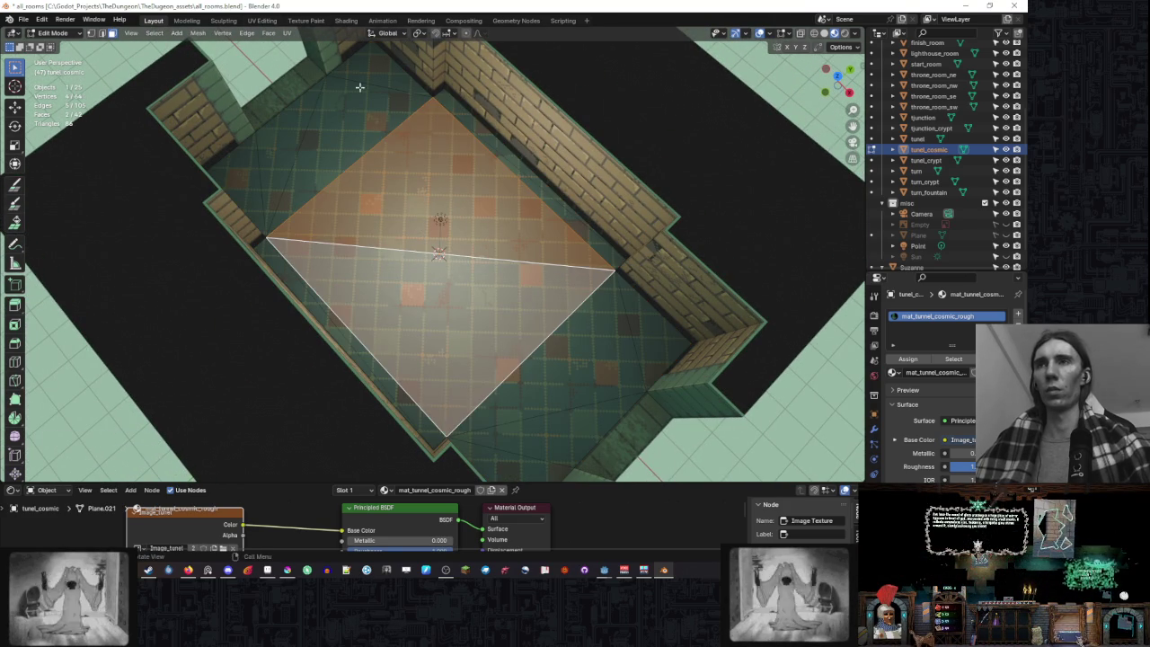
click(268, 33)
click(297, 97)
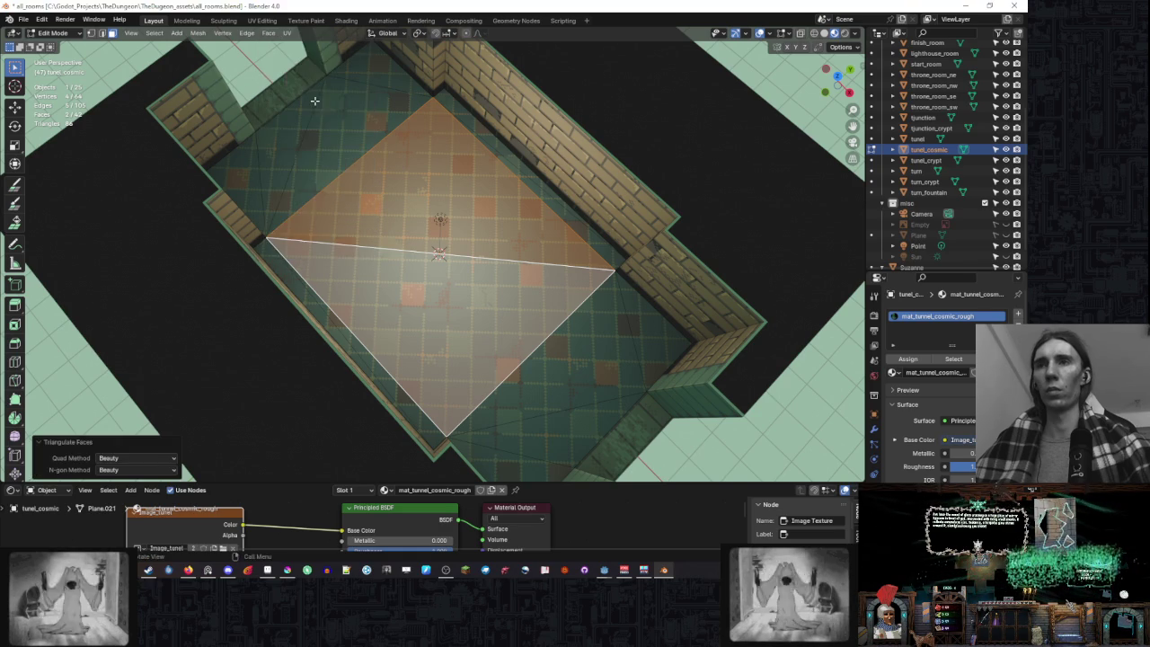
drag(296, 97, 439, 123)
key(KP_7)
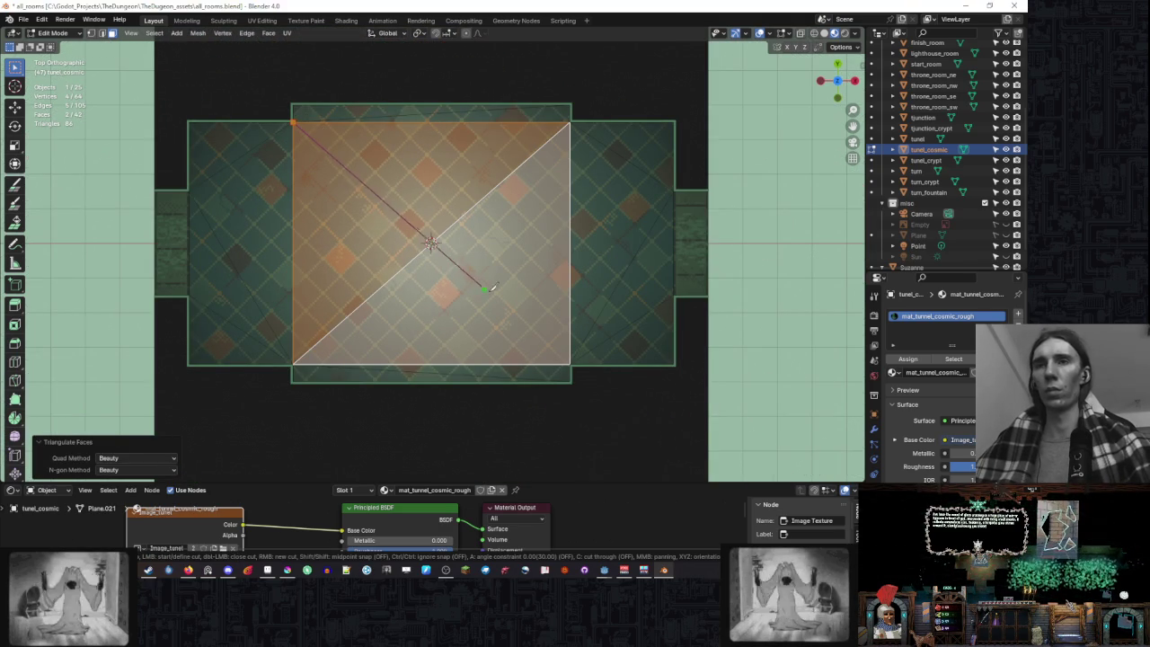
click(570, 360)
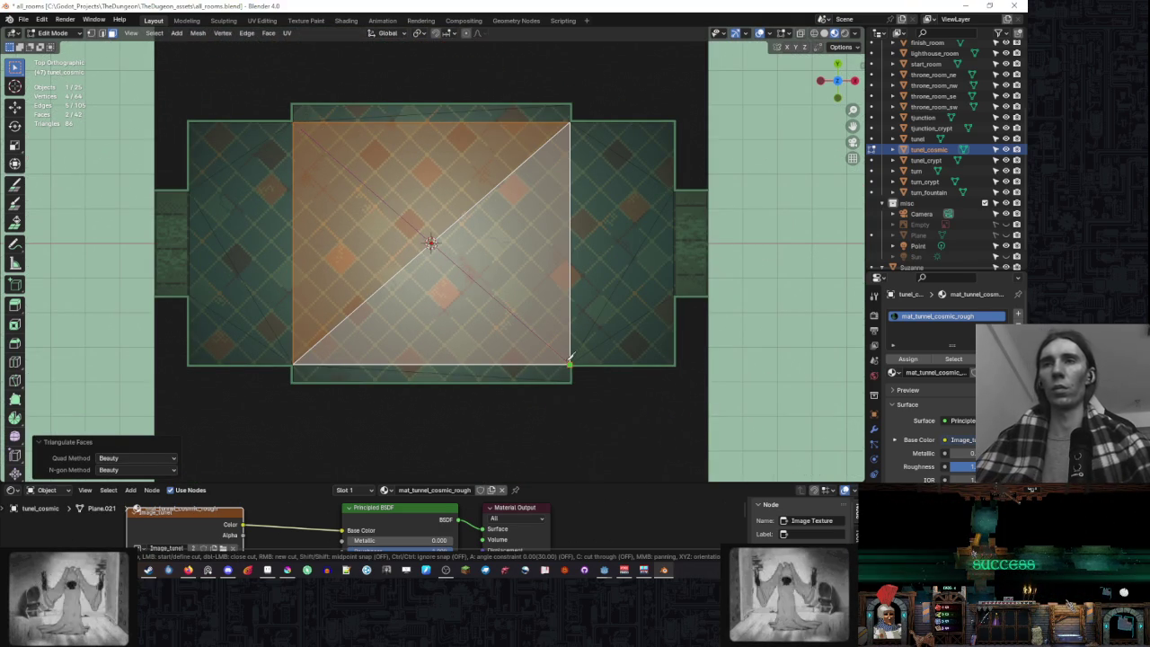
key(Return)
- Delete the right-hand, bottom-right and left floor triangles
click(595, 214)
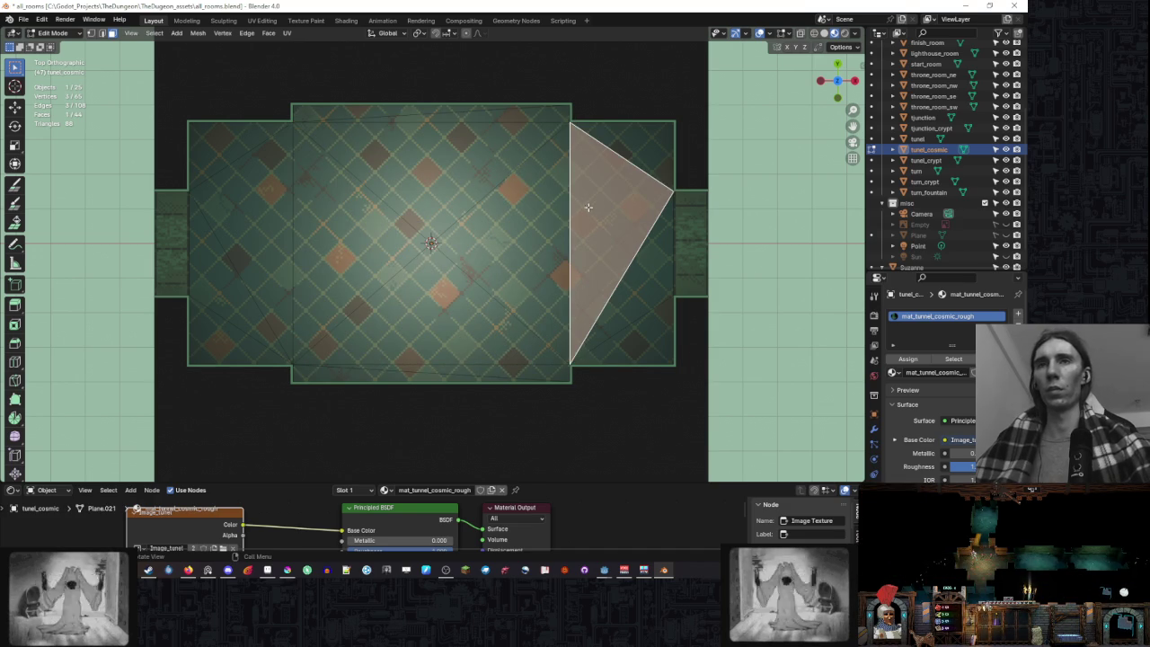
click(632, 151)
click(608, 192)
key(x)
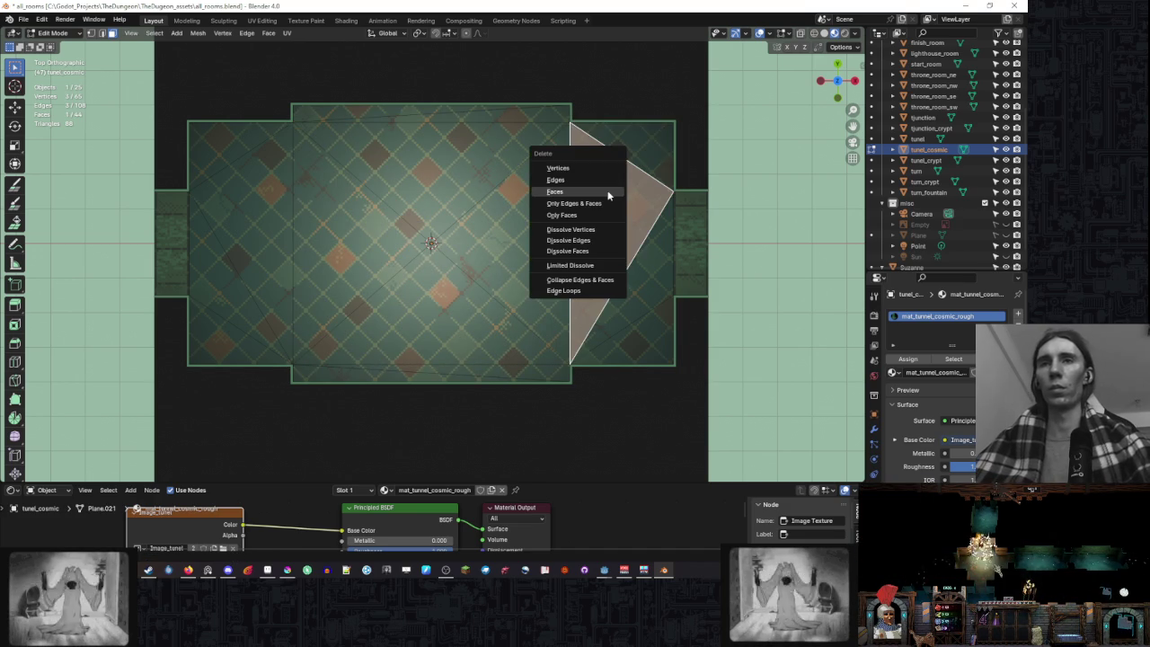
click(608, 195)
click(644, 346)
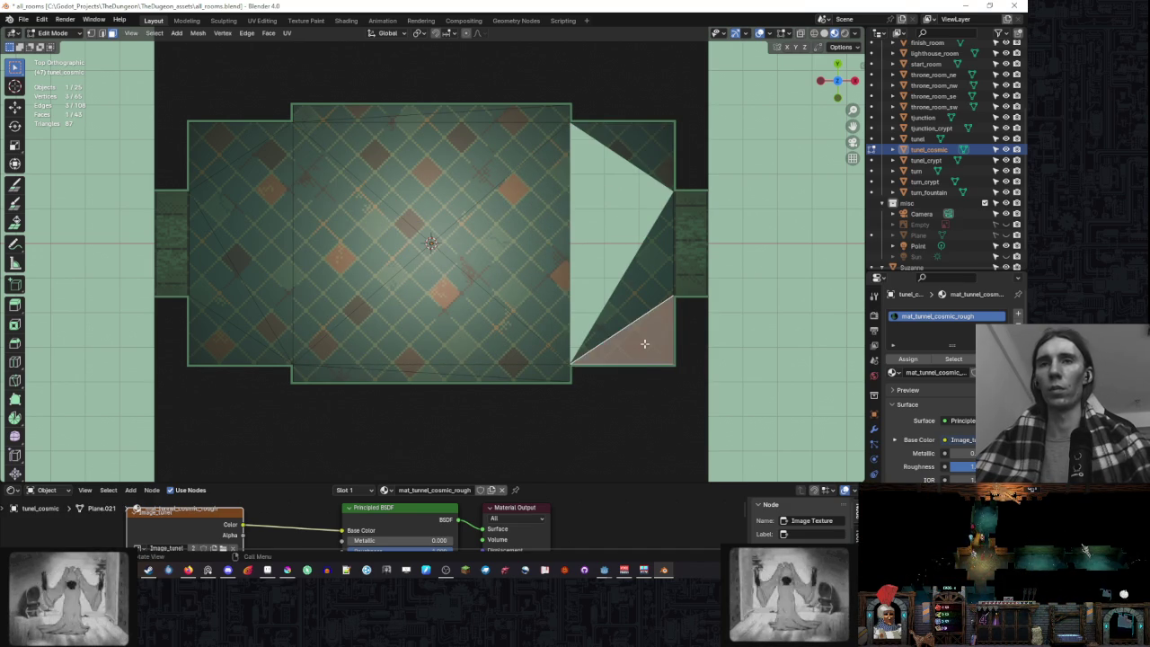
key(x)
click(644, 345)
click(254, 263)
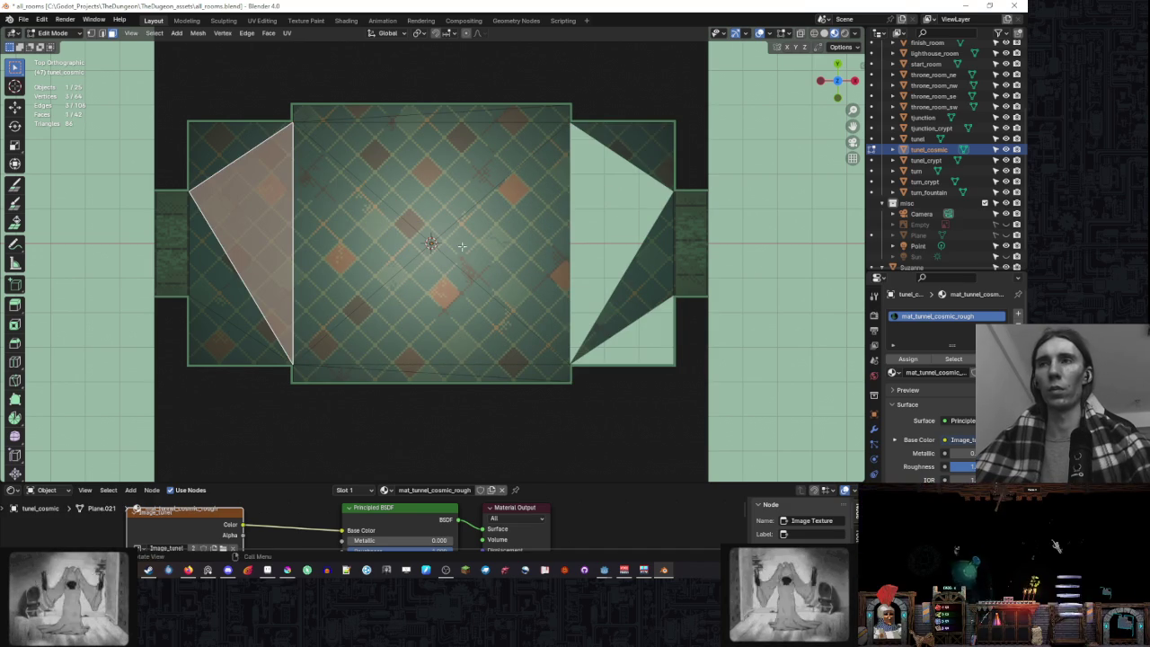
key(x)
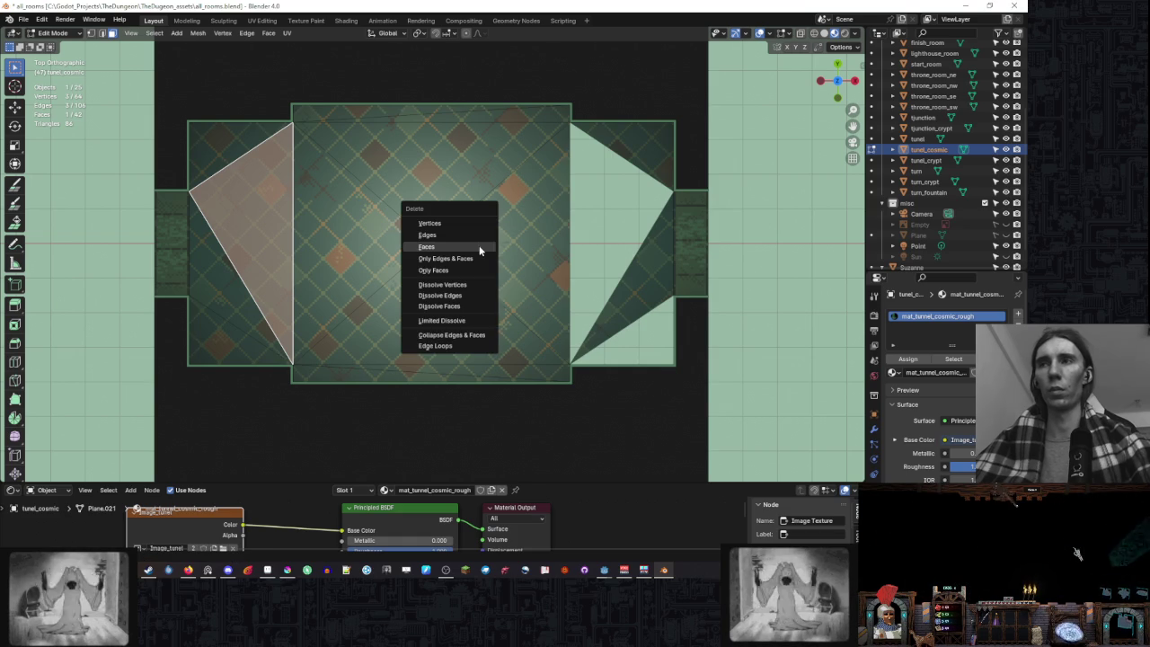
click(479, 247)
- Delete the top and bottom triangles of the centre square
click(431, 180)
key(x)
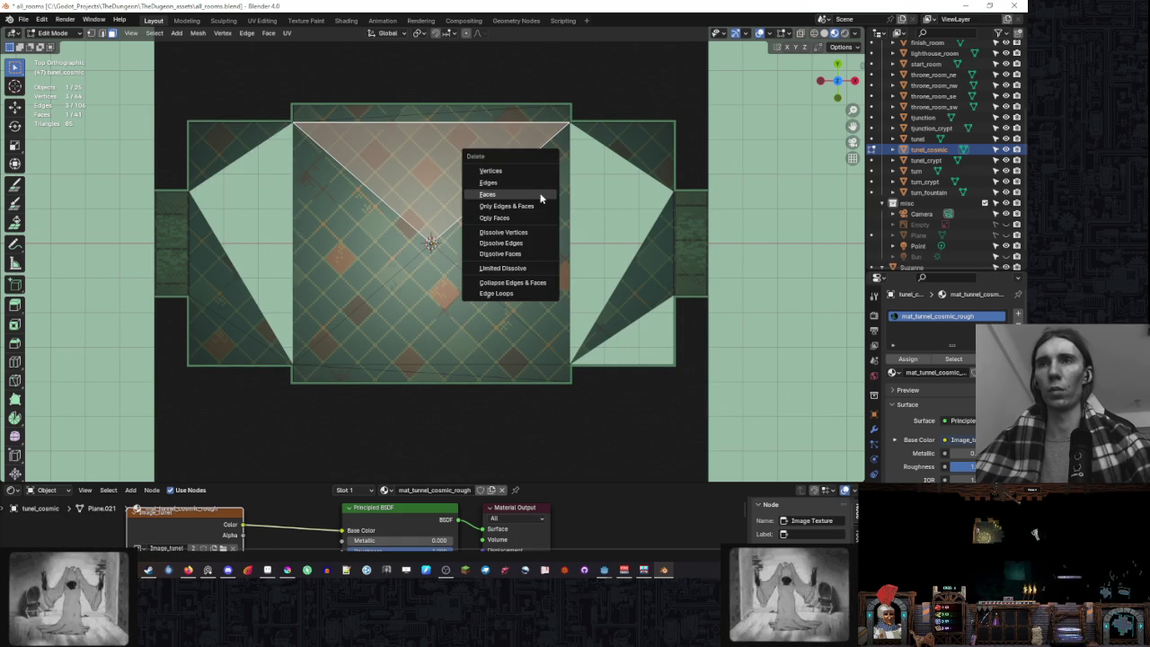
click(539, 194)
click(450, 294)
key(x)
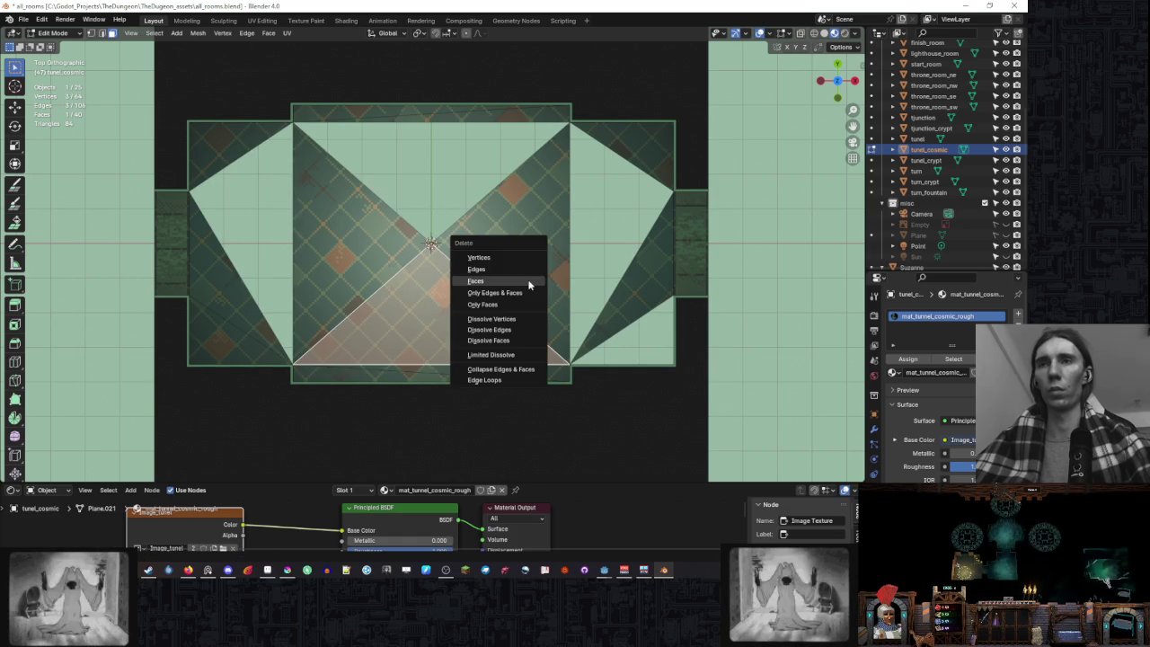
click(529, 285)
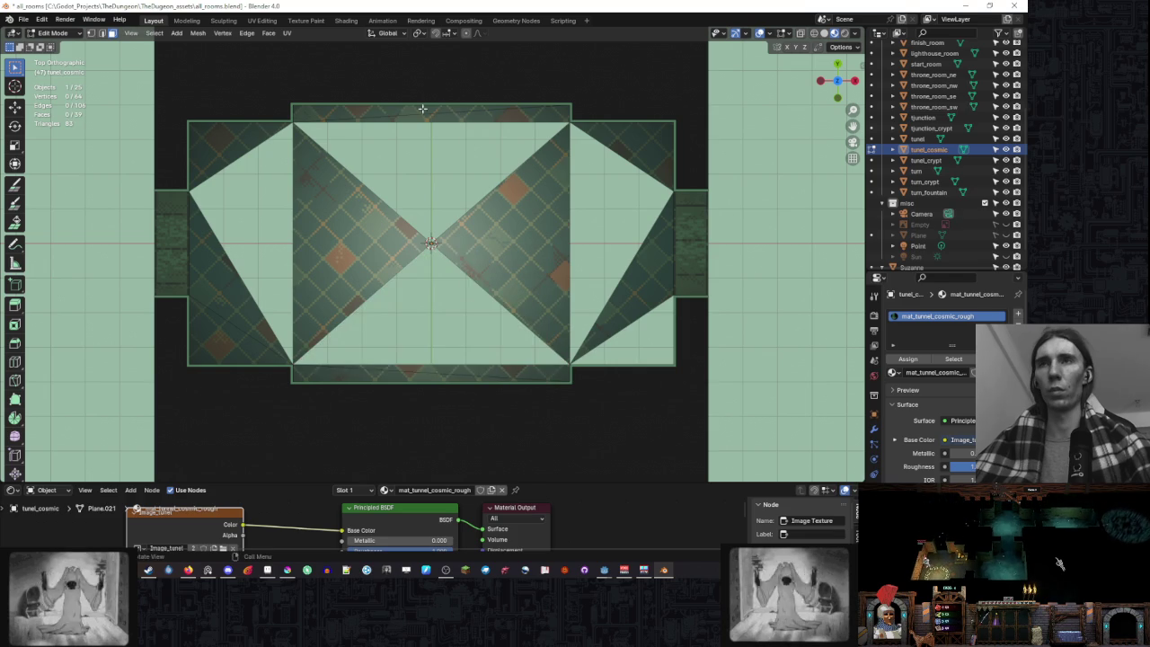
- Delete the thin sliver faces along the floor's top and bottom edges
click(404, 109)
key(x)
click(601, 157)
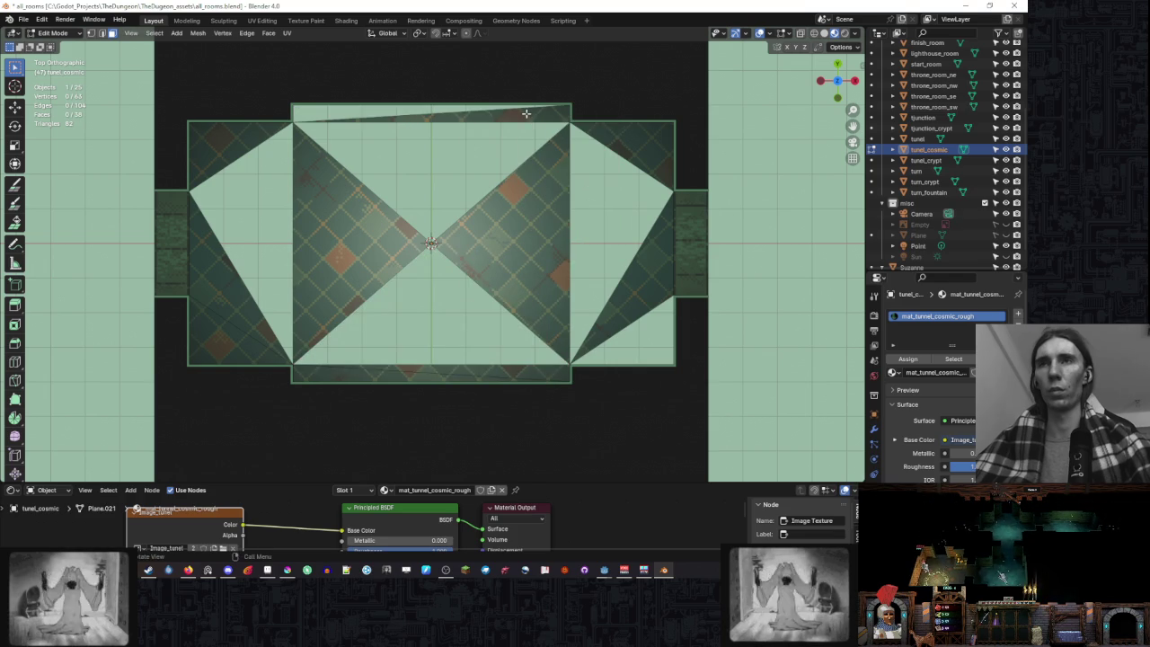
click(526, 113)
key(x)
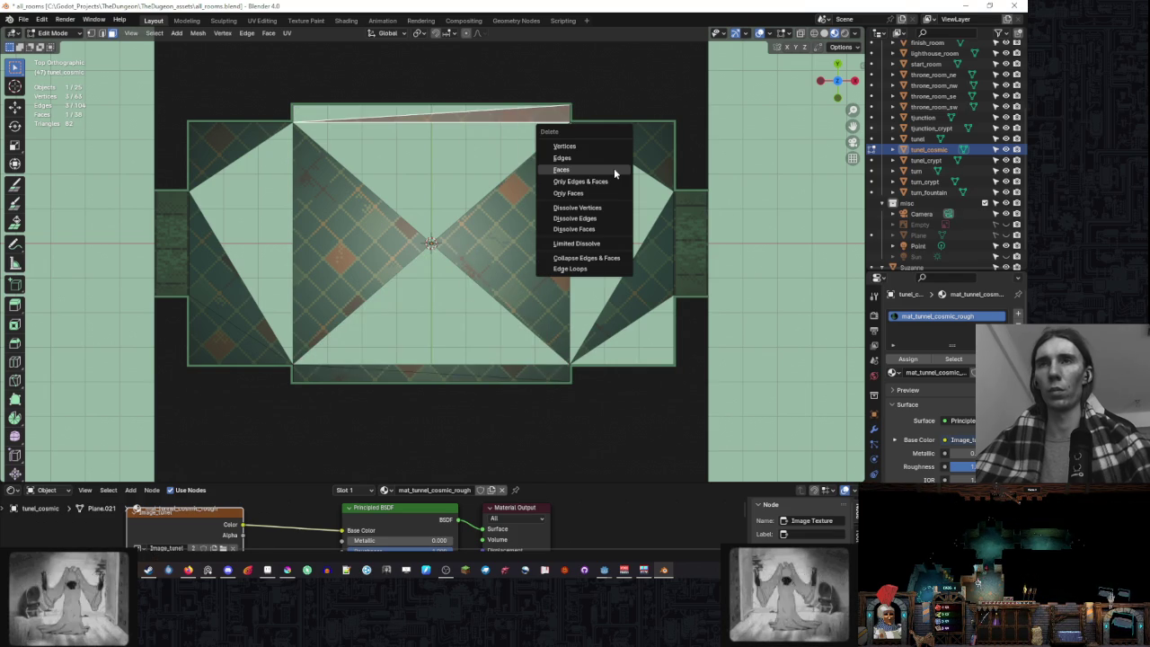
click(614, 170)
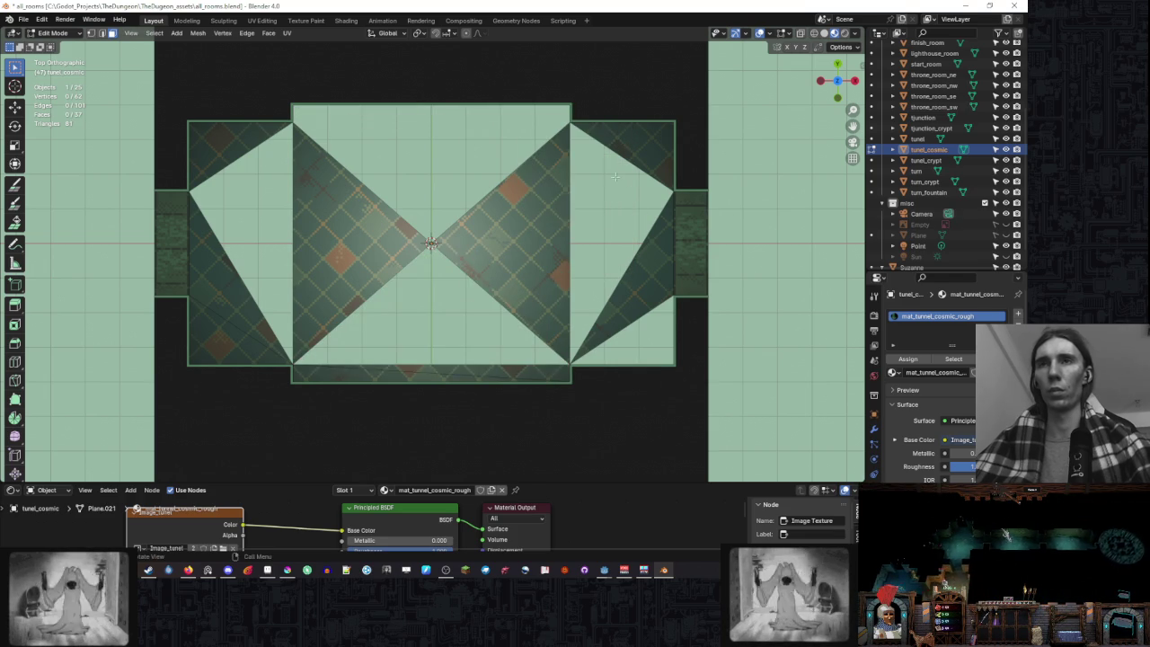
click(521, 373)
key(x)
click(613, 293)
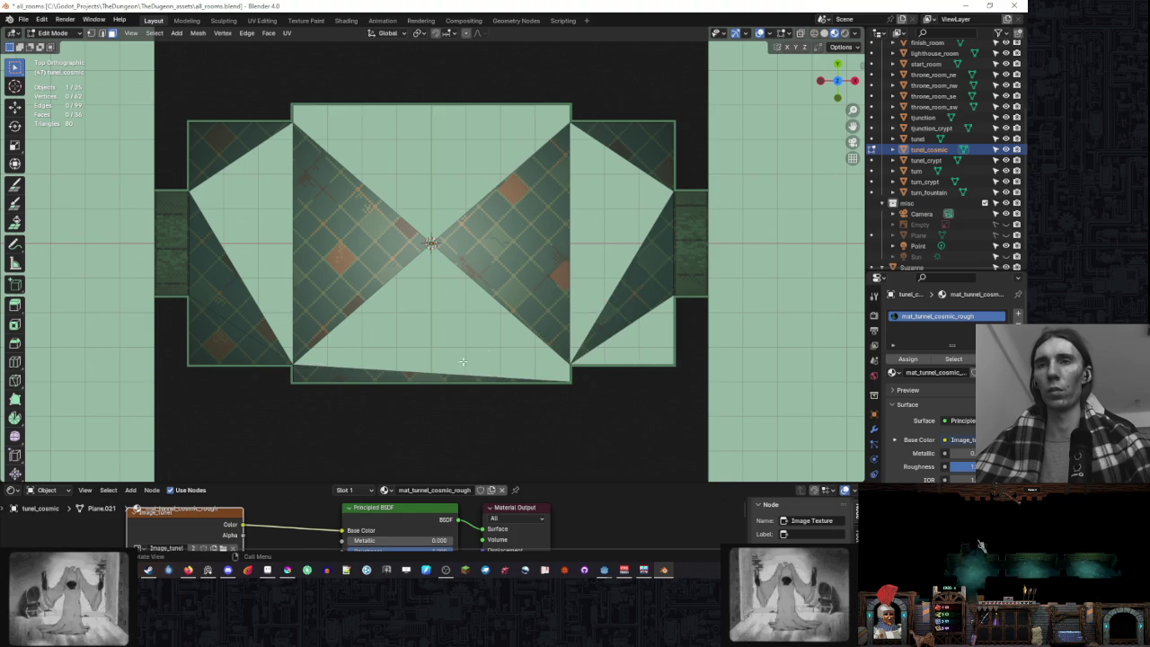
click(437, 376)
- Delete the bottom sliver face and knife two new cut edges across the floor
key(x)
click(625, 255)
key(k)
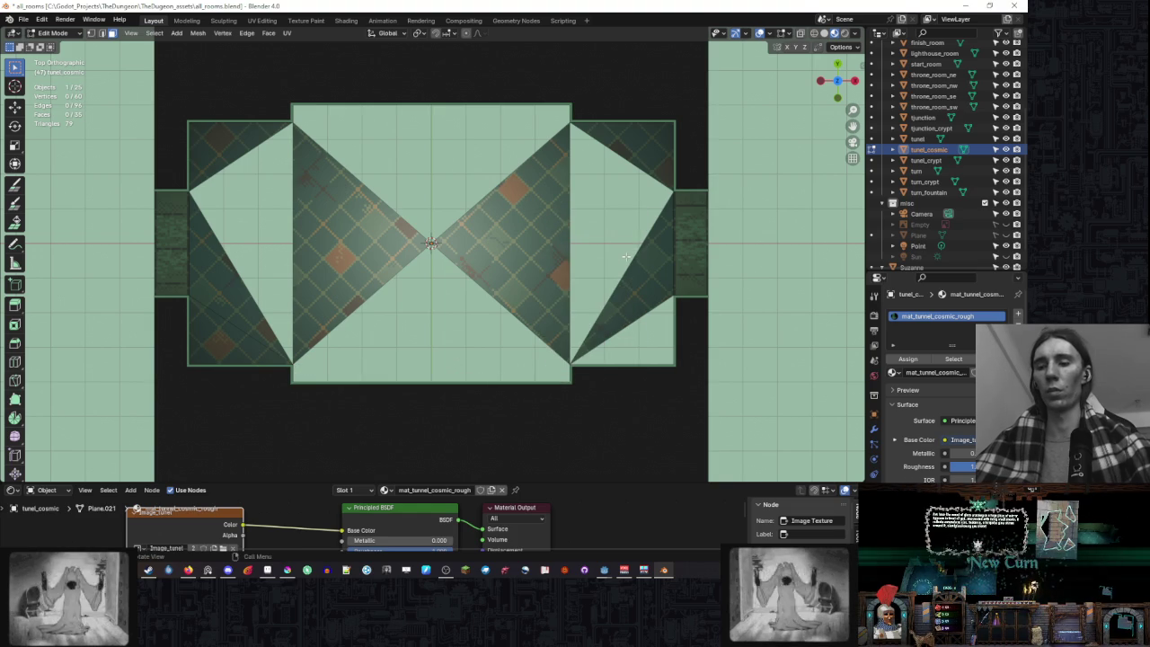
click(570, 219)
key(Return)
key(k)
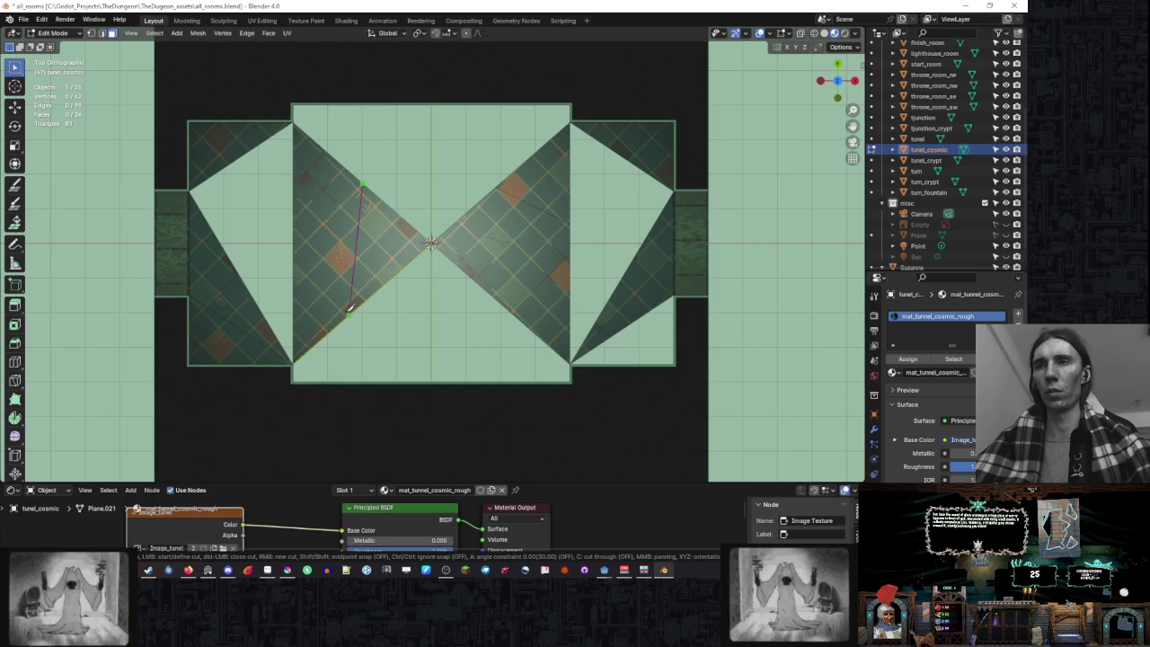
click(349, 314)
key(Return)
- Split the newly cut triangle off the floor and move it up and right
click(394, 234)
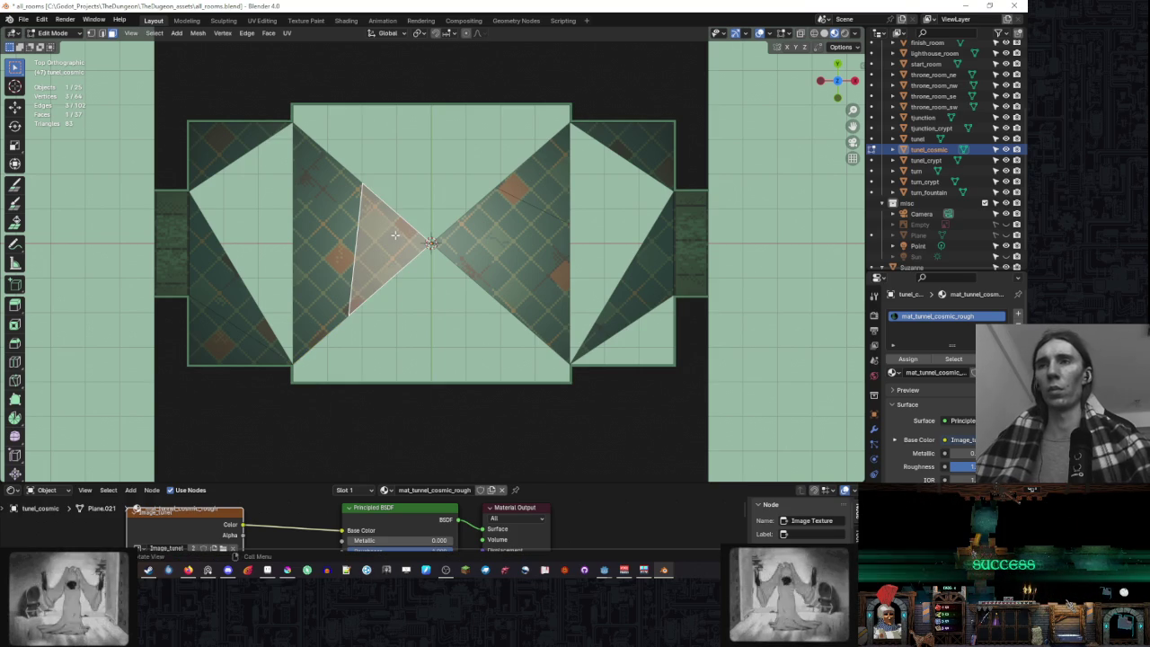
click(196, 33)
mouse_move(230, 117)
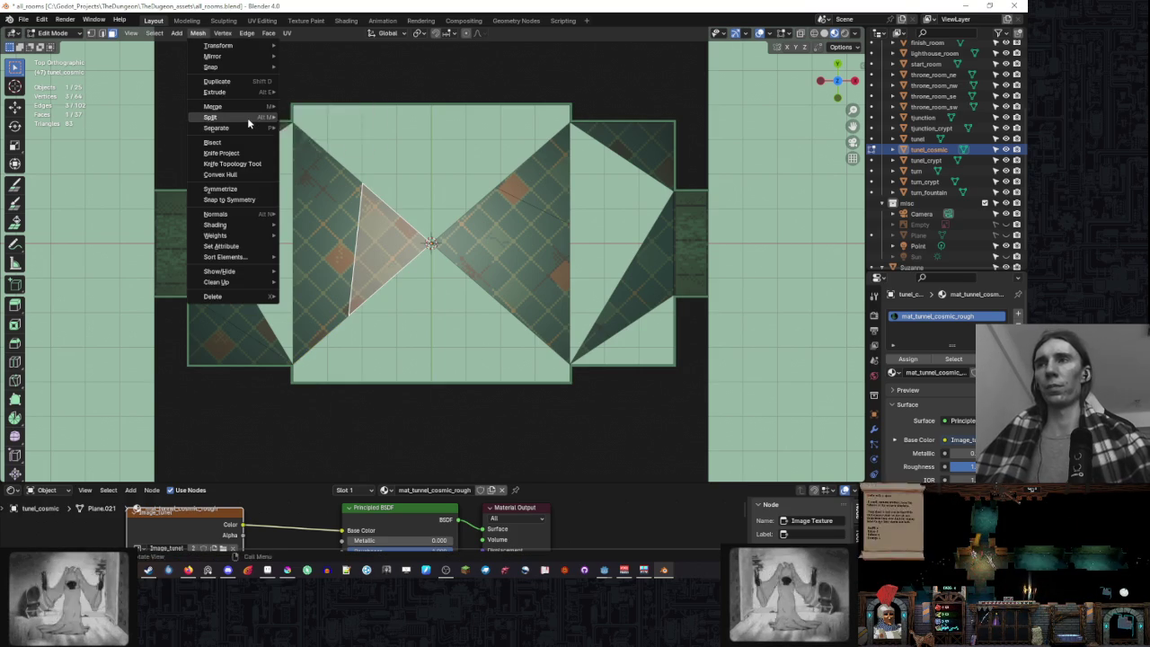
key(alt+m)
click(409, 223)
key(g)
click(440, 162)
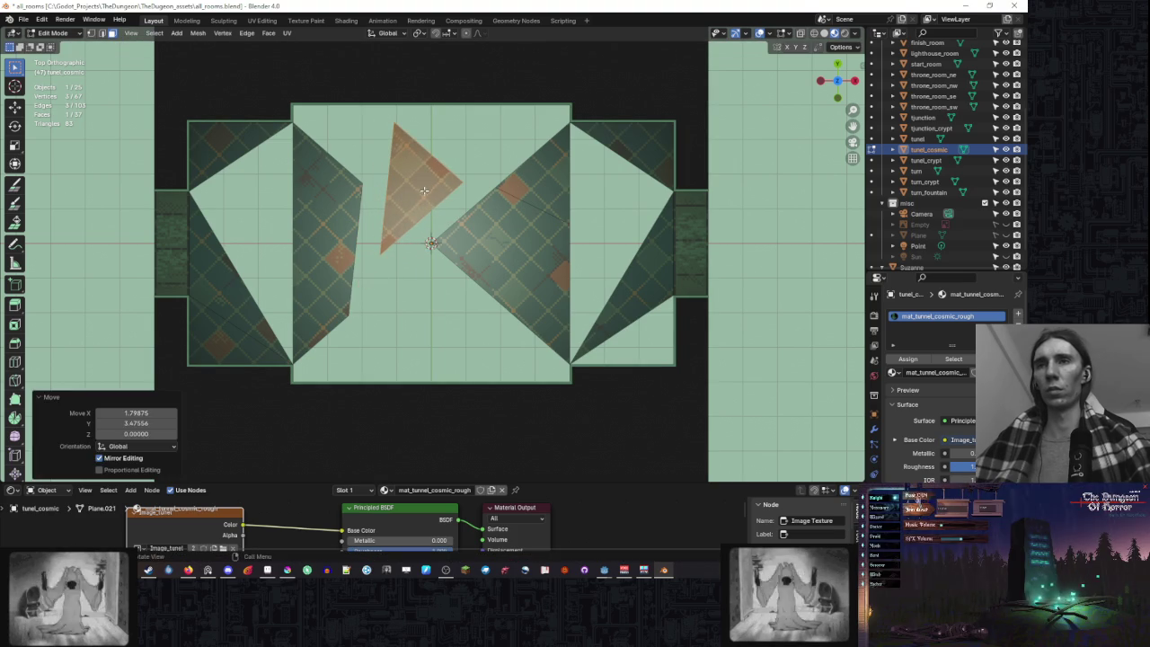
- Split the large right quad face off and reposition it down and left
click(525, 227)
key(alt+m)
click(525, 225)
key(g)
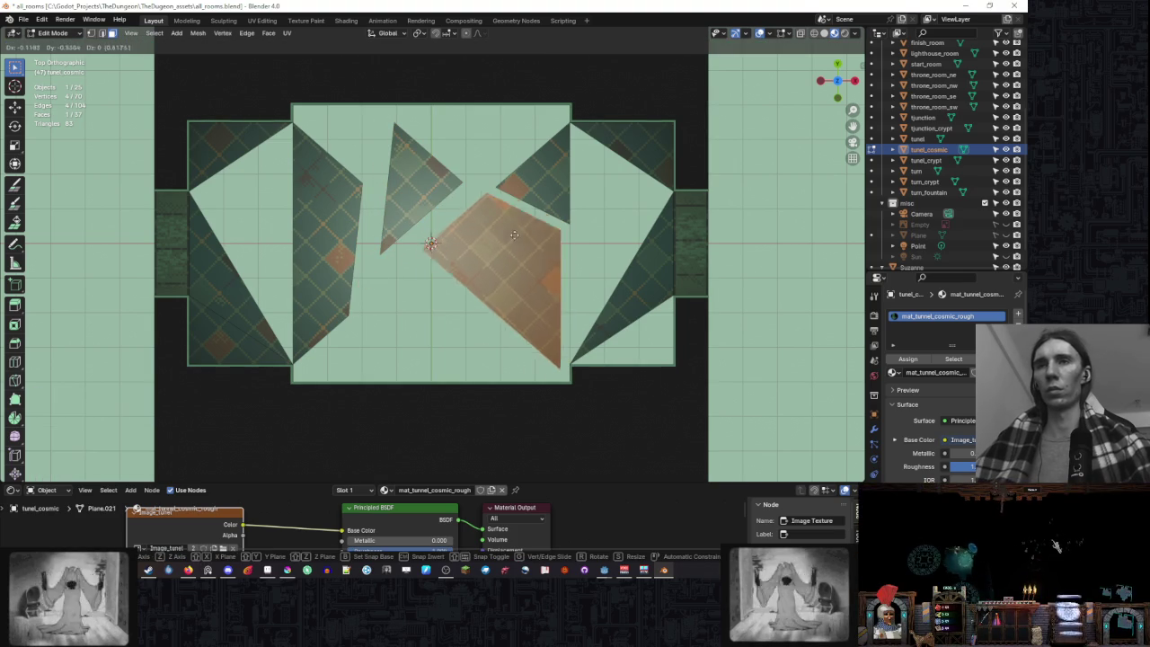
click(491, 254)
key(g)
click(620, 255)
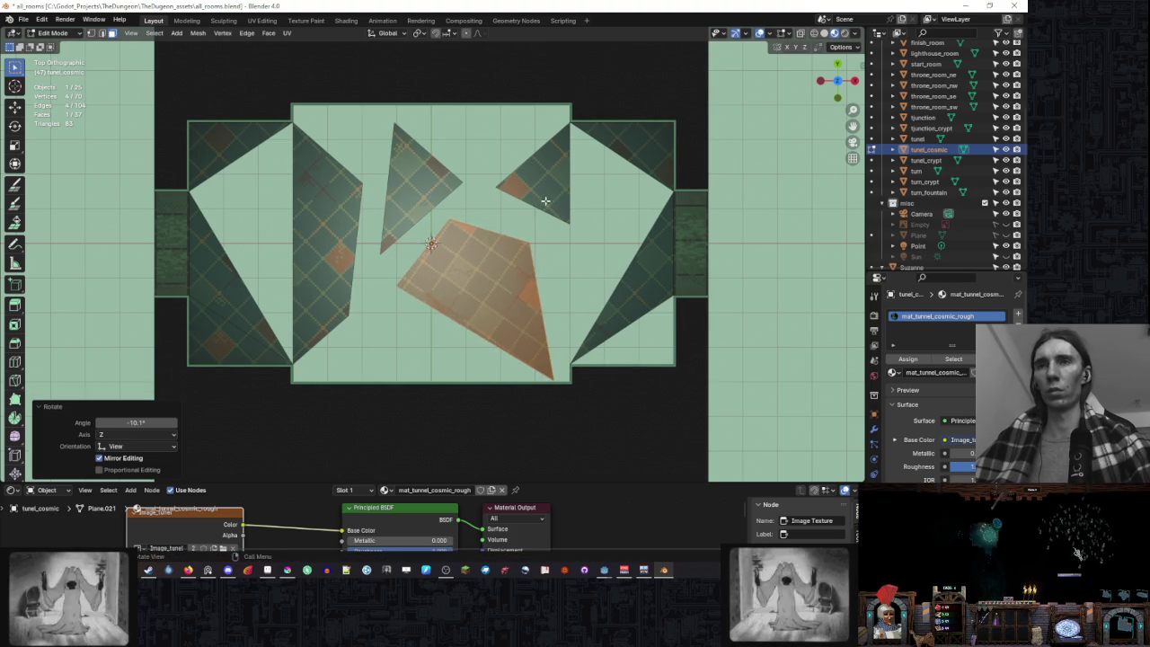
- Shift the top-right triangle slightly sideways into a new position
click(544, 197)
key(g)
click(613, 215)
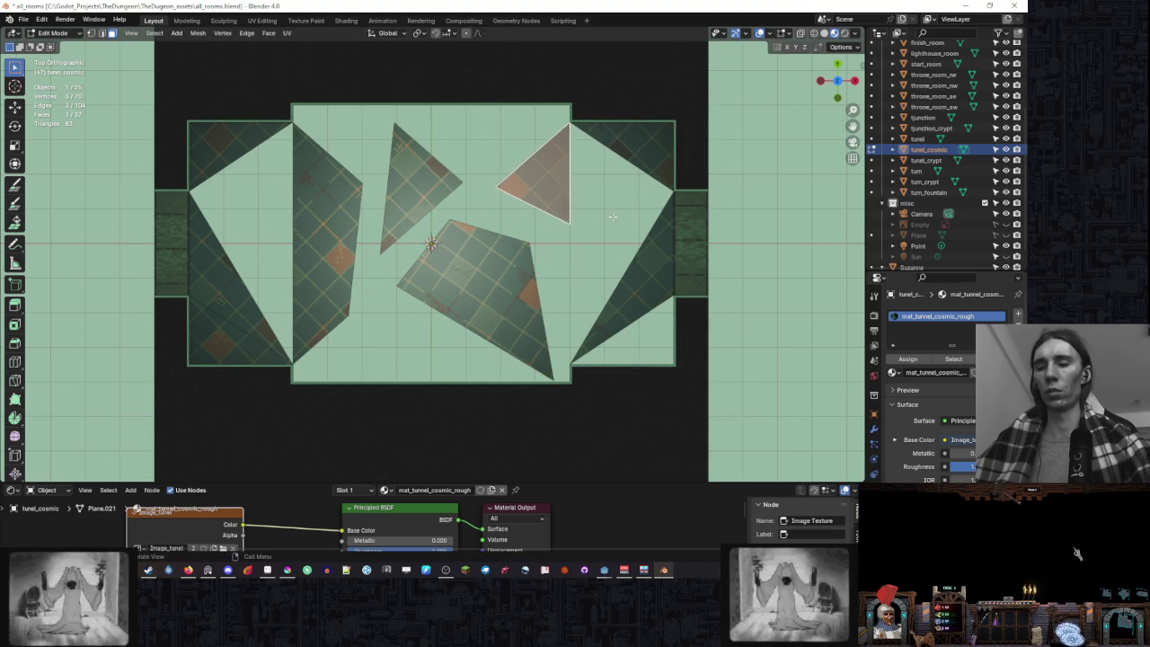
key(g)
click(579, 216)
- Move the top-right corner triangle inward and tilt it about 21 degrees
click(645, 156)
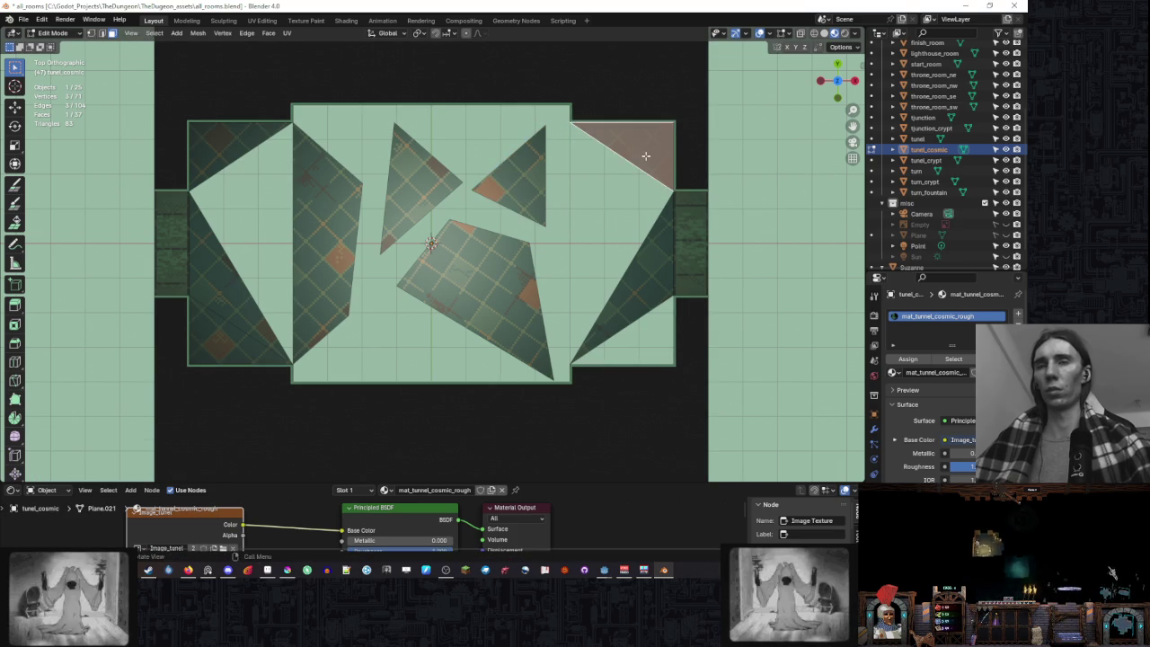
key(g)
right_click(633, 162)
key(Escape)
key(g)
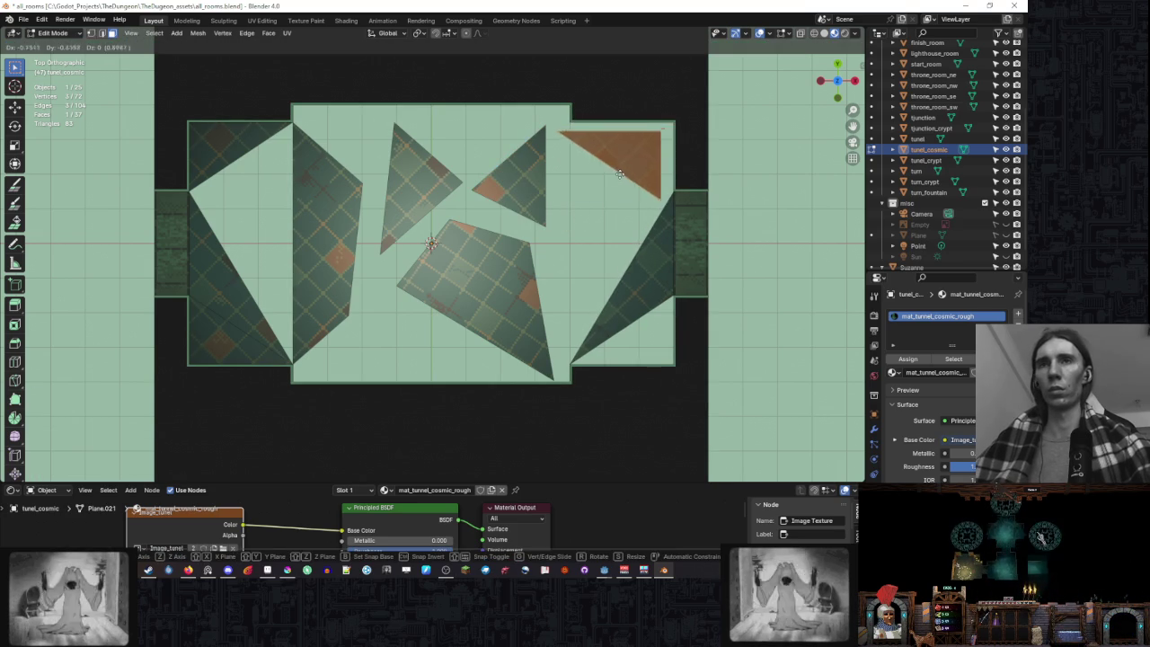
key(r)
click(620, 174)
key(g)
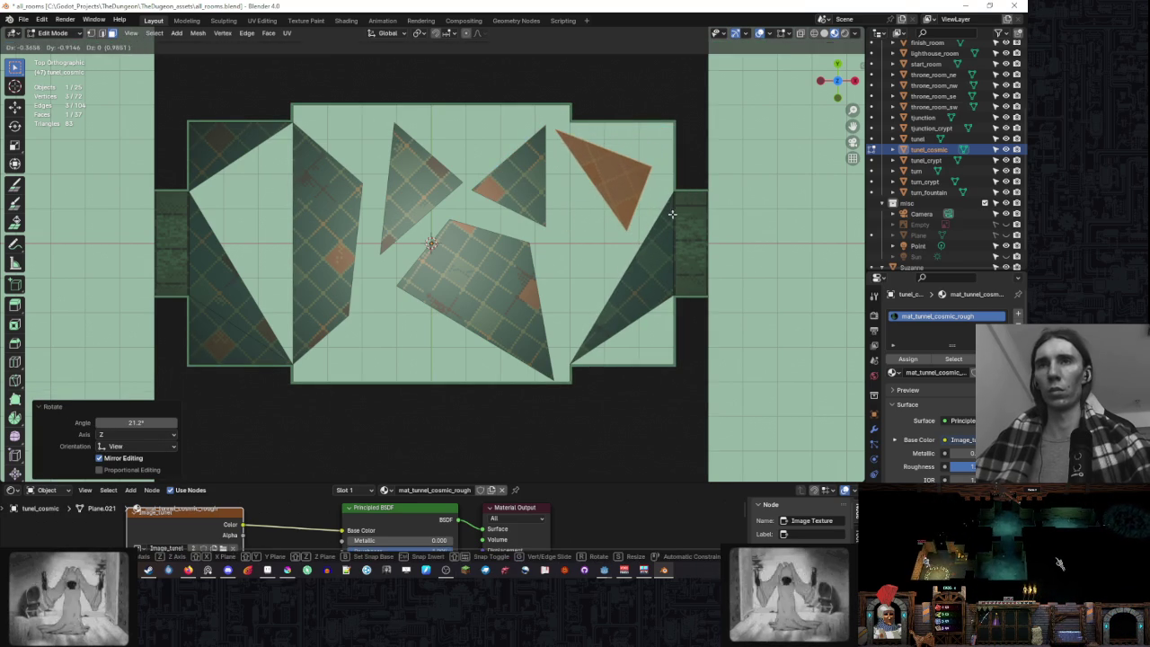
click(673, 214)
- Knife-cut the right-edge triangle, split off the piece and raise it slightly
click(669, 236)
key(k)
click(629, 267)
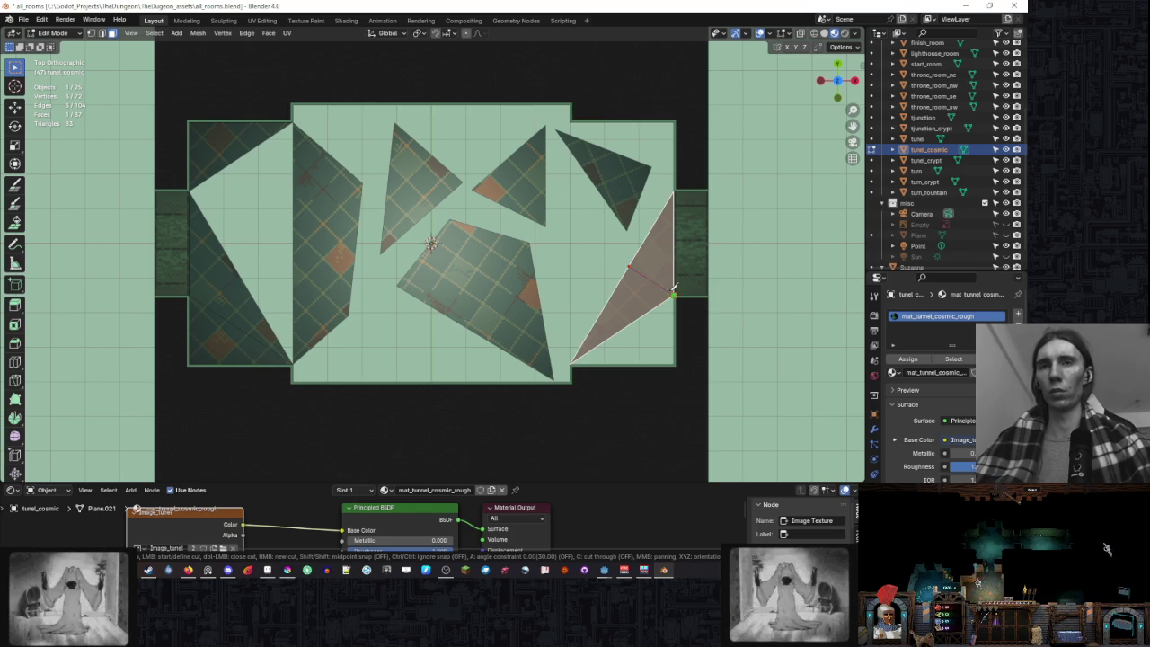
click(675, 292)
key(Return)
key(alt+m)
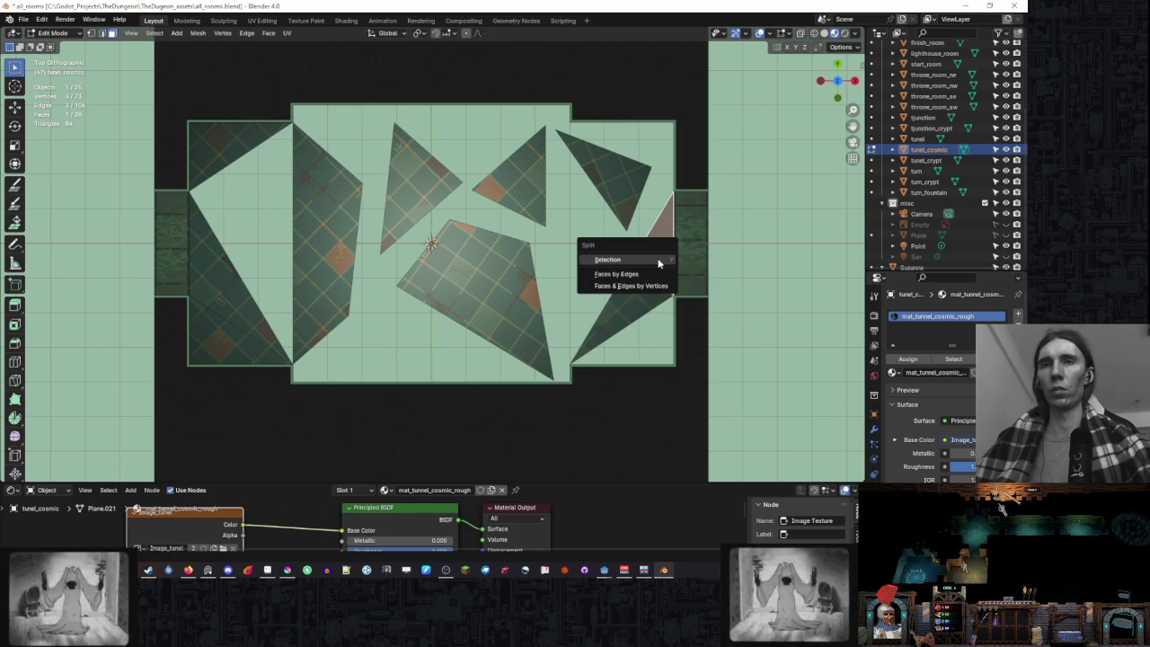
click(659, 259)
key(g)
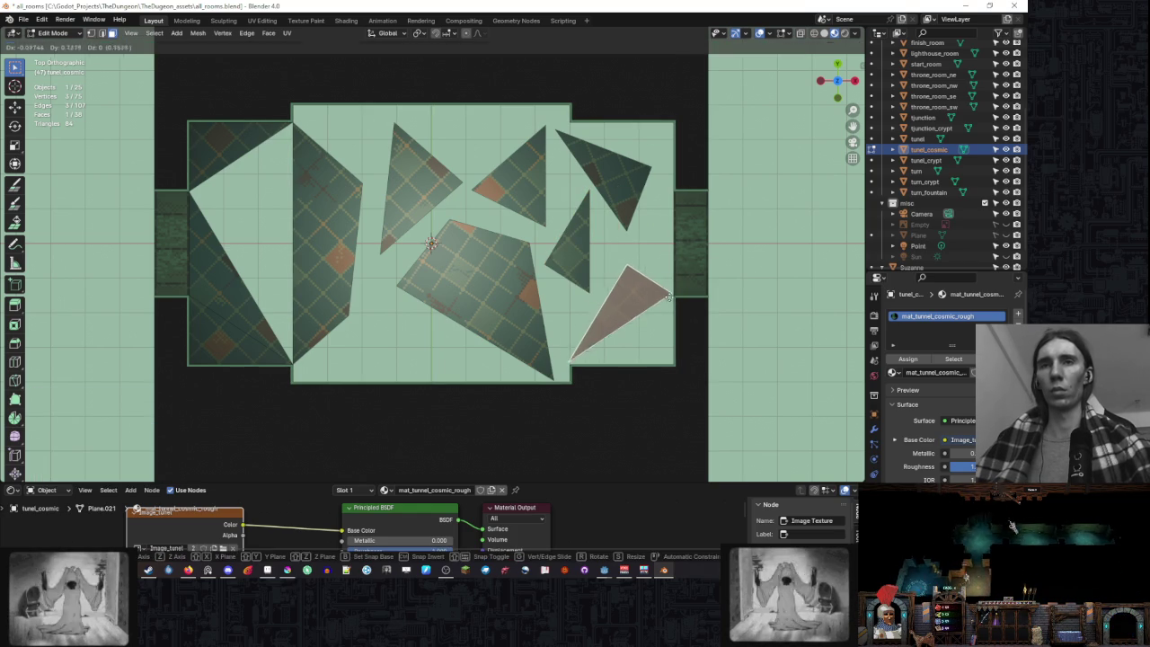
click(665, 277)
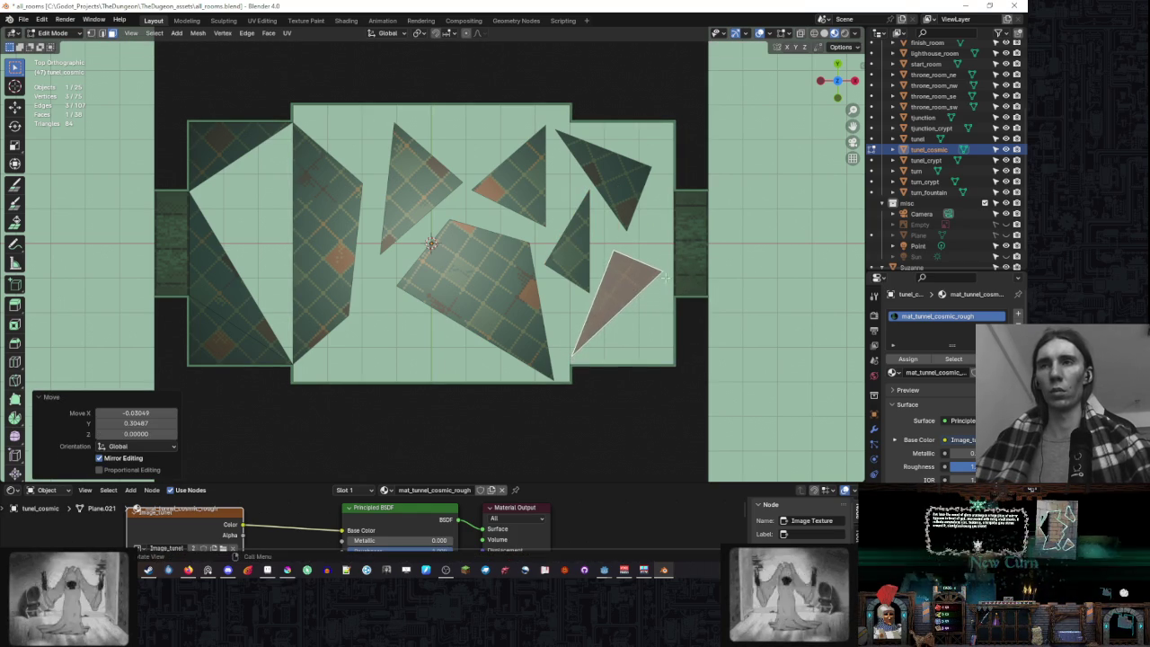
- Cut and split the left quad piece, rotate it about -22° and move it down-right
click(331, 226)
key(k)
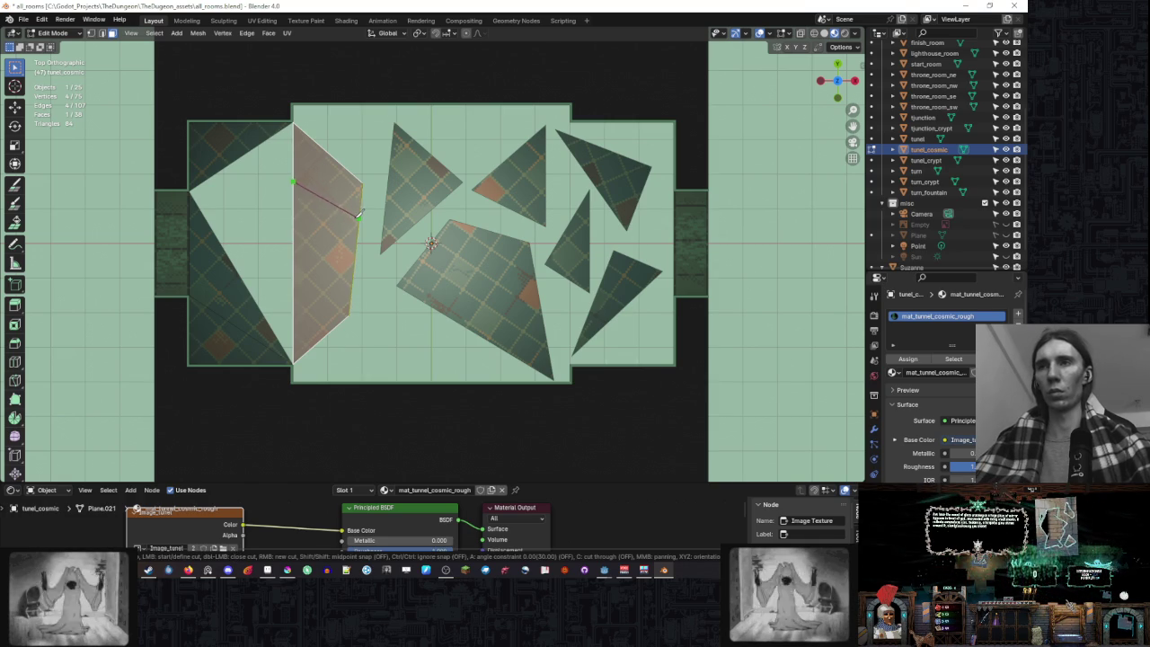
click(358, 217)
key(Return)
key(alt+m)
click(355, 187)
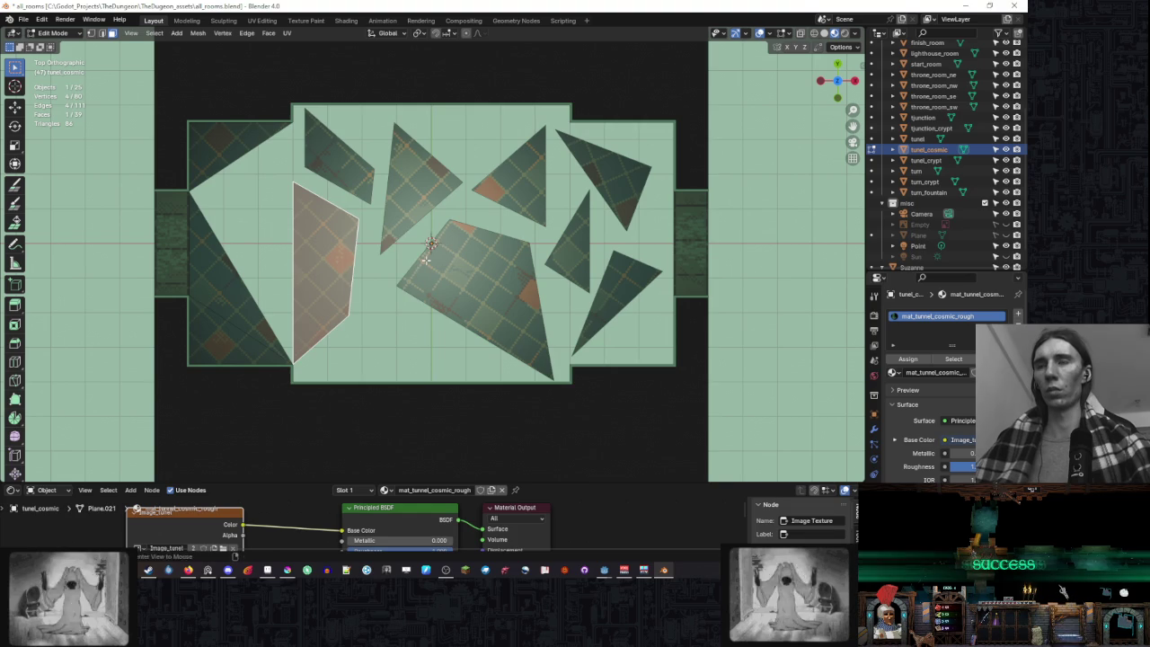
key(r)
click(368, 257)
key(g)
click(427, 245)
- Split off the orange piece's lower half, shift and rotate it, and raise the central face
key(k)
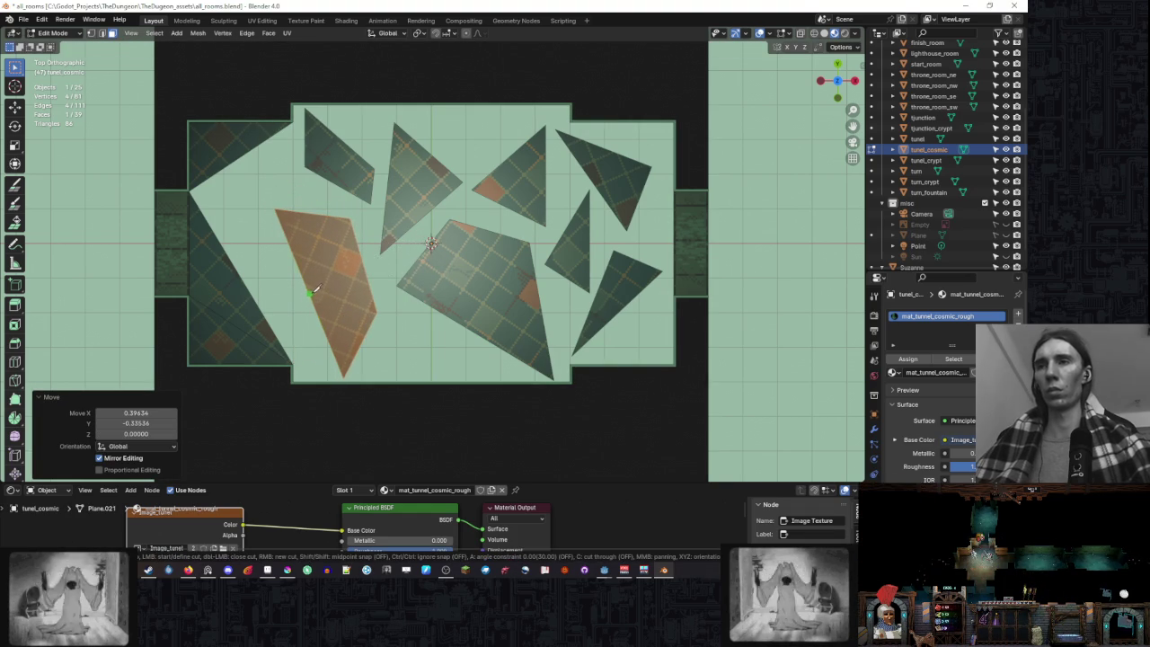
click(364, 255)
key(Return)
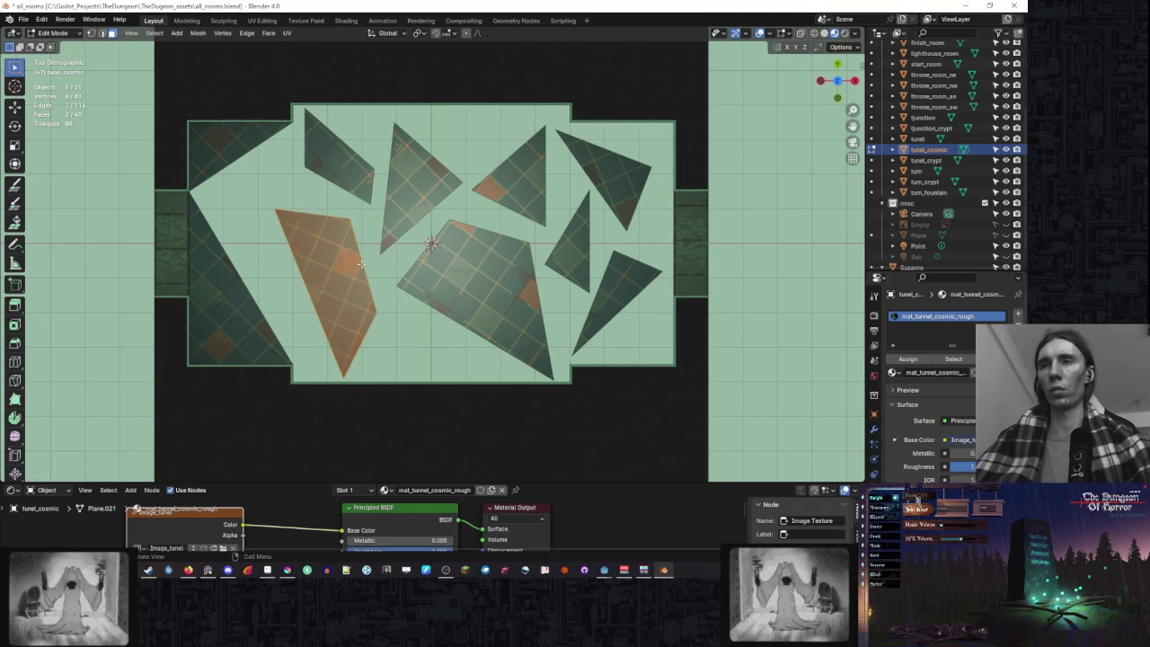
key(alt+m)
click(358, 294)
key(g)
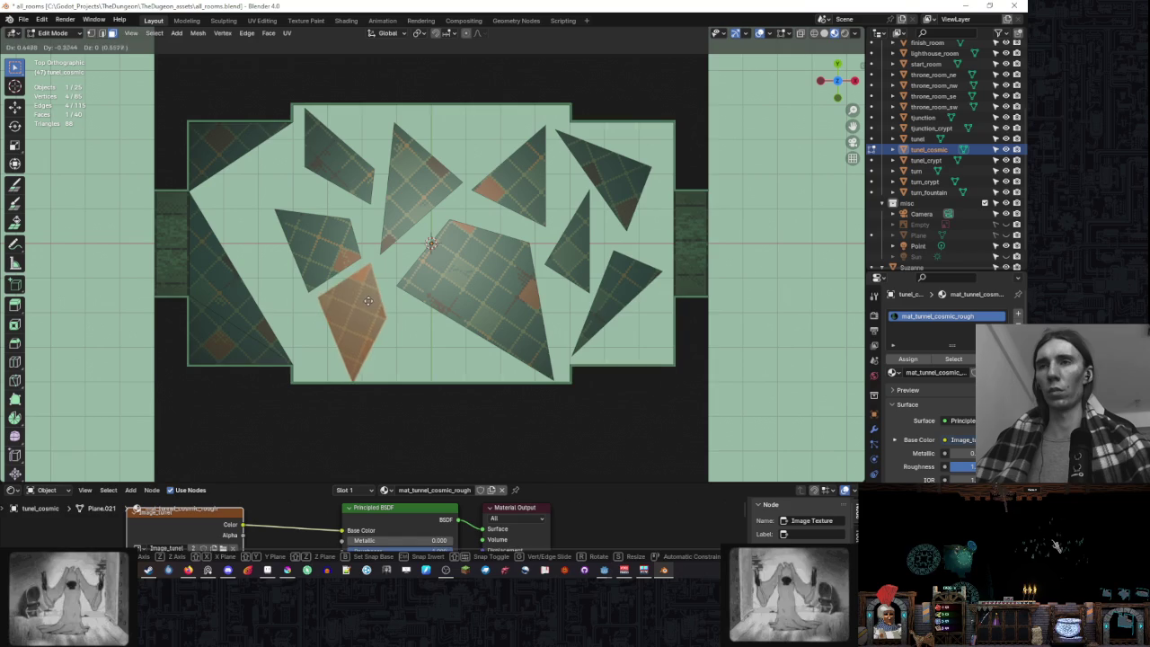
click(395, 301)
key(r)
click(405, 305)
click(514, 298)
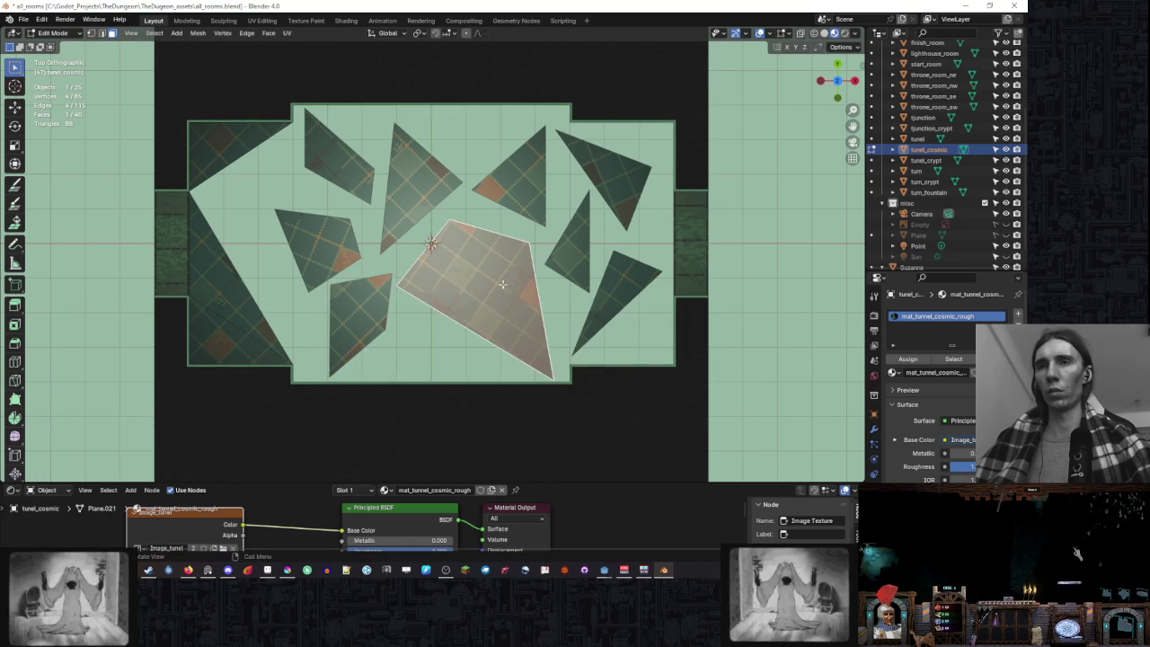
key(g)
click(514, 285)
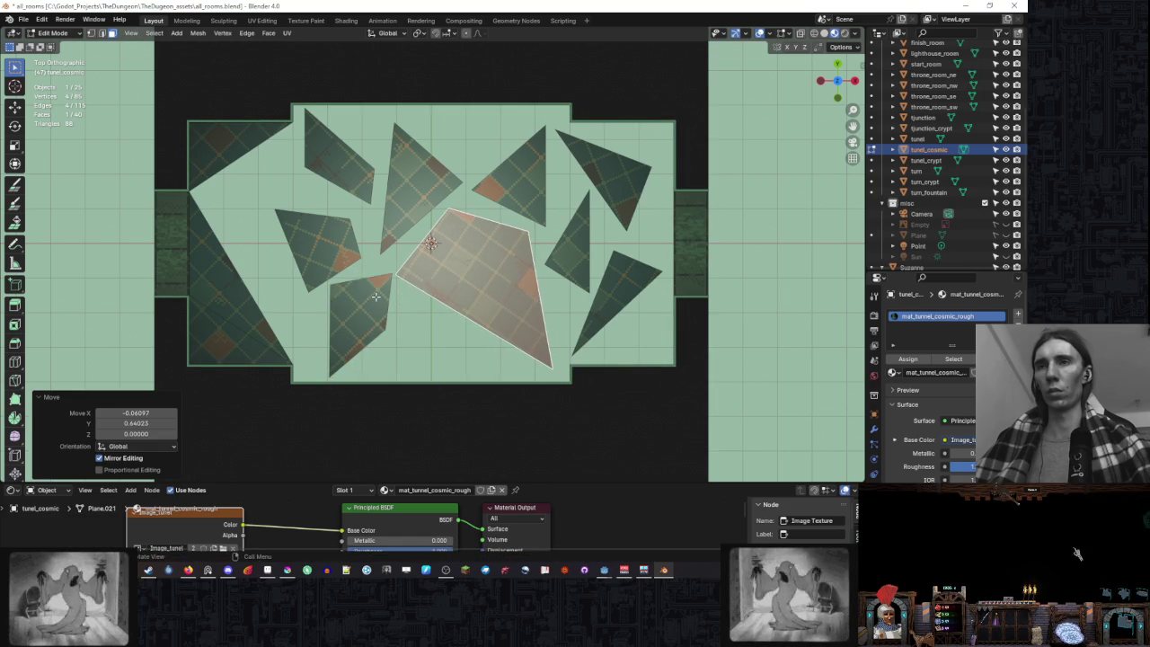
- Knife-cut the left triangular floor face in two and split it off
click(230, 277)
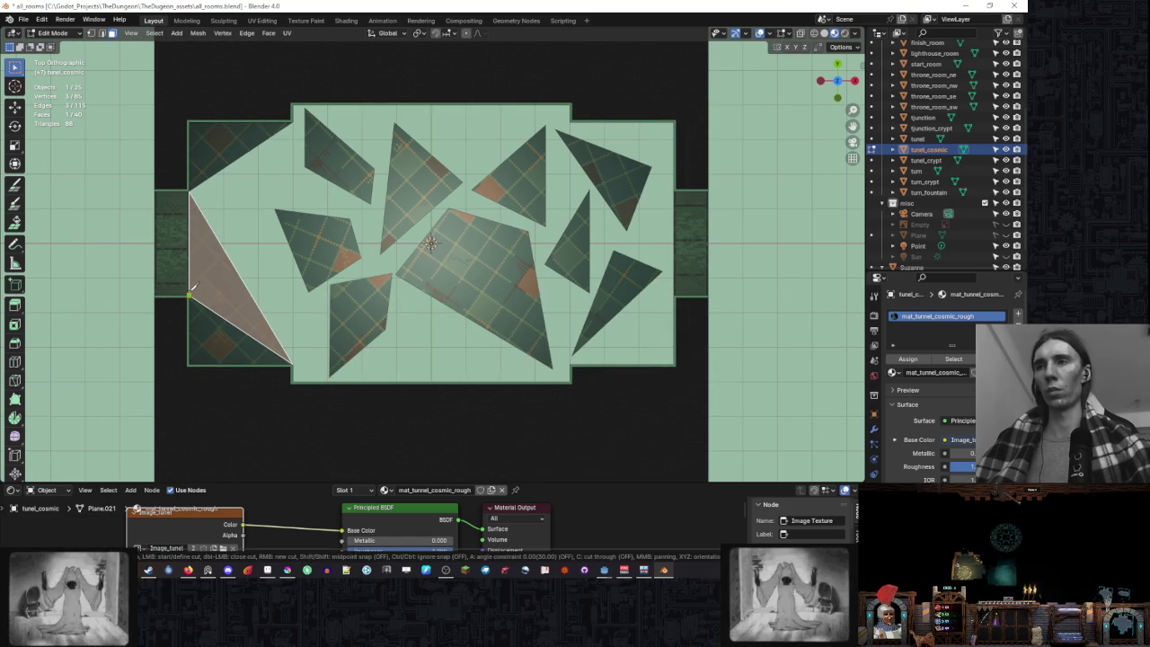
key(Escape)
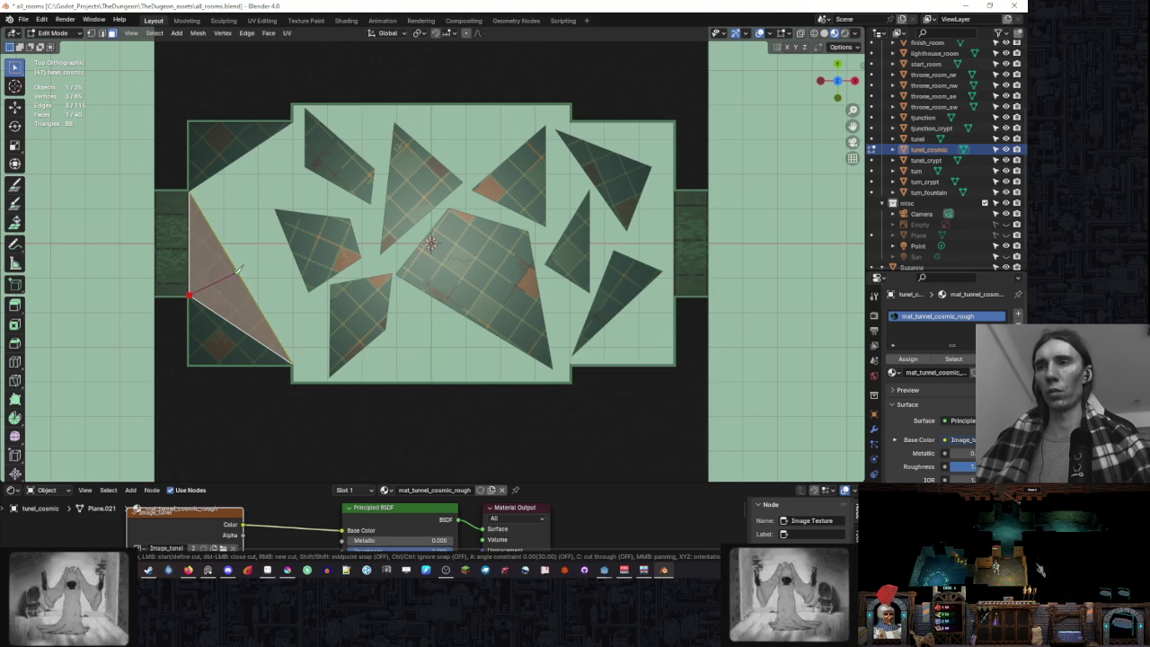
click(238, 271)
key(Return)
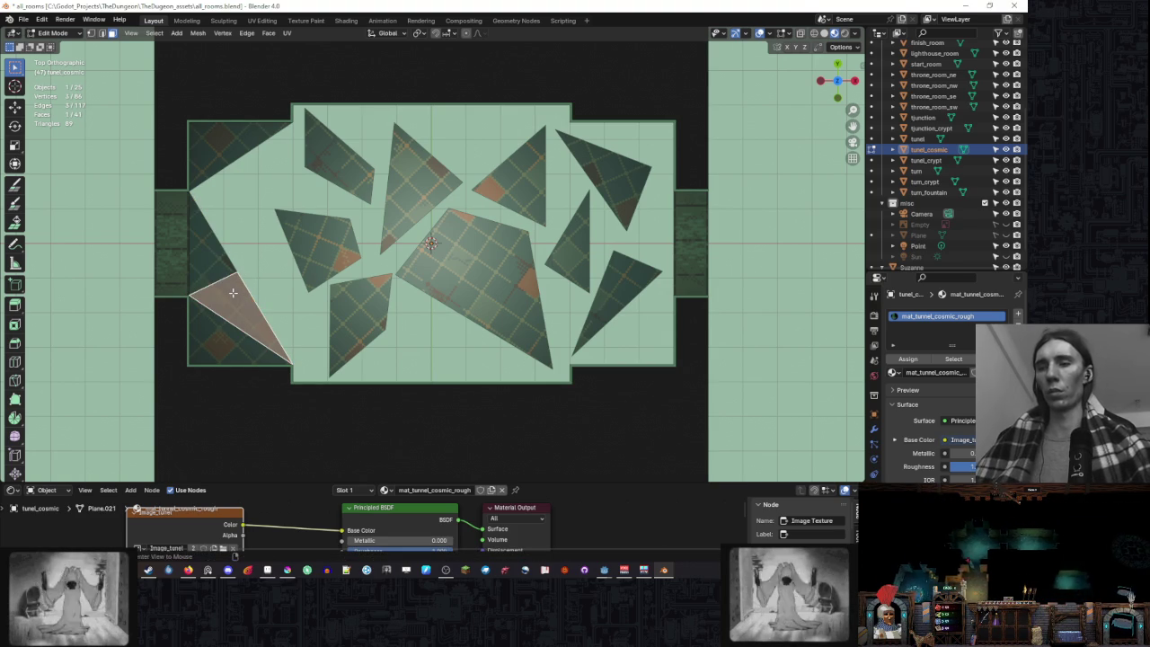
key(alt+m)
- Split off the lower-left corner triangle, shift it right and rotate it slightly
click(236, 291)
click(223, 328)
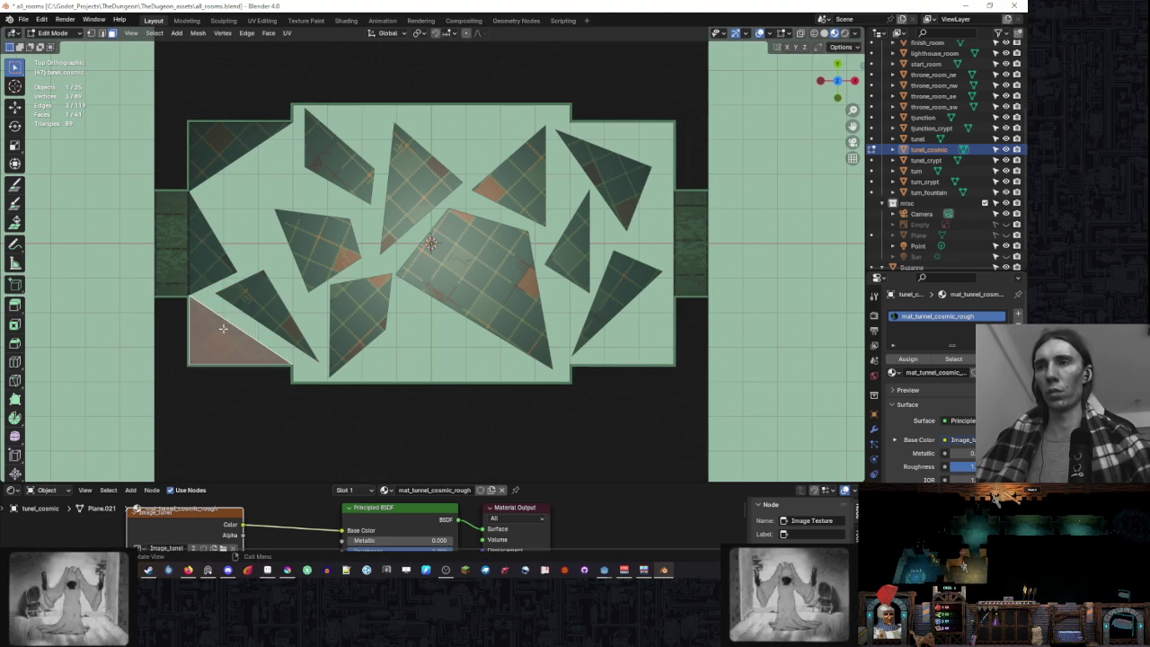
key(alt+m)
click(245, 329)
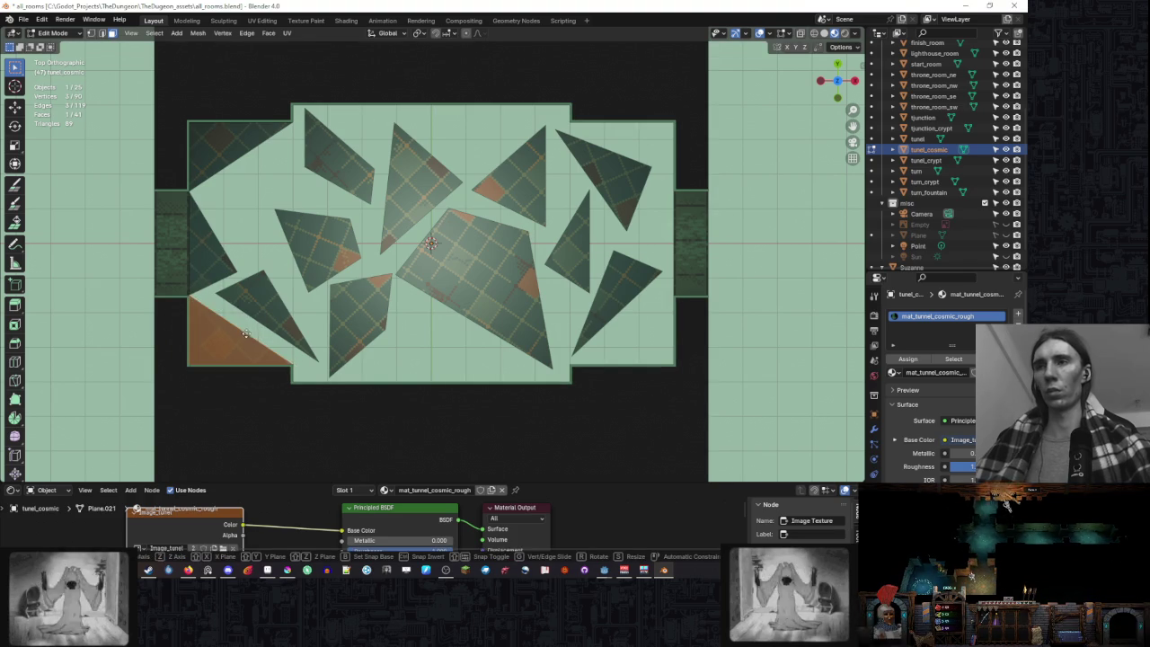
click(304, 332)
key(r)
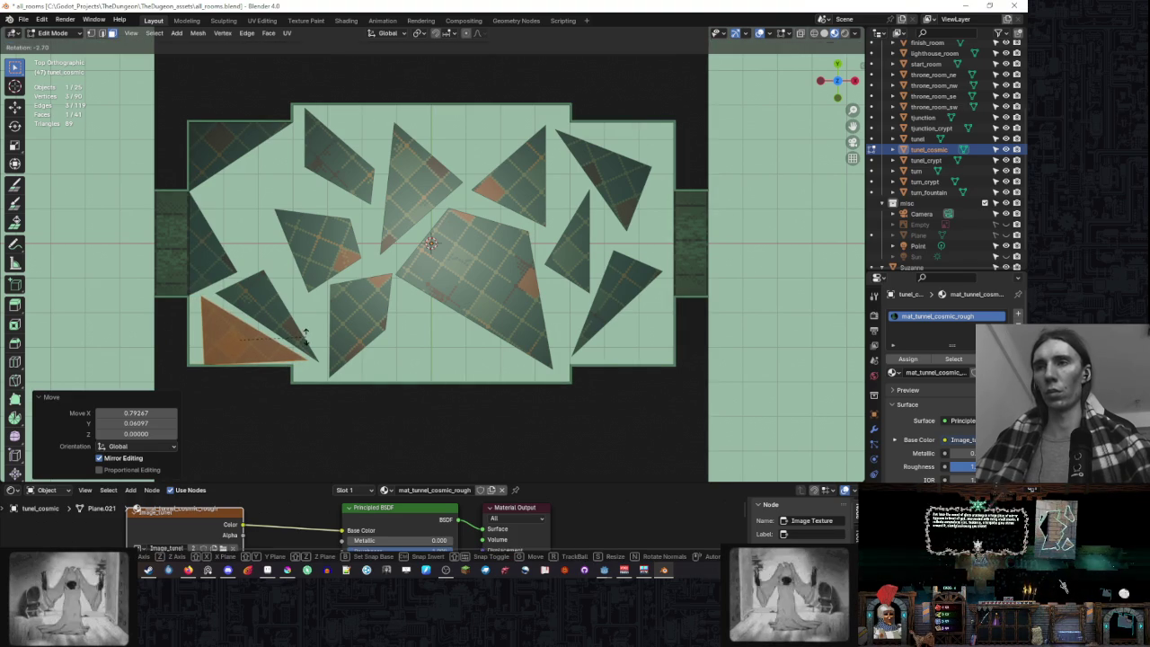
click(305, 334)
- Move the left-edge triangle to the right and turn it slightly
key(g)
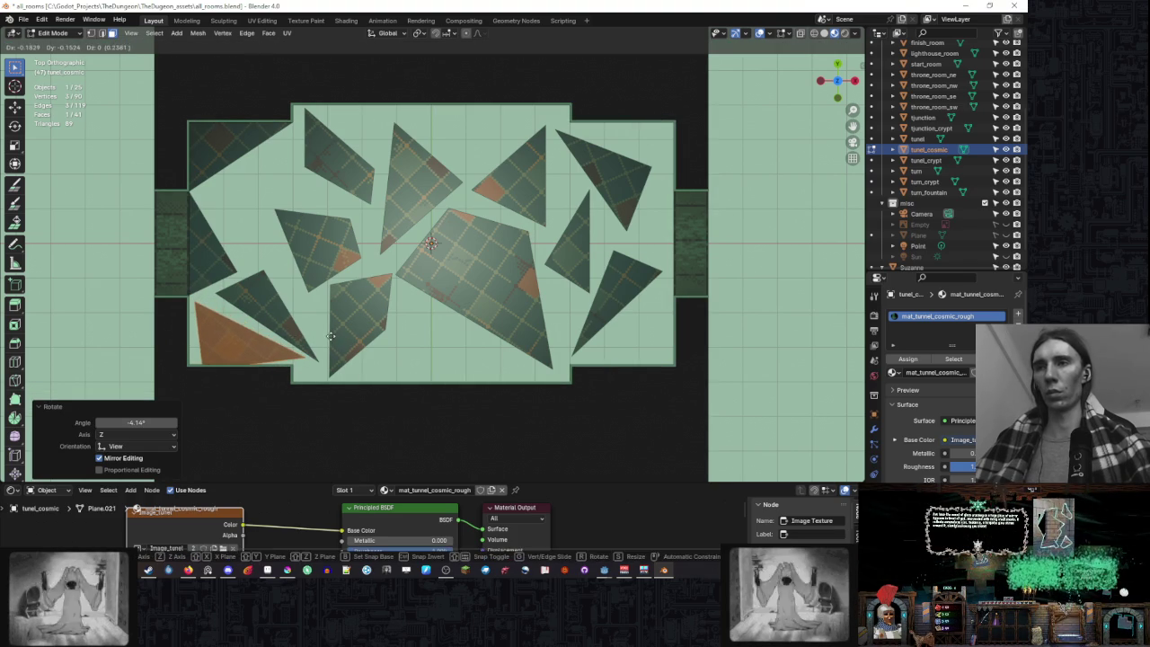
key(r)
right_click(254, 264)
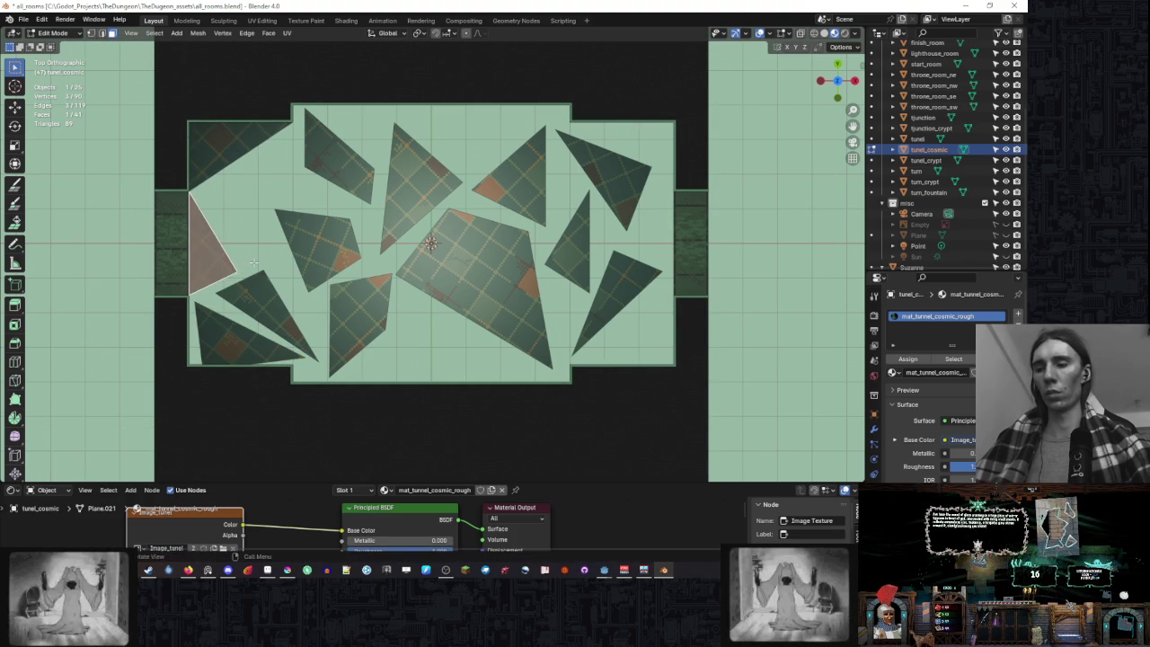
key(Escape)
key(g)
click(285, 263)
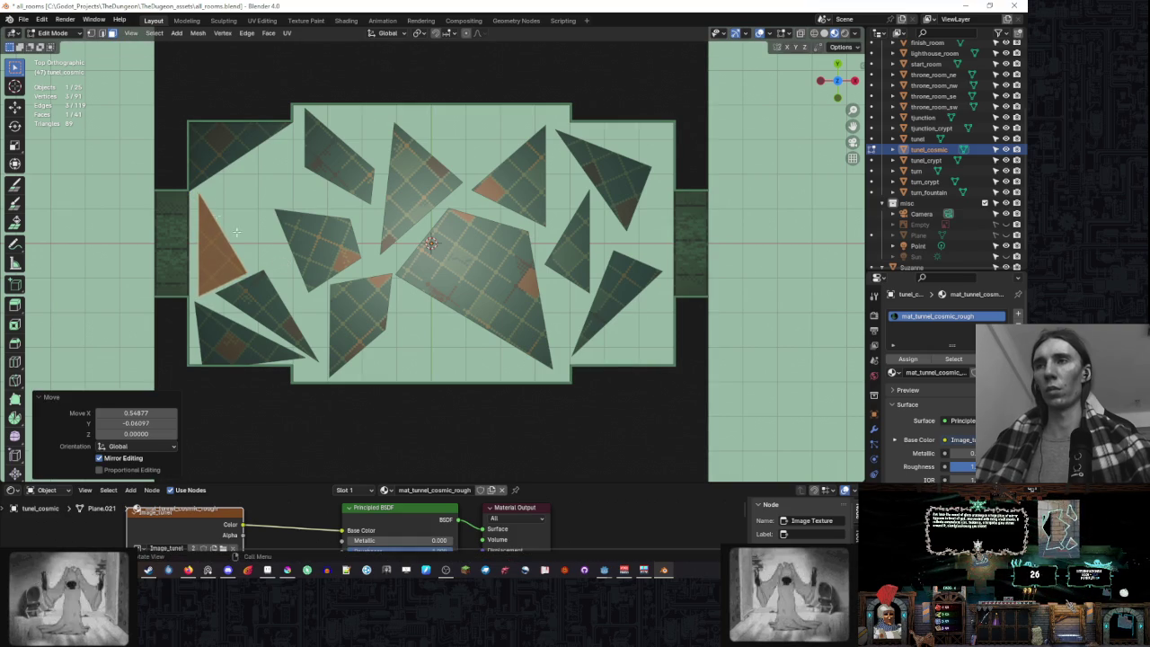
key(g)
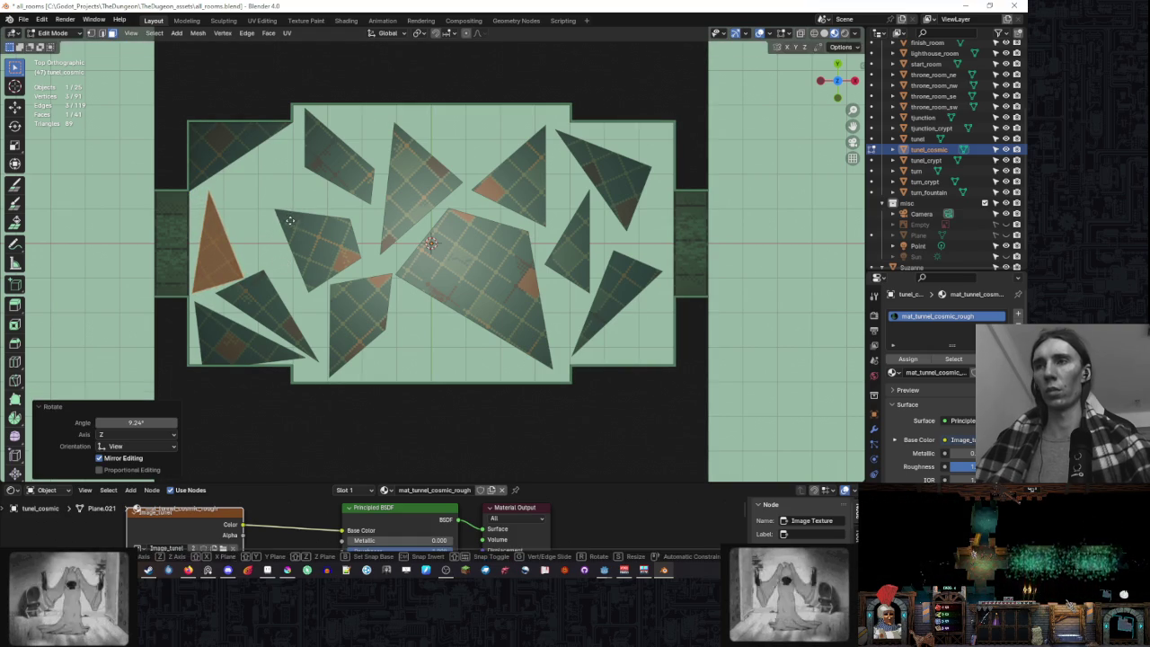
click(287, 216)
- Rotate the top-left corner triangle and shift it slightly
click(270, 155)
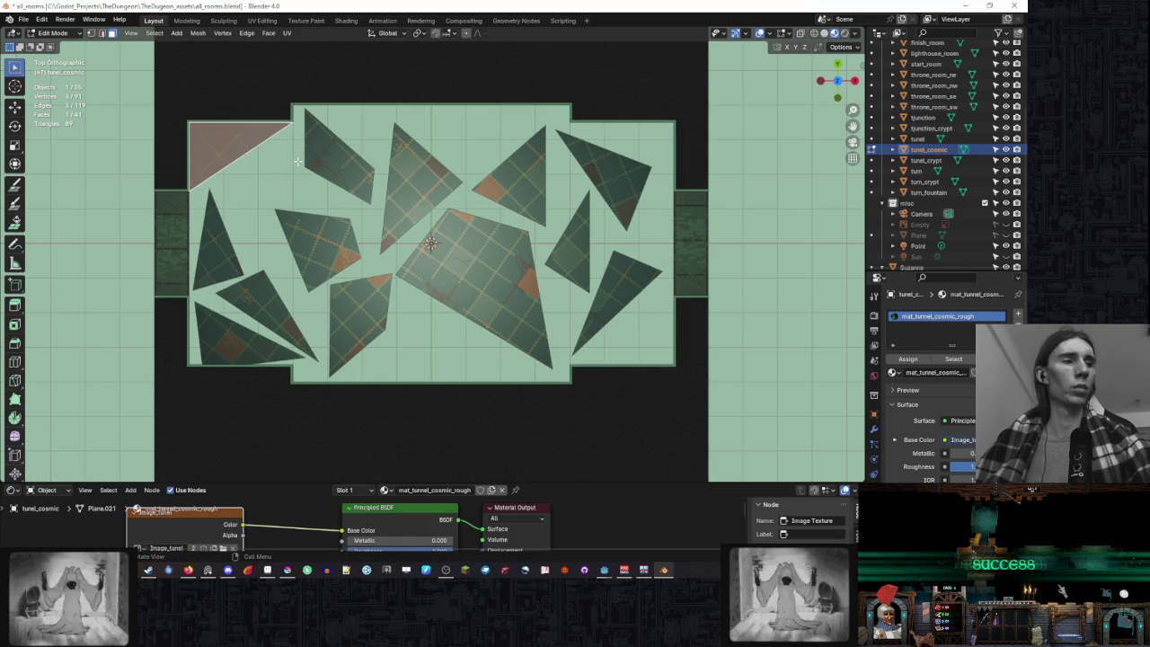
key(r)
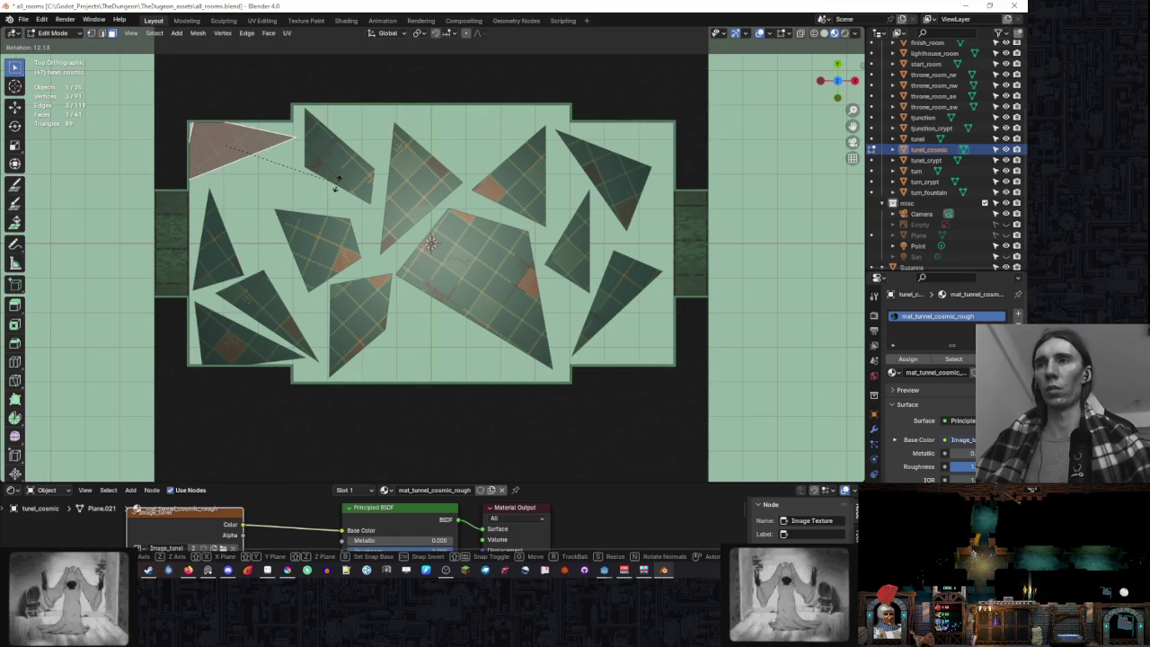
click(258, 144)
key(k)
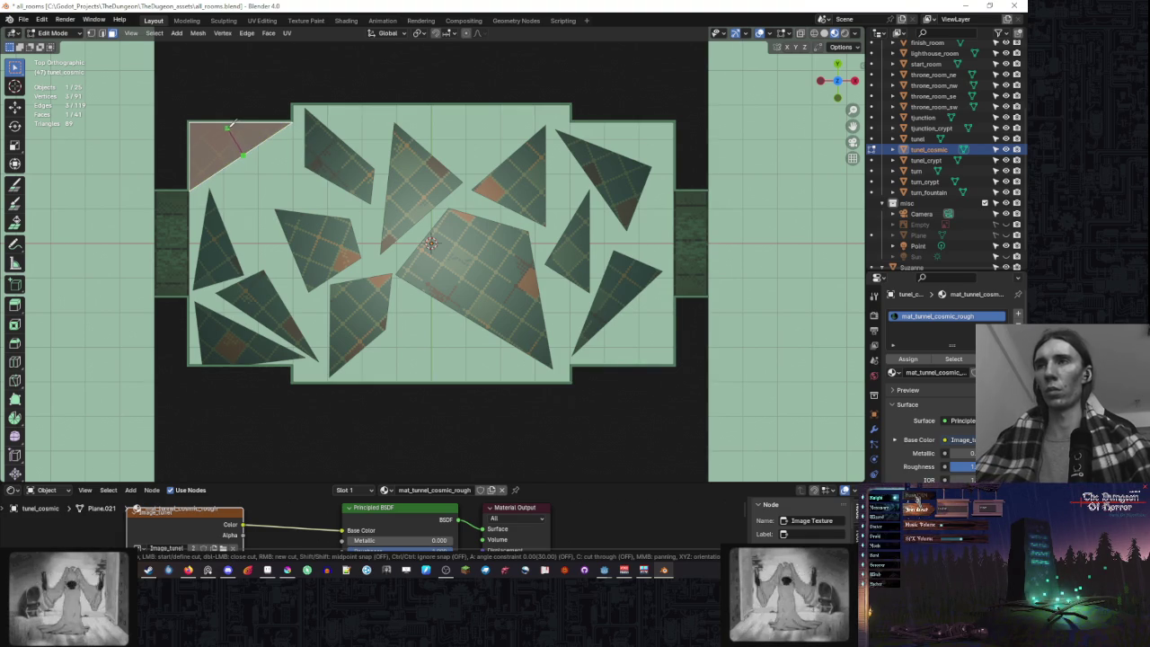
key(Escape)
key(g)
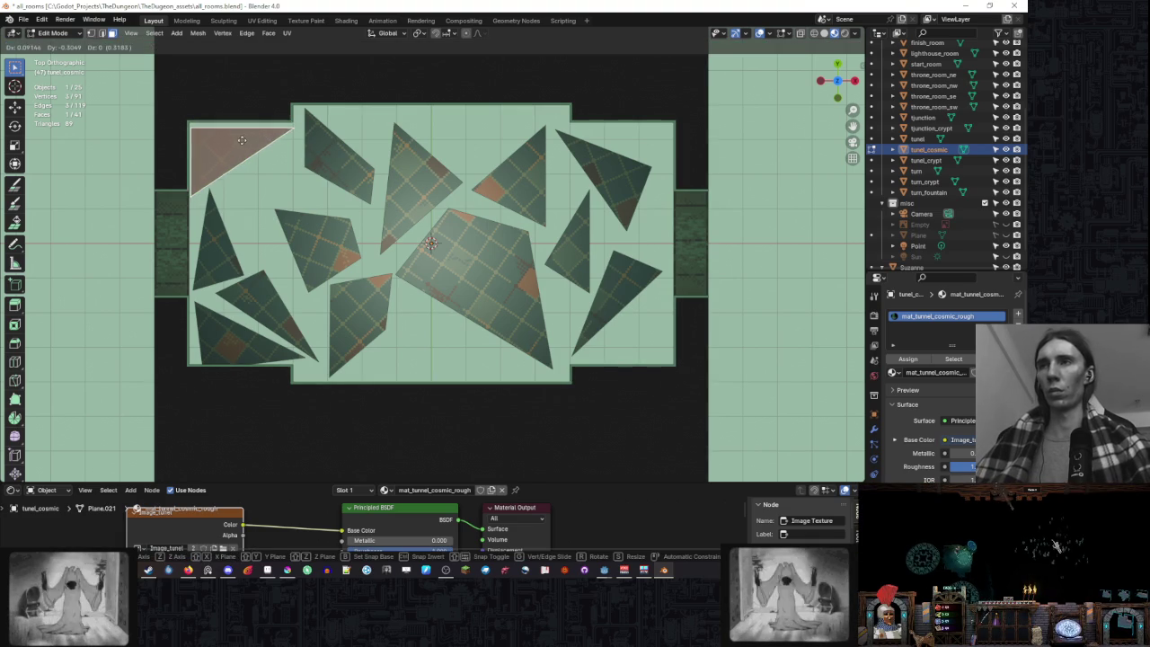
click(245, 139)
- Knife-cut the top-left triangle in two and move the cut-off piece lower
key(k)
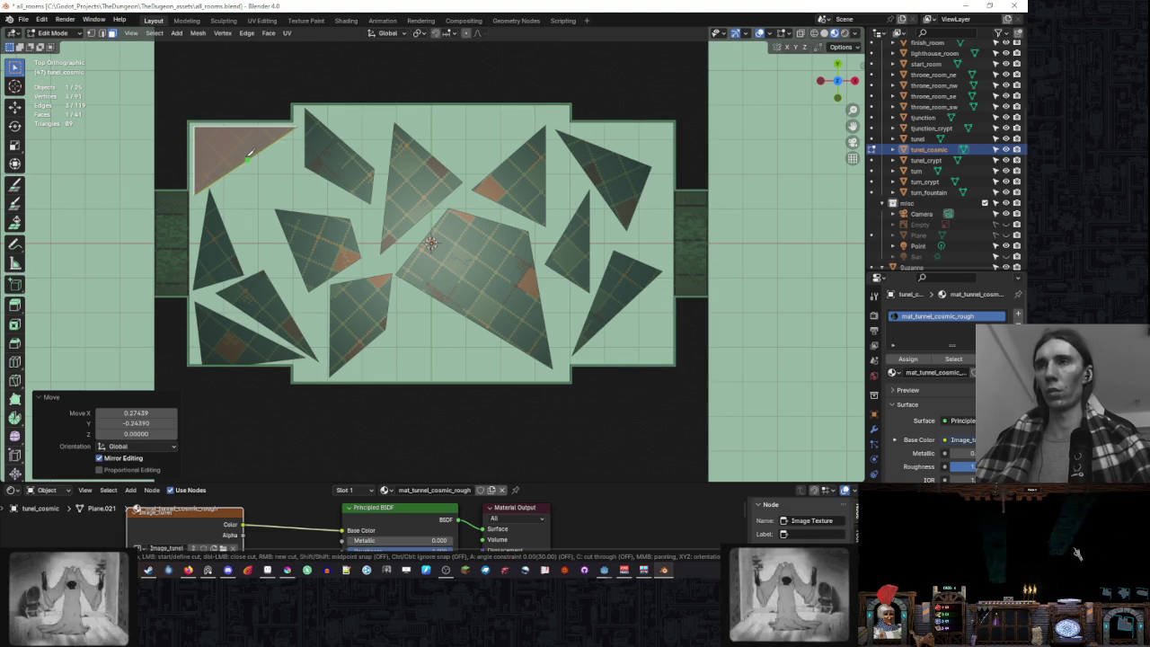
click(247, 159)
key(Return)
click(260, 136)
key(g)
click(277, 204)
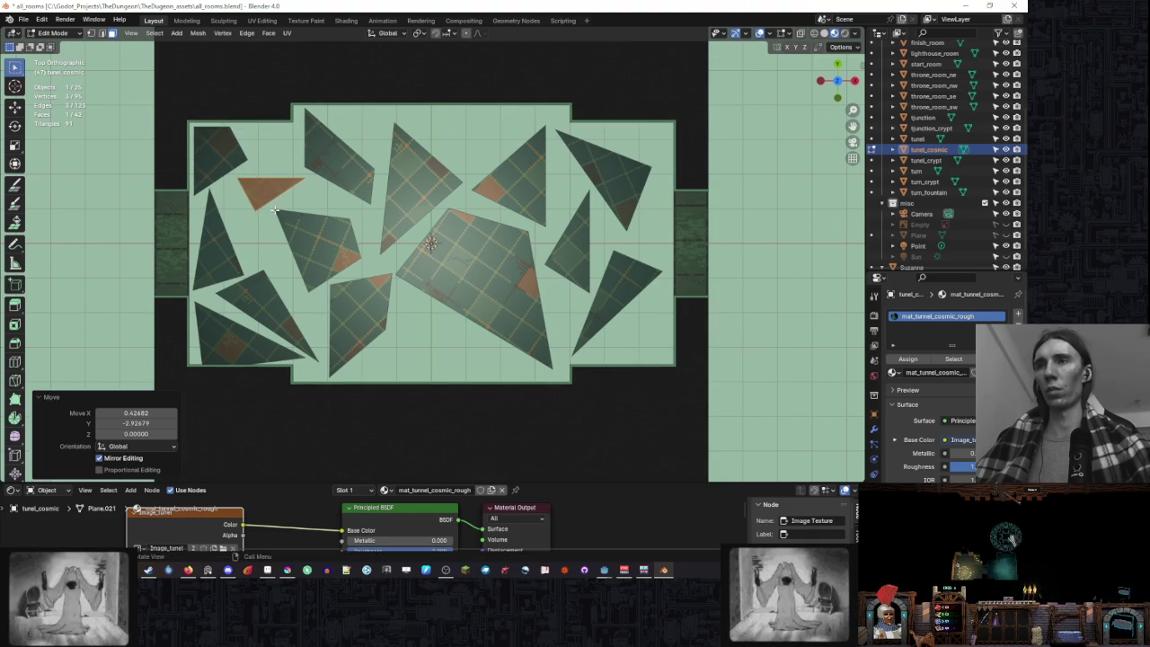
- Rotate the remaining top-left piece about 14° and nudge it into its final position
click(220, 153)
key(r)
click(289, 165)
key(g)
key(r)
click(294, 171)
key(g)
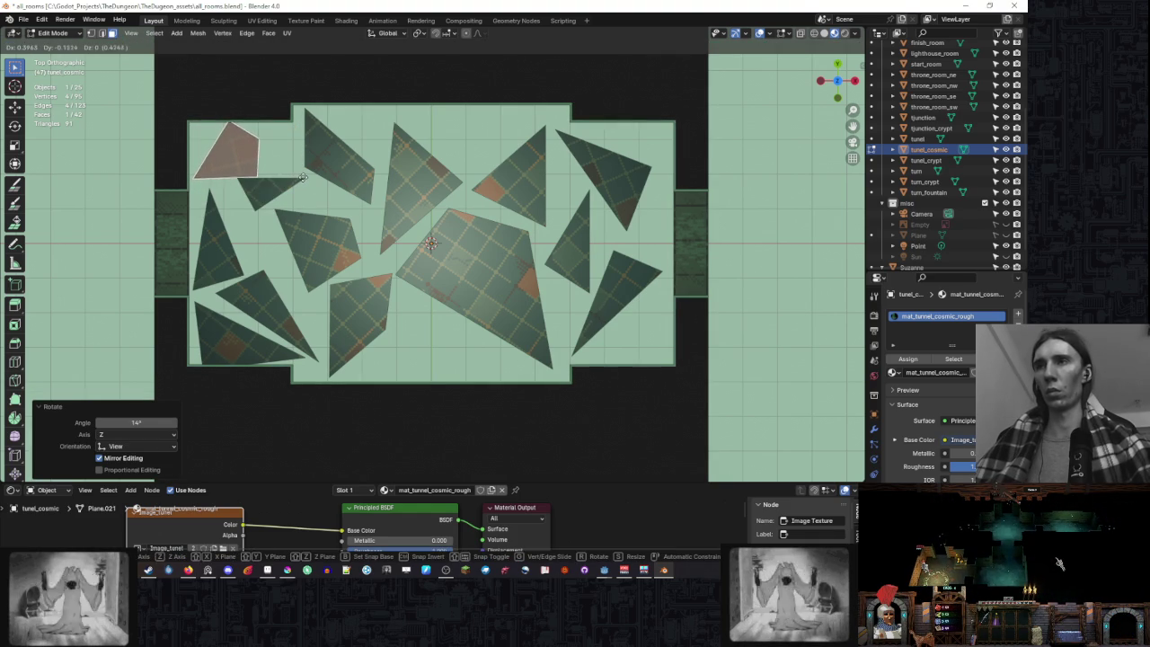
click(303, 177)
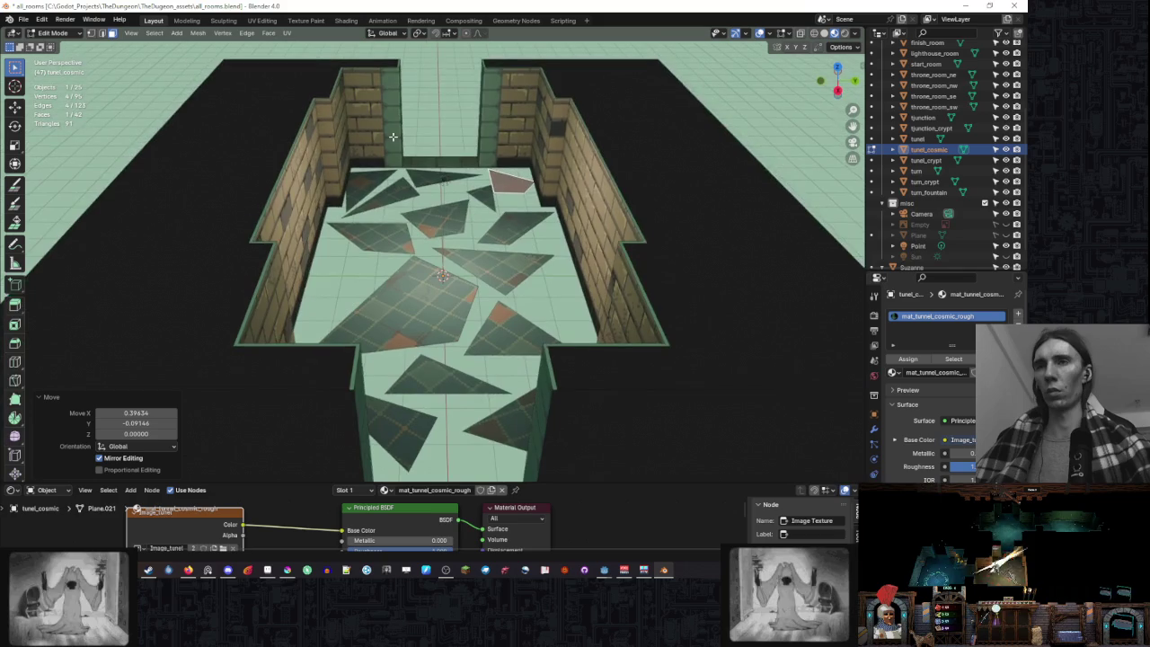
- Shift-select all fourteen triangular floor shards from an angled view
mouse_move(393, 136)
mouse_down()
mouse_move(535, 191)
mouse_move(503, 269)
mouse_up()
click(580, 409)
shift+click(535, 321)
shift+click(490, 391)
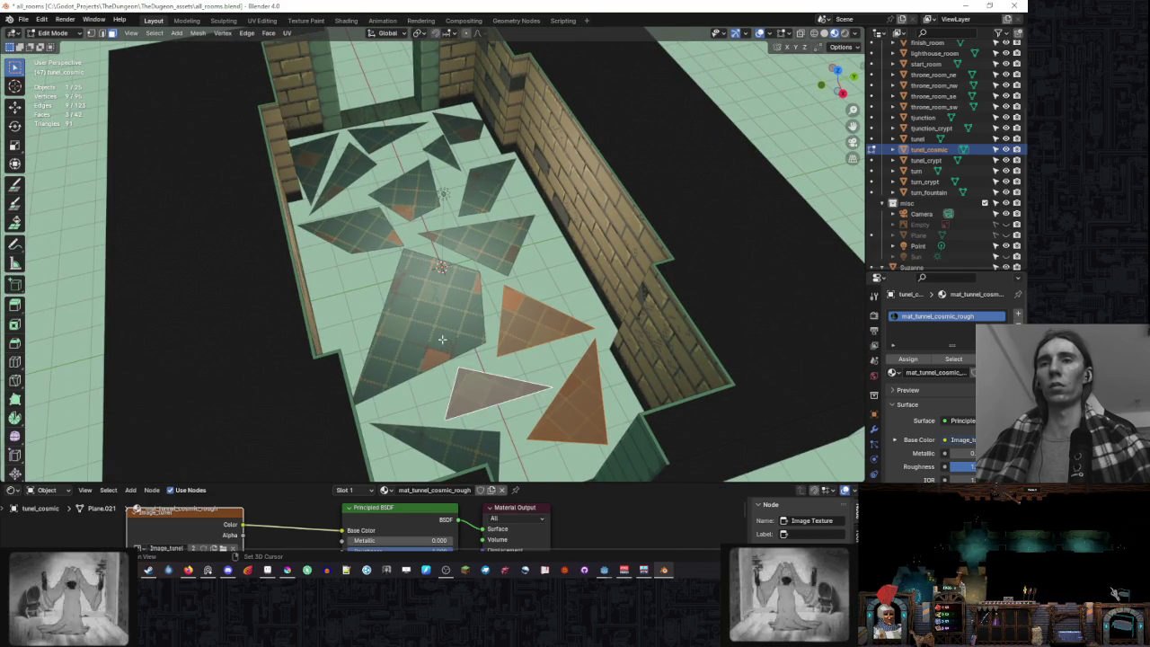
shift+click(441, 339)
shift+click(433, 447)
shift+click(478, 238)
shift+click(349, 228)
shift+click(481, 186)
shift+click(418, 182)
shift+click(438, 153)
shift+click(467, 122)
shift+click(387, 134)
shift+click(346, 175)
shift+click(315, 162)
- In front view with X-ray, raise the shards 0.1 along Z, then restore the textured view
drag(315, 162, 471, 196)
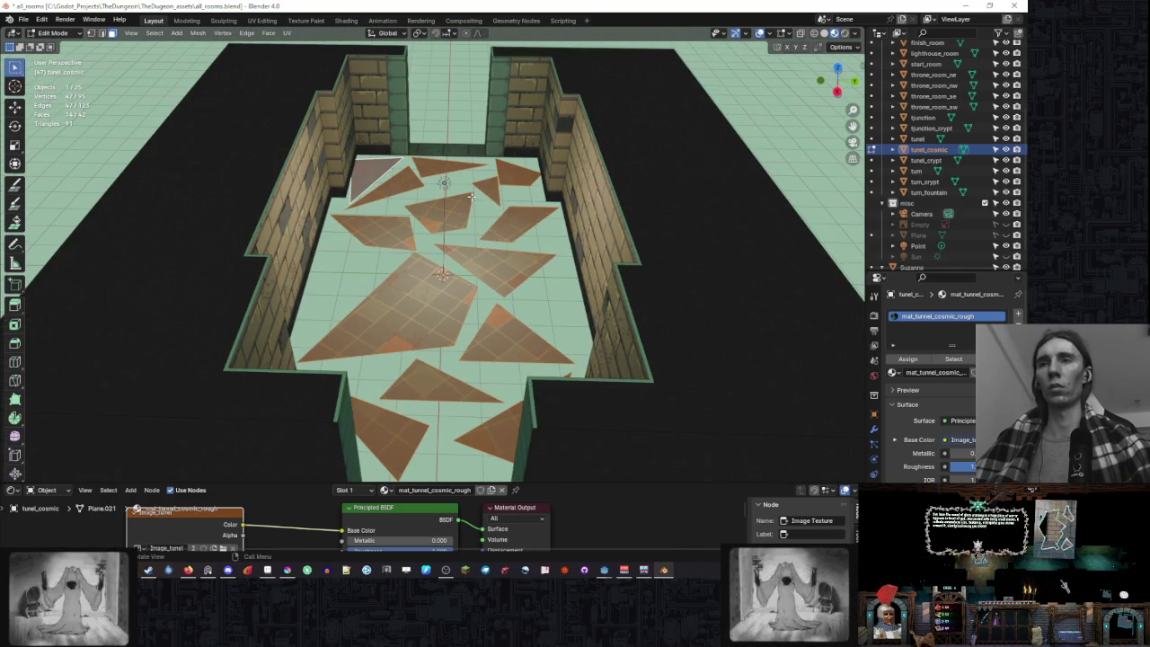
key(KP_3)
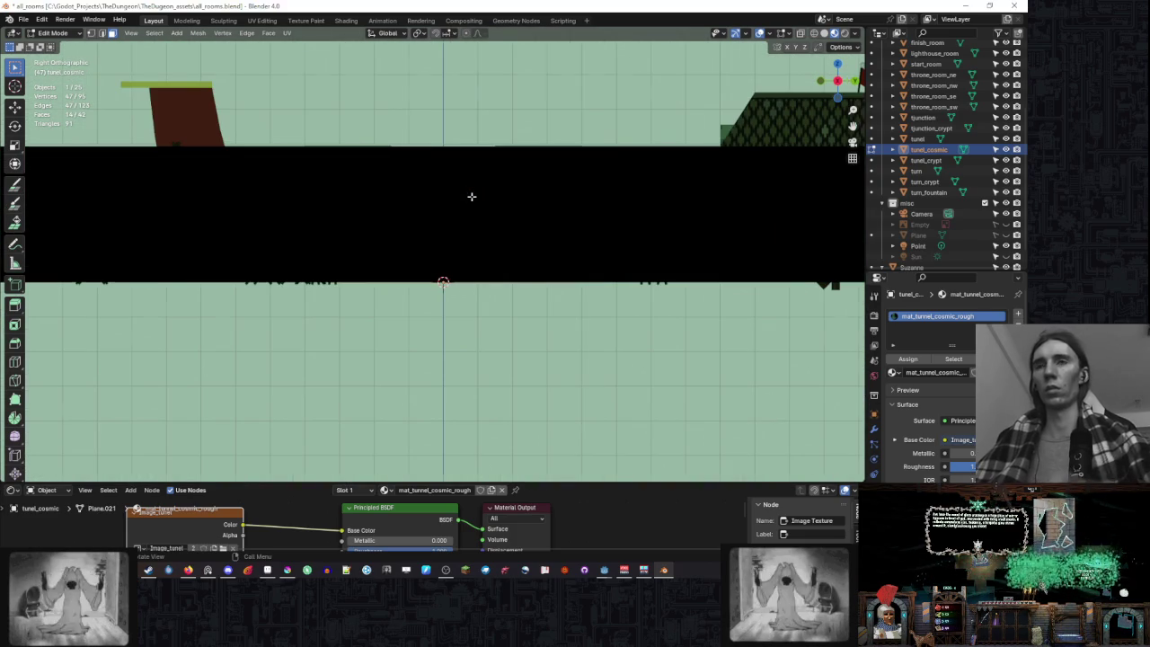
key(KP_1)
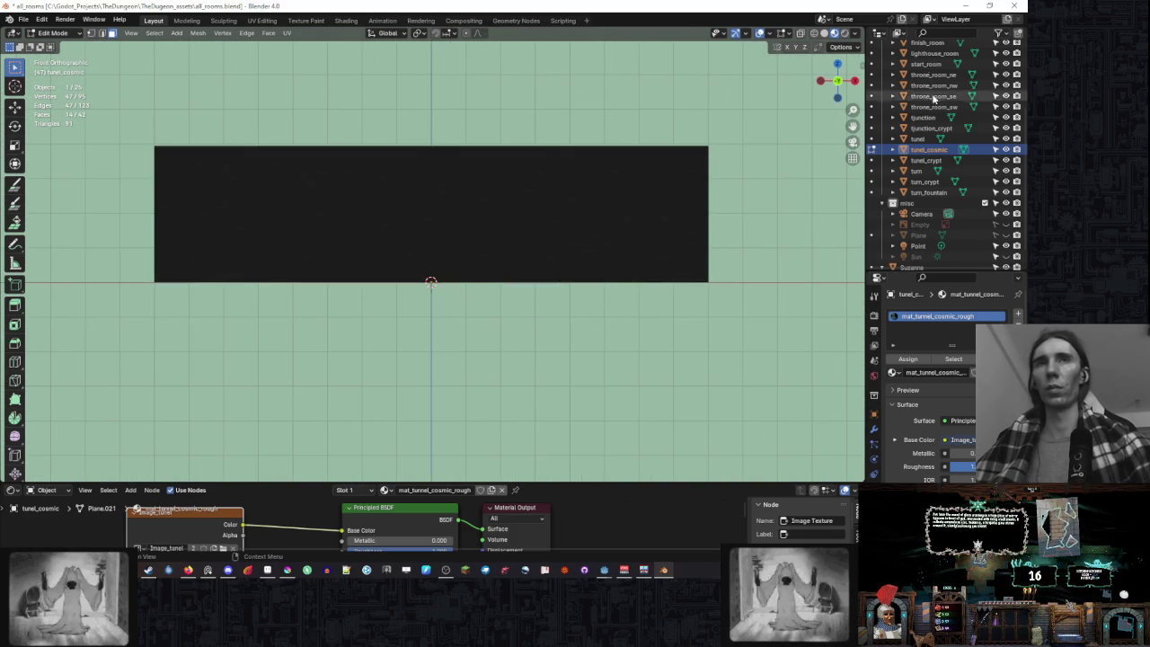
key(alt+z)
key(g)
key(z)
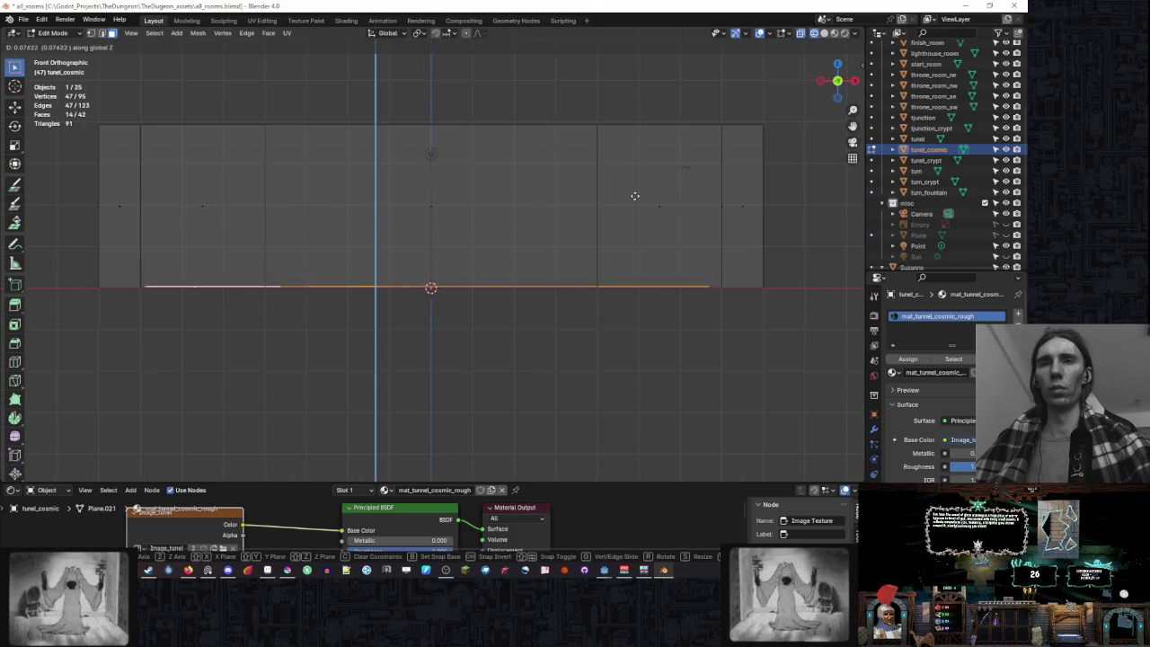
click(635, 195)
drag(635, 195, 800, 52)
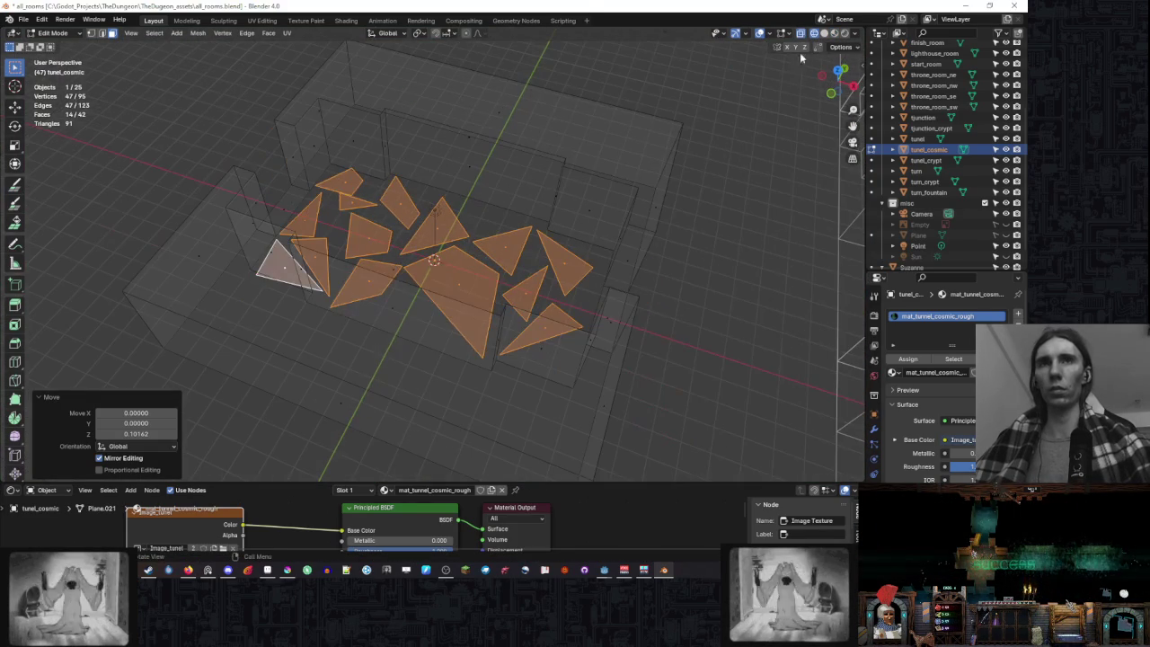
click(834, 34)
mouse_move(503, 207)
mouse_down()
mouse_move(585, 185)
mouse_move(506, 106)
mouse_move(520, 114)
mouse_move(512, 154)
mouse_move(541, 155)
mouse_move(532, 180)
mouse_move(572, 170)
mouse_up()
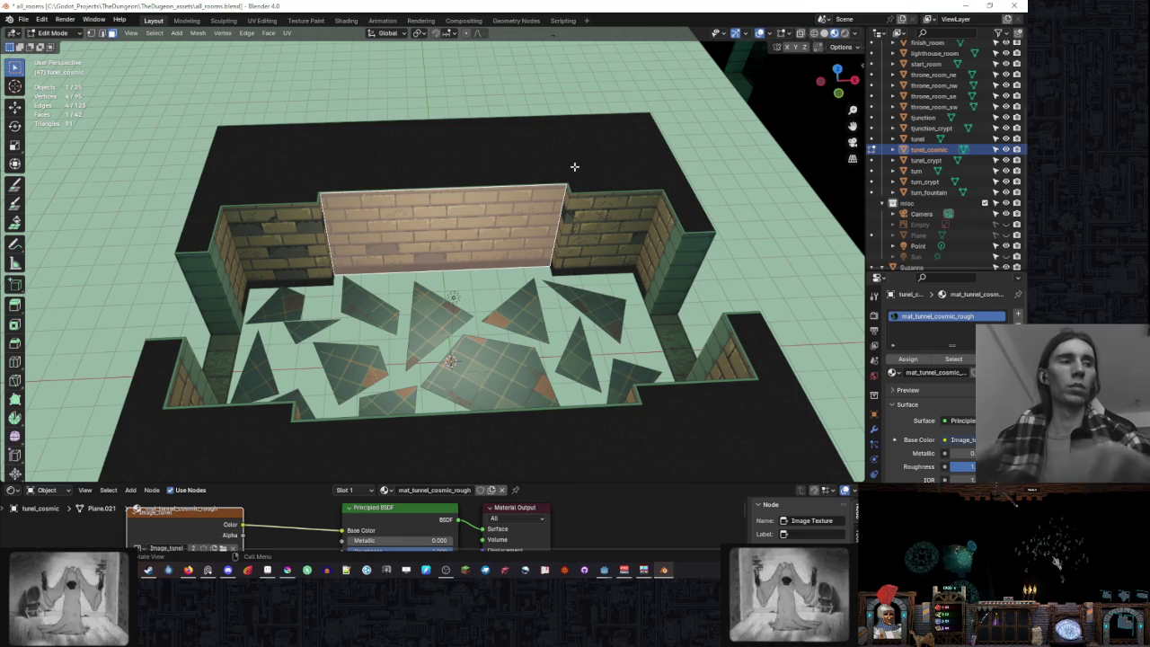
- Orbit around the room and delete the middle back wall face
drag(575, 167, 562, 153)
click(667, 231)
mouse_move(666, 231)
mouse_down()
mouse_move(596, 174)
mouse_move(702, 128)
mouse_move(668, 133)
mouse_up()
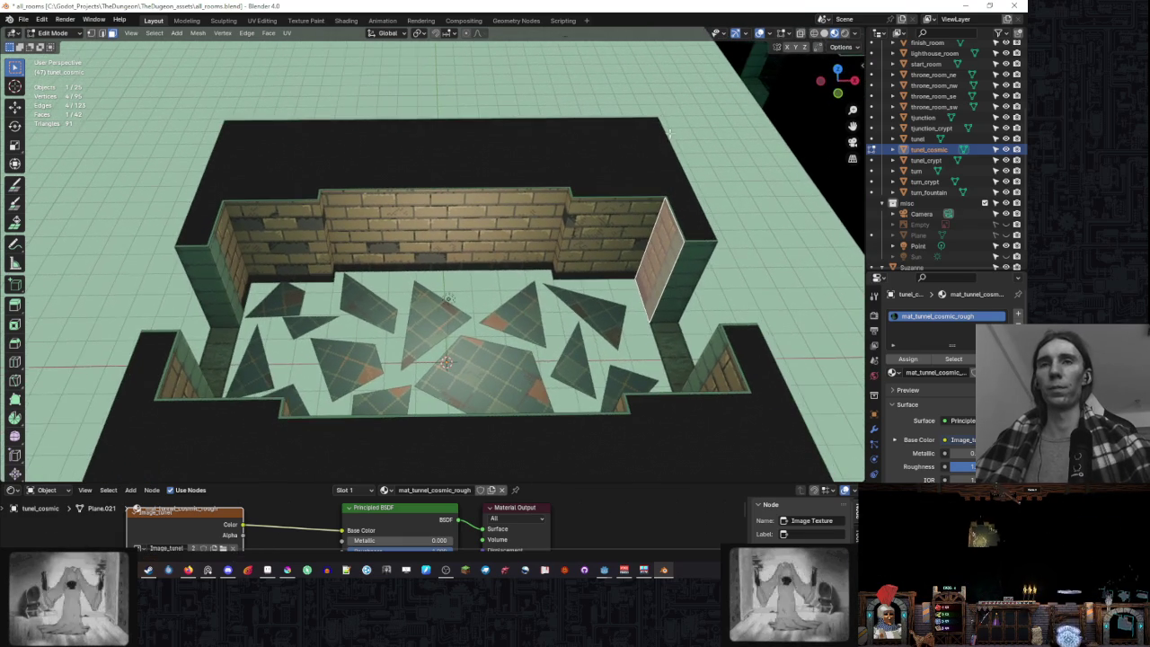
drag(242, 258, 454, 187)
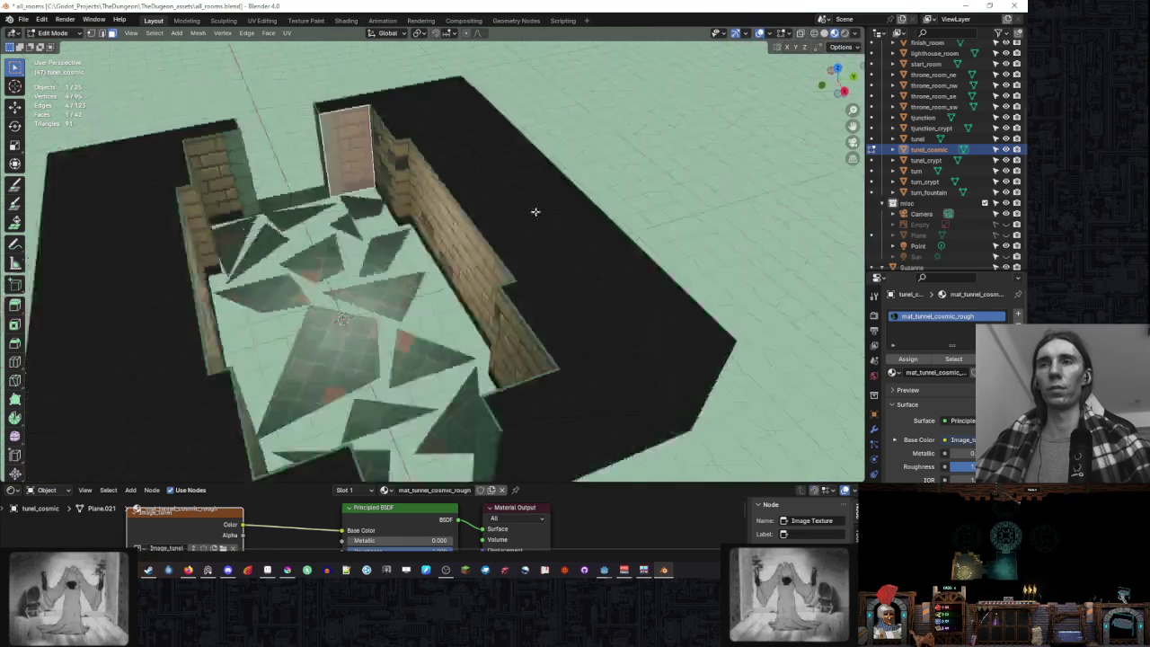
drag(486, 191, 419, 191)
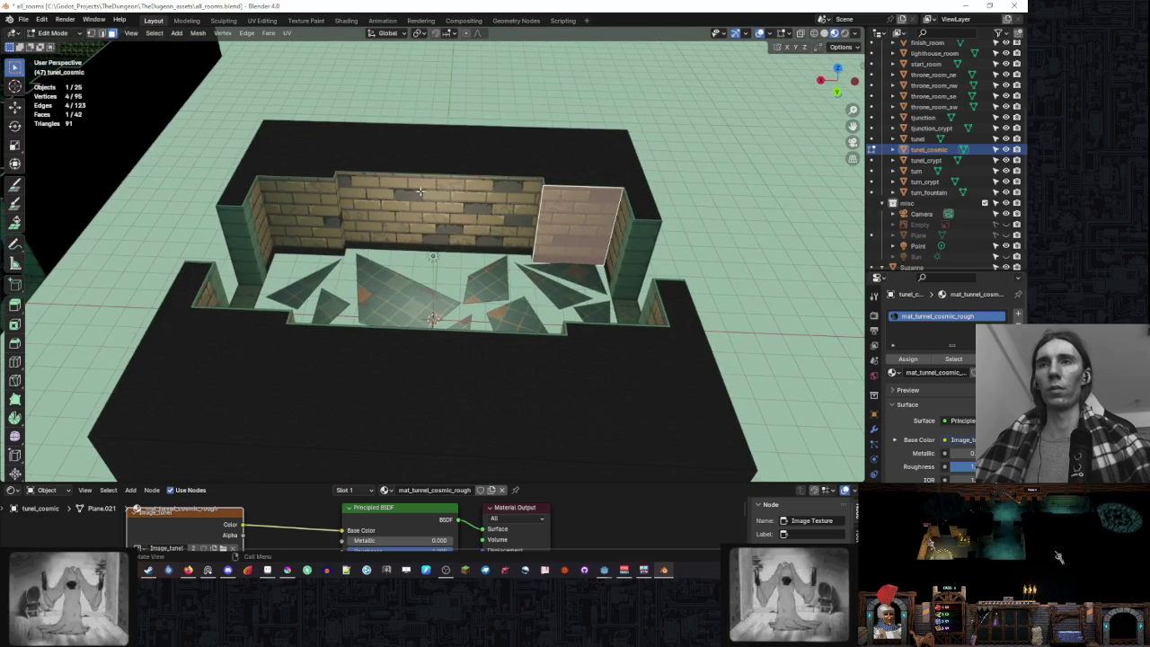
mouse_move(555, 204)
mouse_down()
mouse_move(503, 180)
mouse_move(467, 207)
mouse_up()
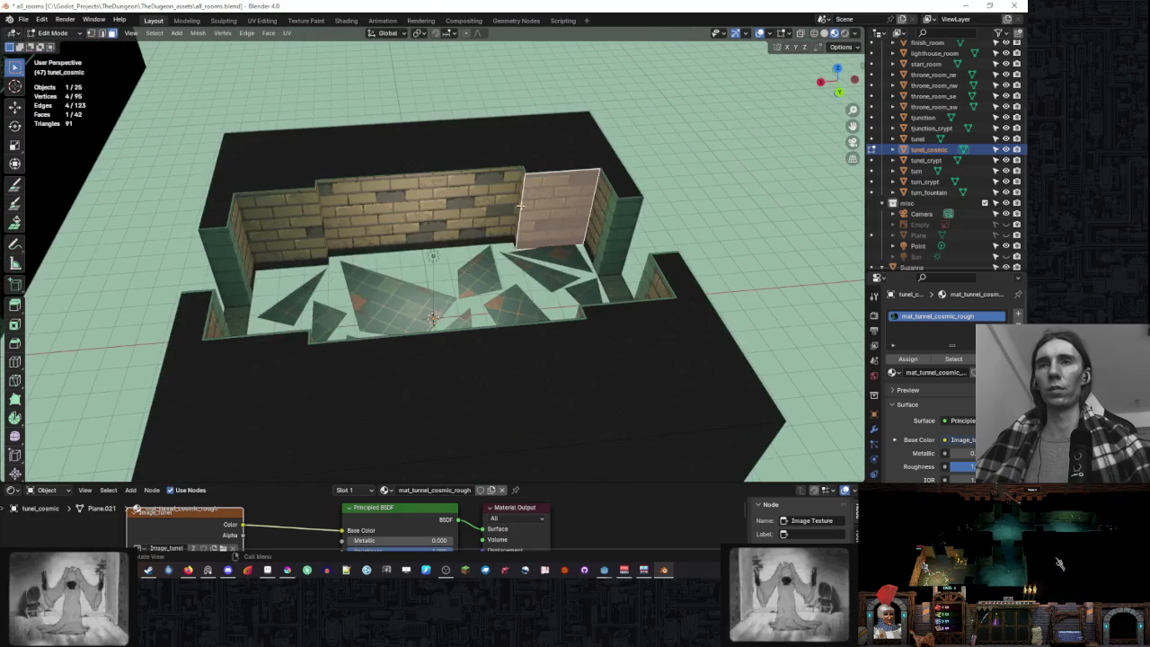
click(418, 206)
key(x)
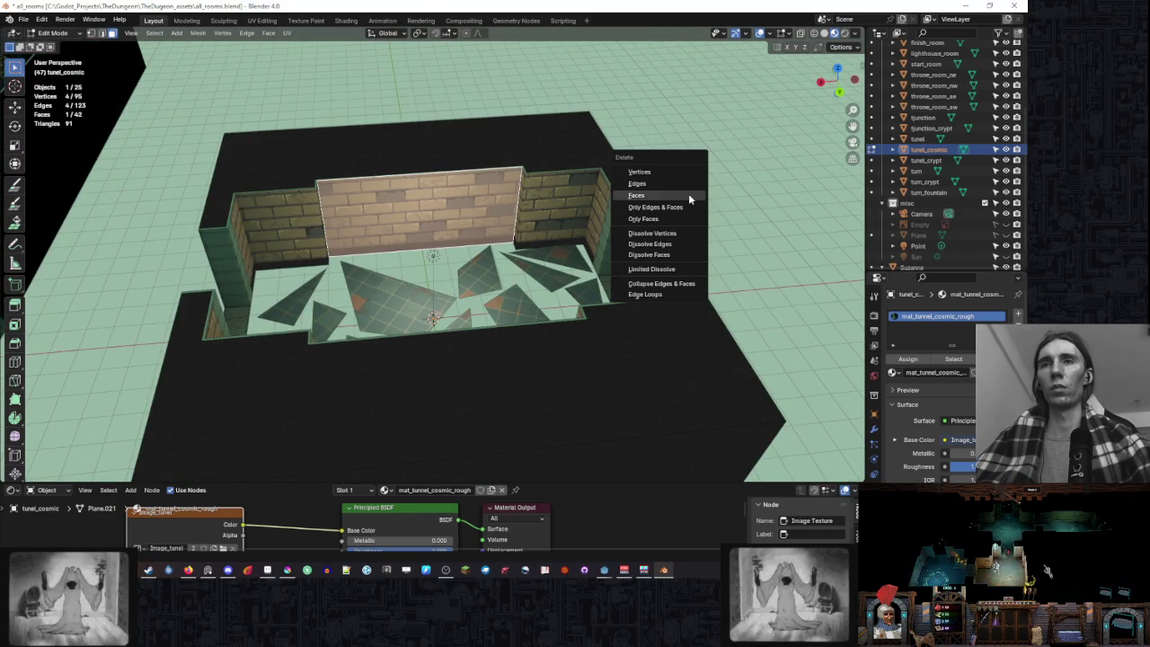
click(688, 195)
- Delete the remaining back wall faces and the right dark wall face, leaving short corner walls
mouse_move(689, 195)
mouse_down()
mouse_move(591, 201)
mouse_move(653, 163)
mouse_move(628, 148)
mouse_move(651, 146)
mouse_up()
key(x)
click(591, 201)
key(x)
click(652, 163)
click(597, 182)
key(x)
click(709, 173)
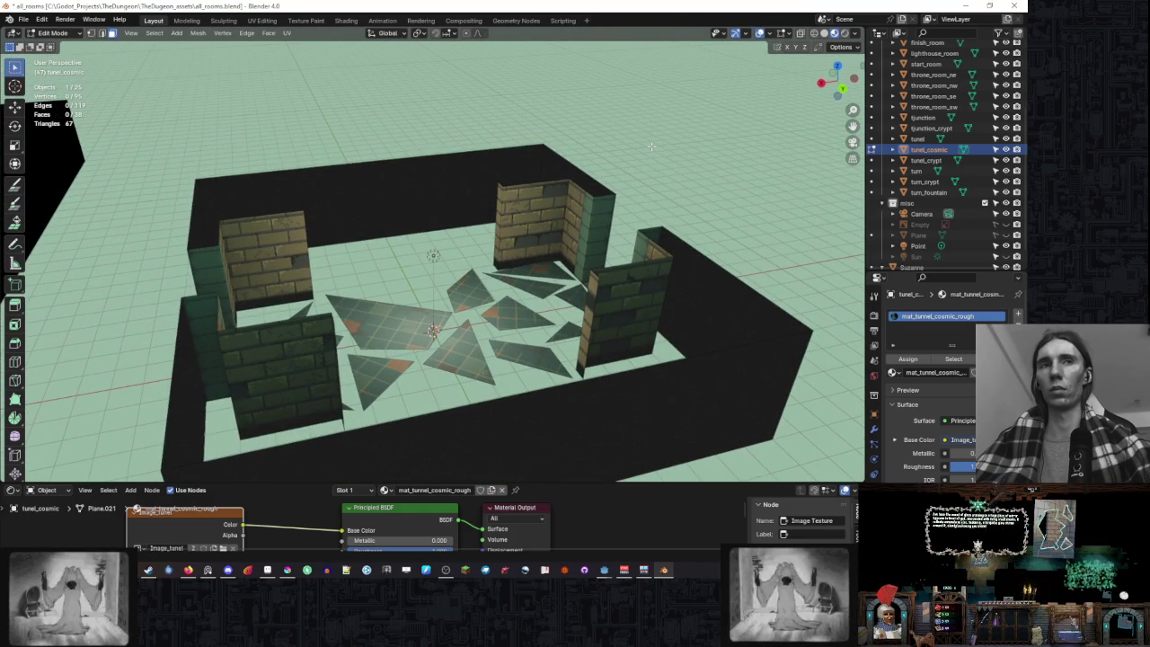
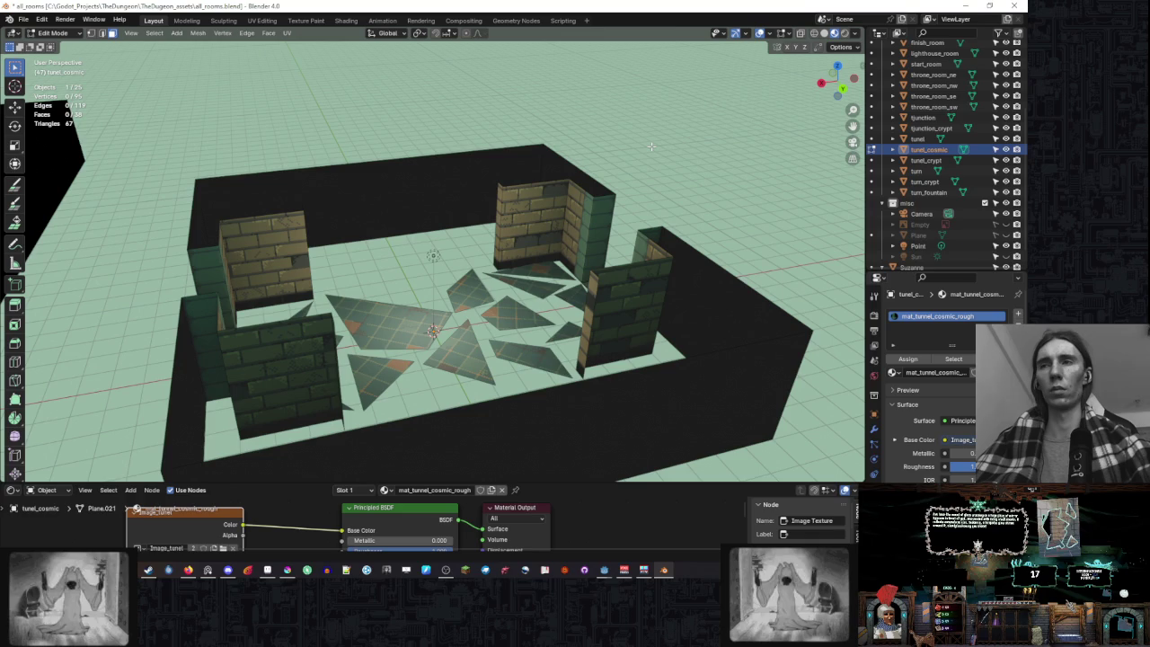
- Delete four inner wall faces of the room
drag(650, 145, 602, 167)
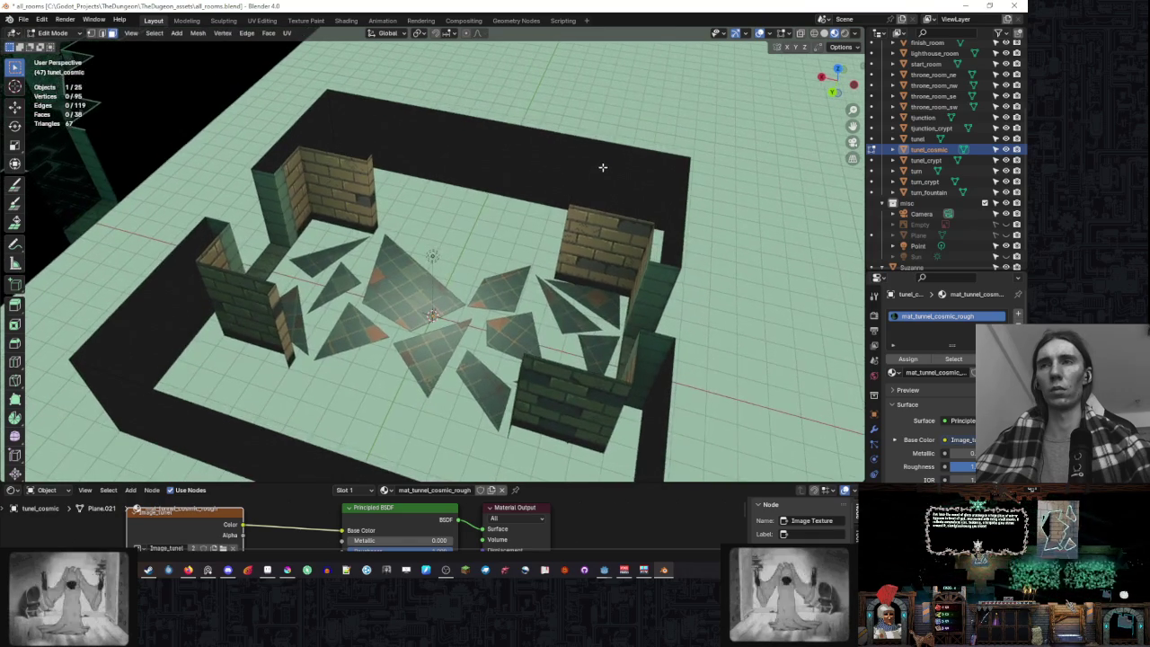
scroll(521, 156, up, 3)
drag(521, 156, 595, 258)
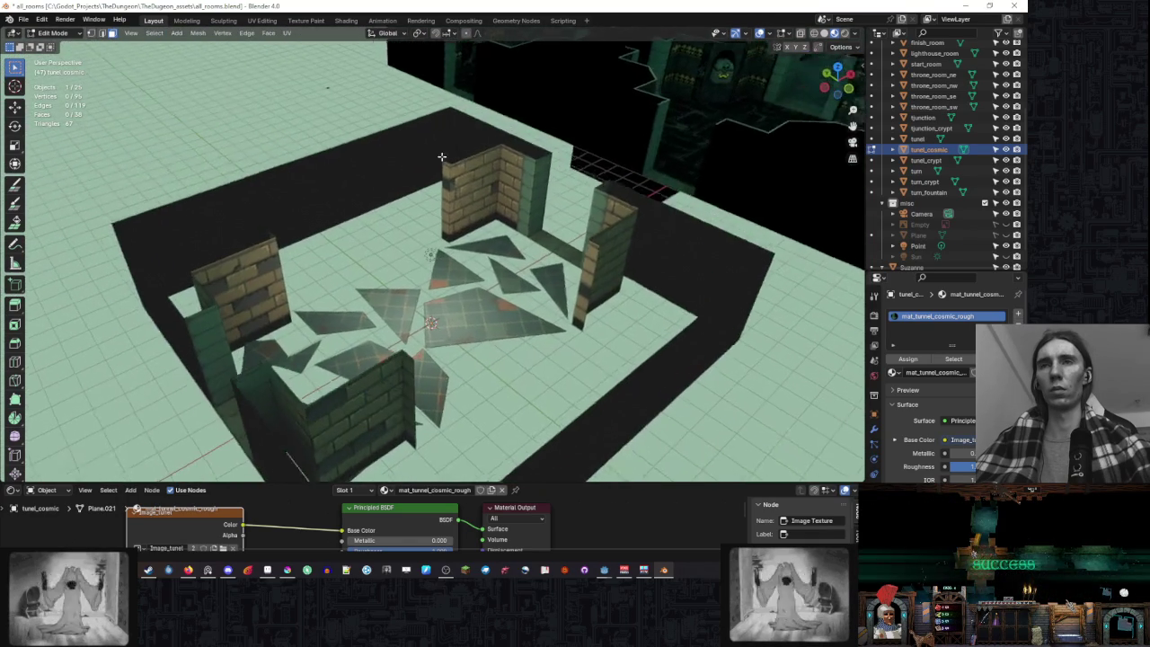
click(595, 258)
shift+click(675, 249)
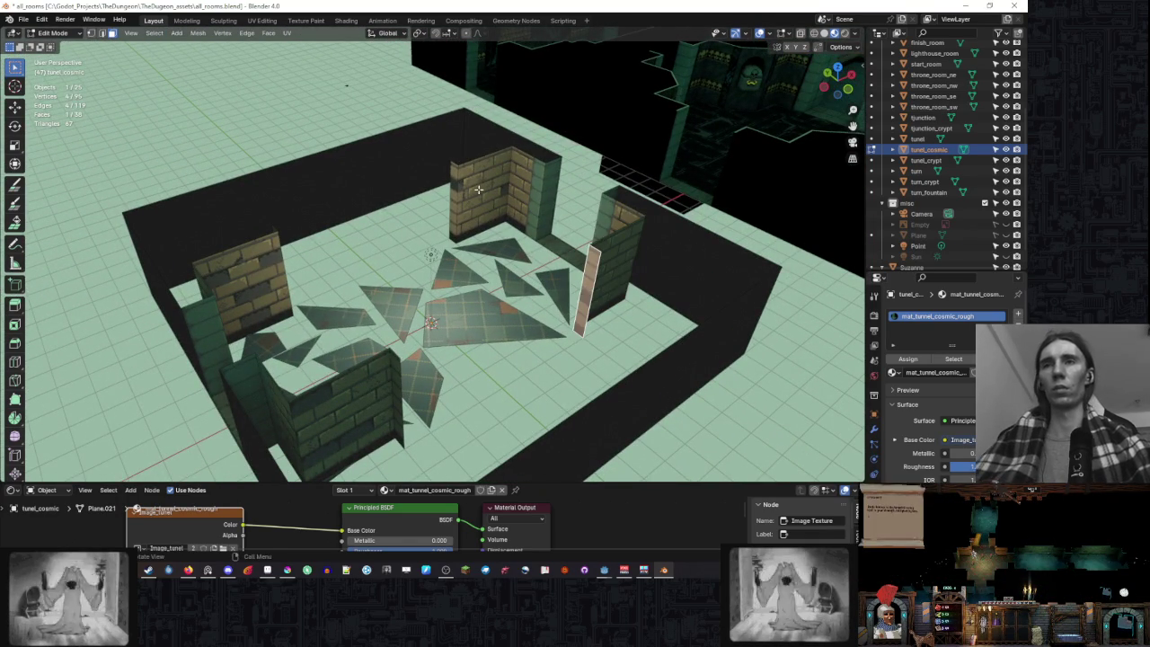
mouse_move(675, 249)
mouse_down()
mouse_move(416, 180)
mouse_move(514, 199)
mouse_move(611, 116)
mouse_move(490, 133)
mouse_move(585, 263)
mouse_move(446, 208)
mouse_up()
key(x)
click(620, 118)
- Split the right, front and left wall faces off the mesh as loose slabs
click(585, 262)
shift+click(409, 400)
shift+click(236, 310)
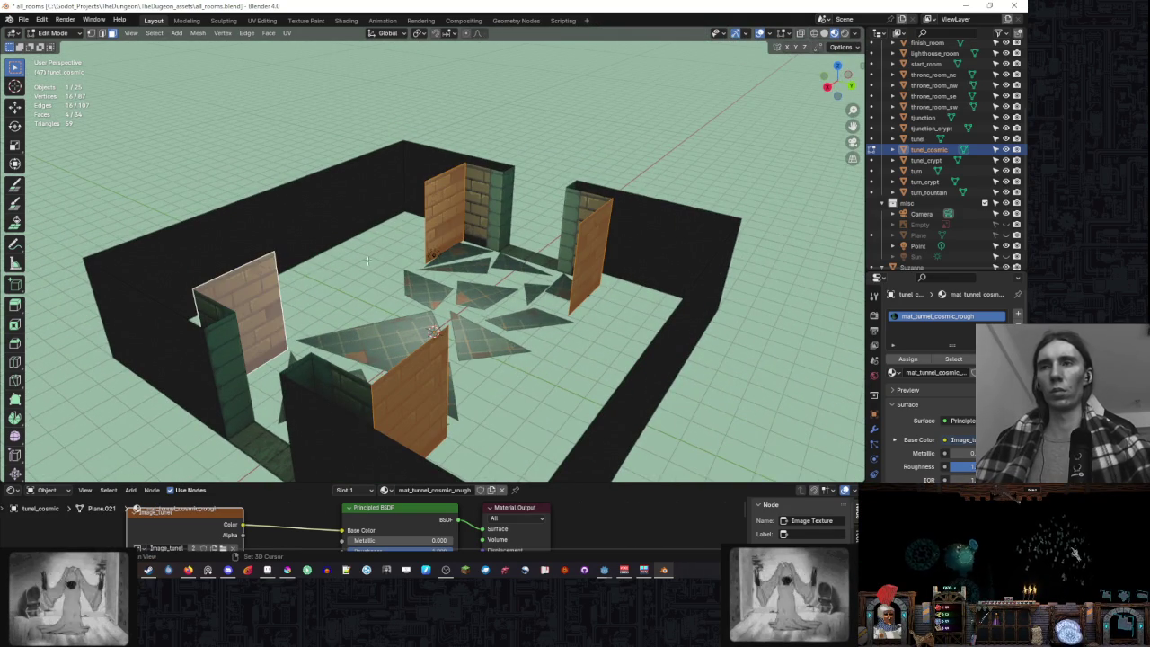
click(654, 199)
- Move a split wall slab to stand near the front of the room
key(KP_7)
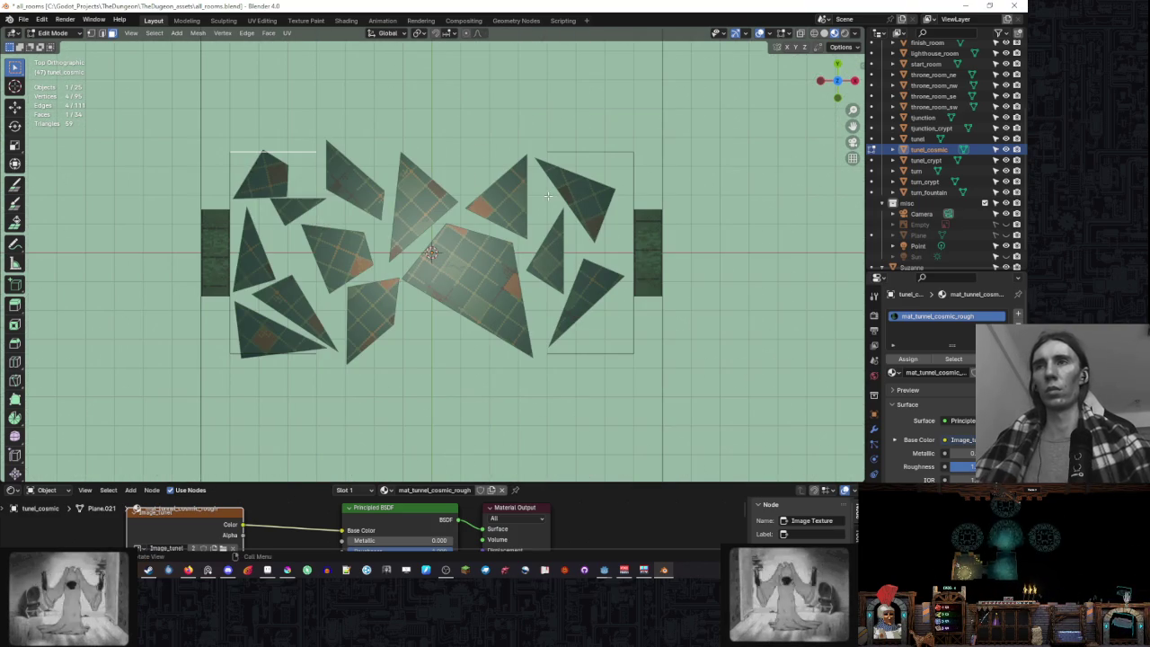
key(g)
click(528, 159)
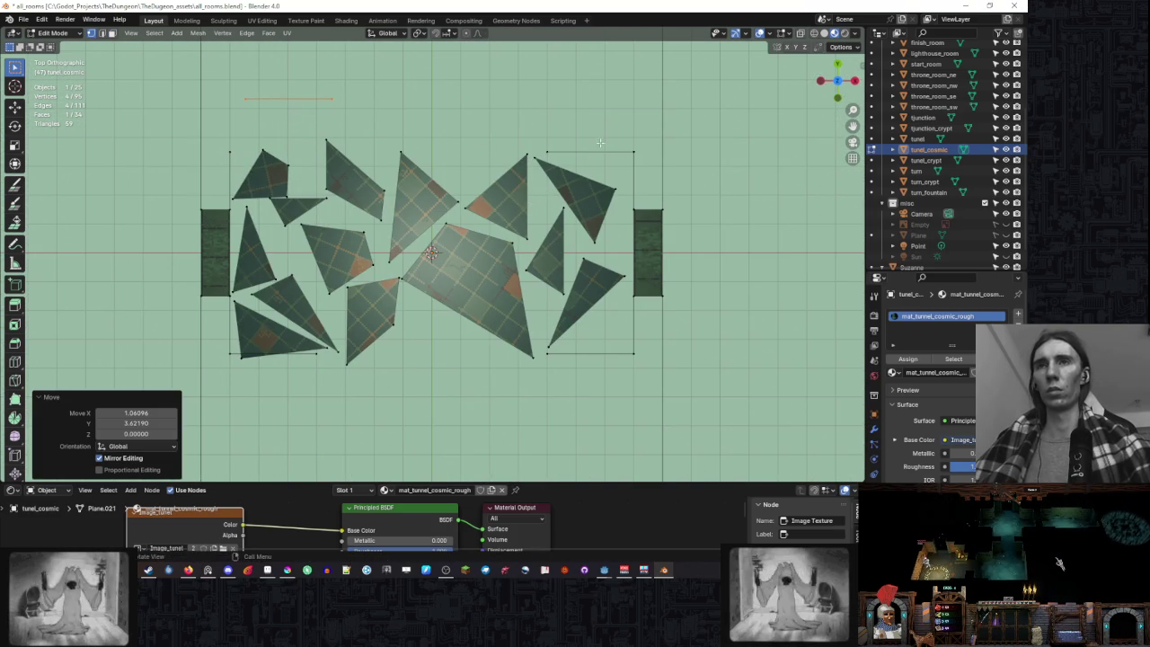
drag(540, 151, 591, 221)
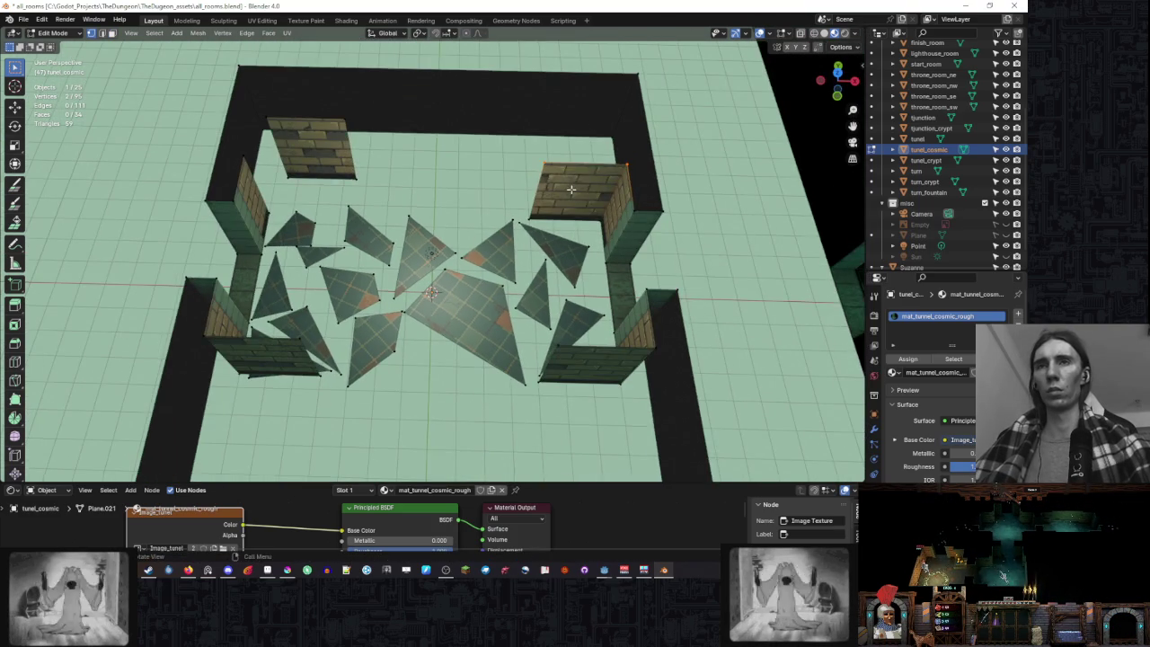
click(598, 269)
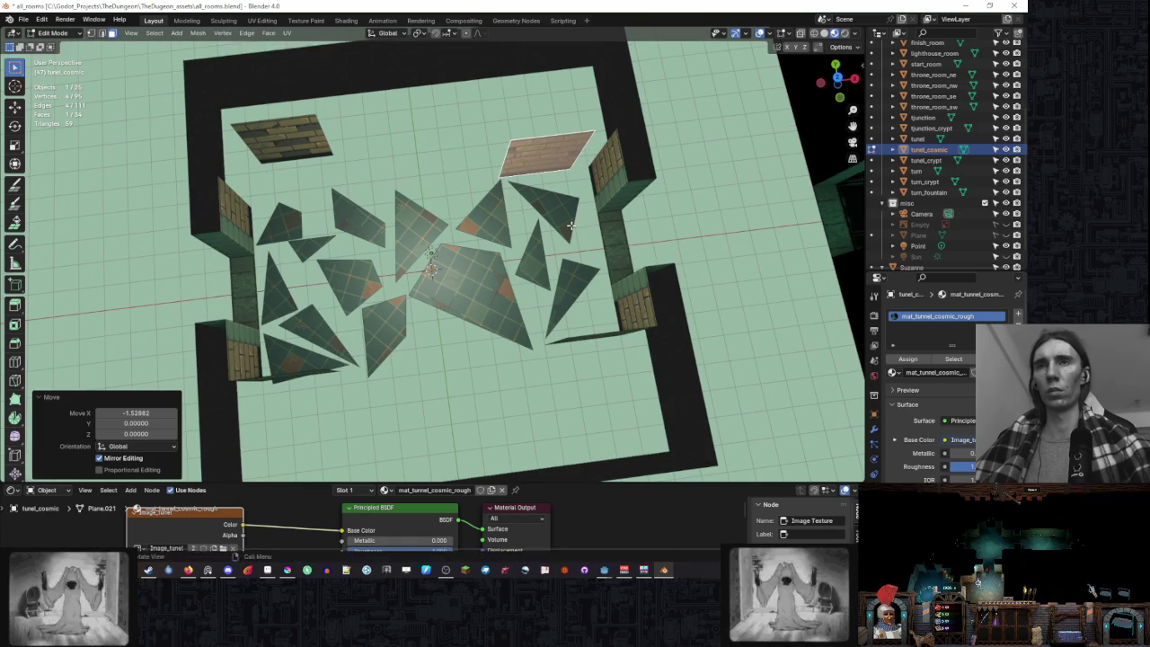
key(ctrl+z)
drag(604, 318, 614, 344)
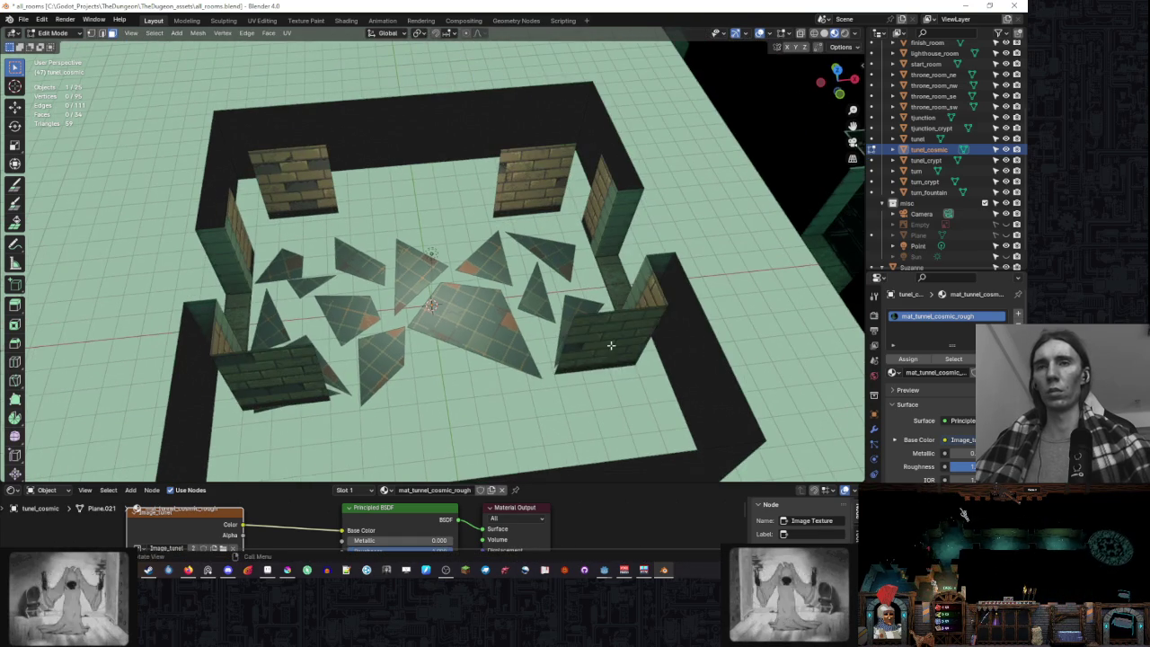
key(g)
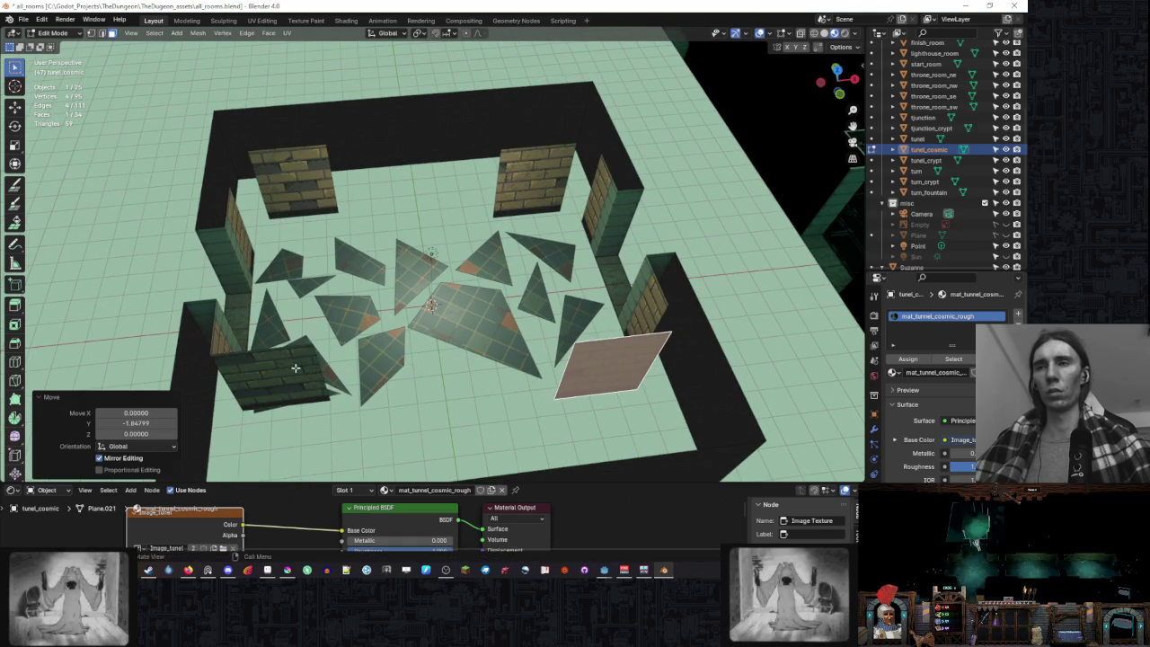
click(466, 361)
- Slide the slab along the Y axis and tilt it inward
key(g)
key(y)
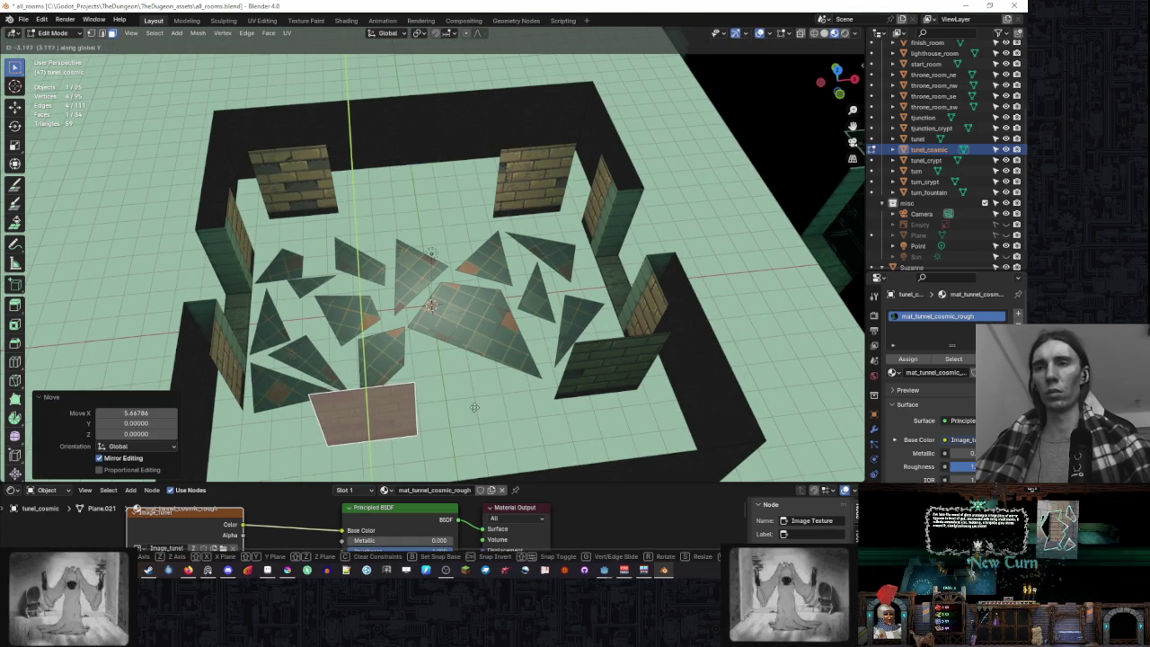
click(466, 386)
drag(466, 387, 467, 177)
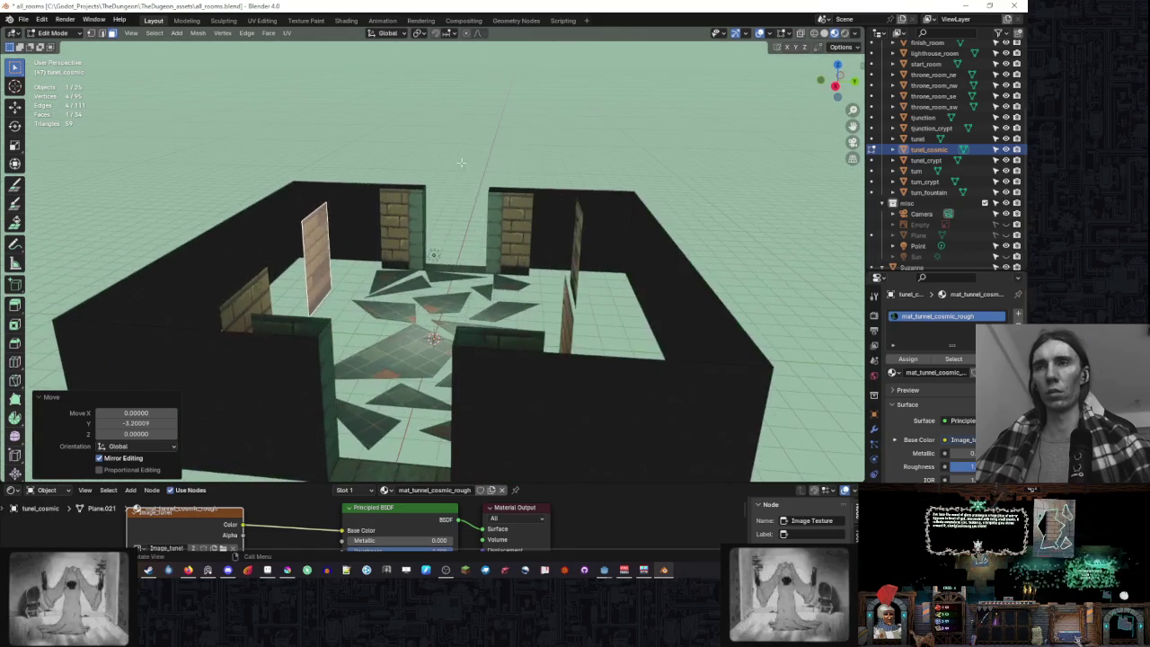
key(r)
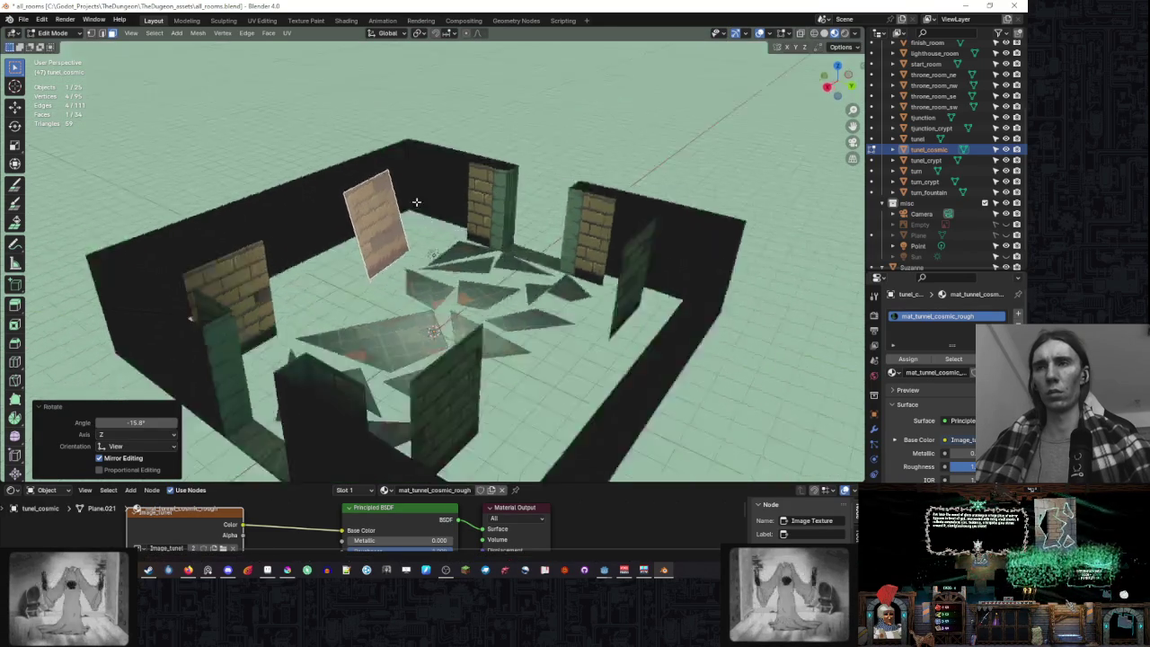
drag(443, 153, 456, 205)
key(Escape)
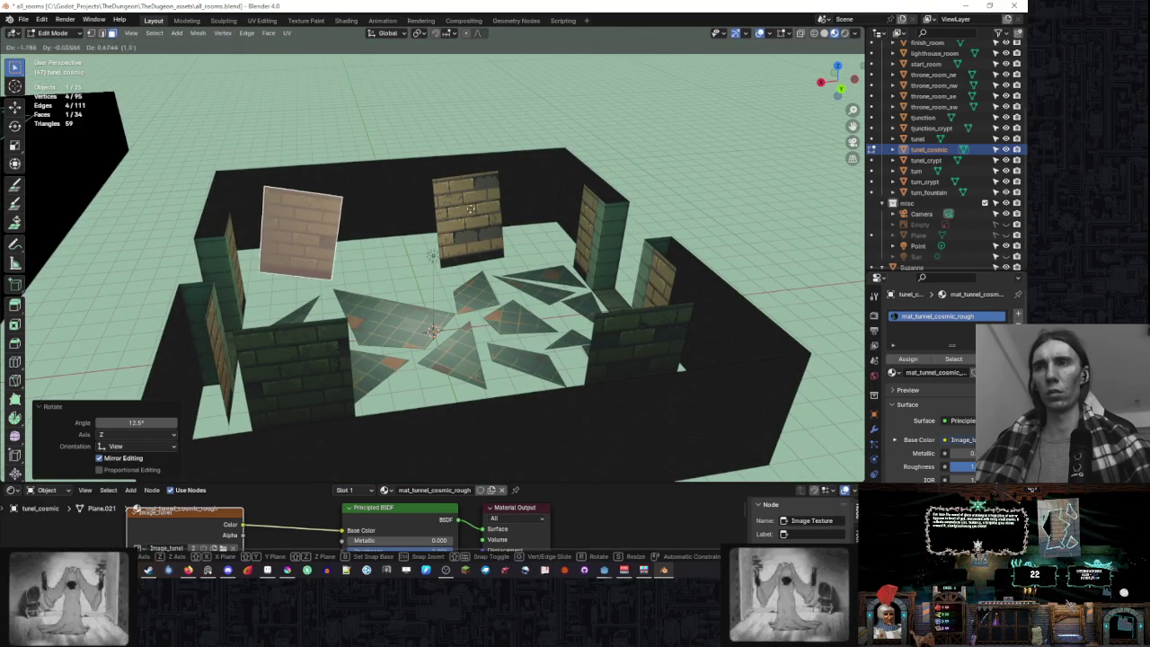
key(r)
drag(457, 205, 543, 169)
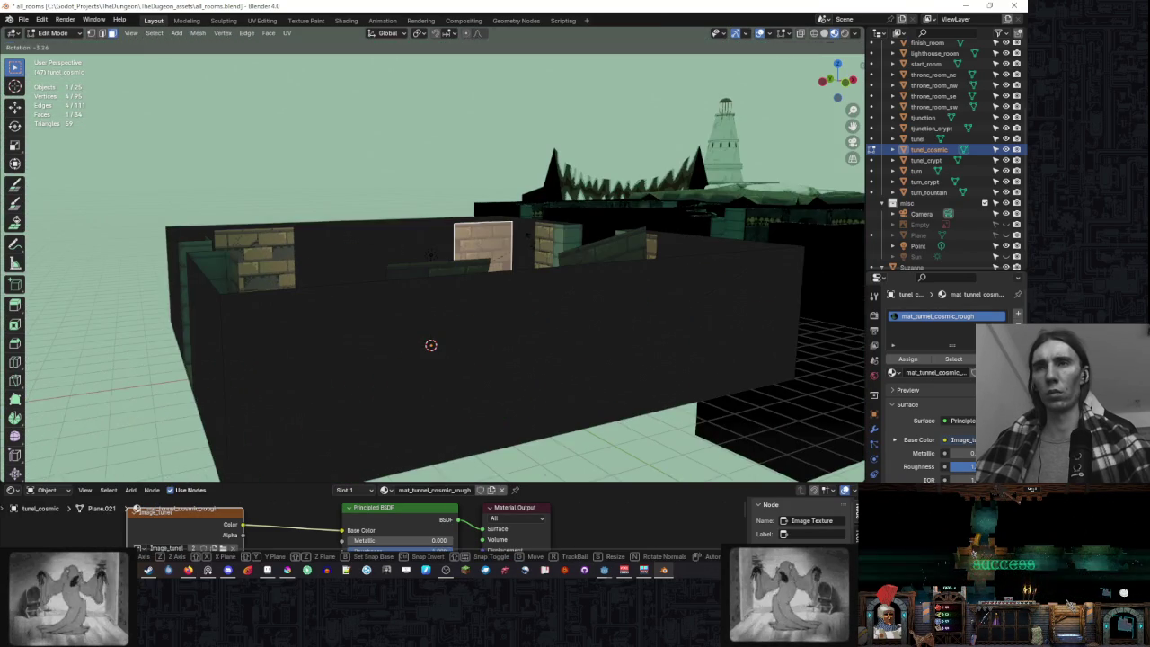
click(538, 223)
- Reposition the slab near the back wall and rotate it 9.9° about its vertical axis
mouse_move(538, 223)
mouse_down()
mouse_move(584, 270)
mouse_move(649, 231)
mouse_move(515, 240)
mouse_up()
key(g)
click(620, 243)
key(r)
key(Escape)
key(g)
click(515, 240)
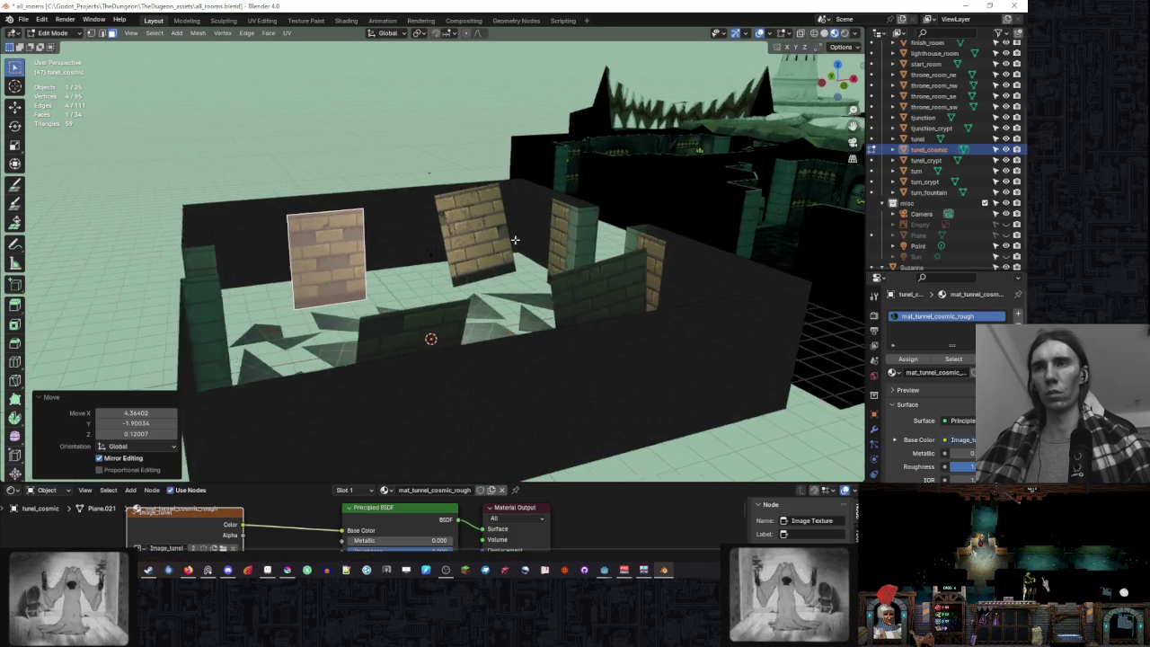
key(r)
click(534, 205)
mouse_move(534, 205)
mouse_down()
mouse_move(570, 212)
mouse_move(333, 60)
mouse_up()
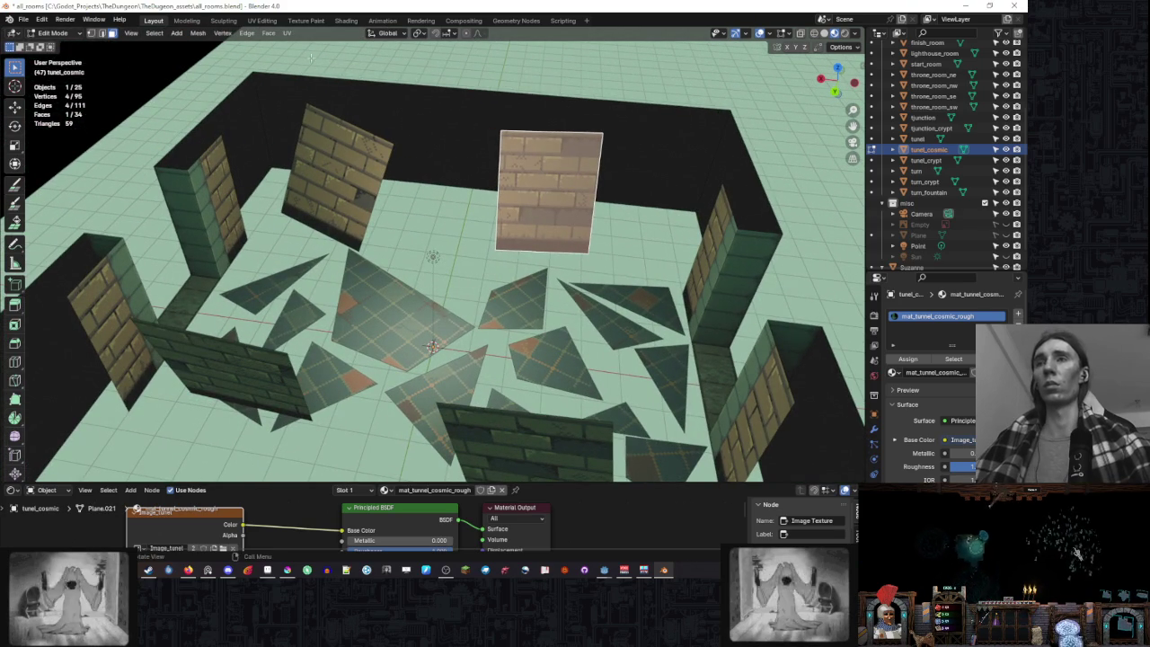
- Knife-cut a slab in two, split off one piece, rotate it about 10.9° on Z and move it
key(k)
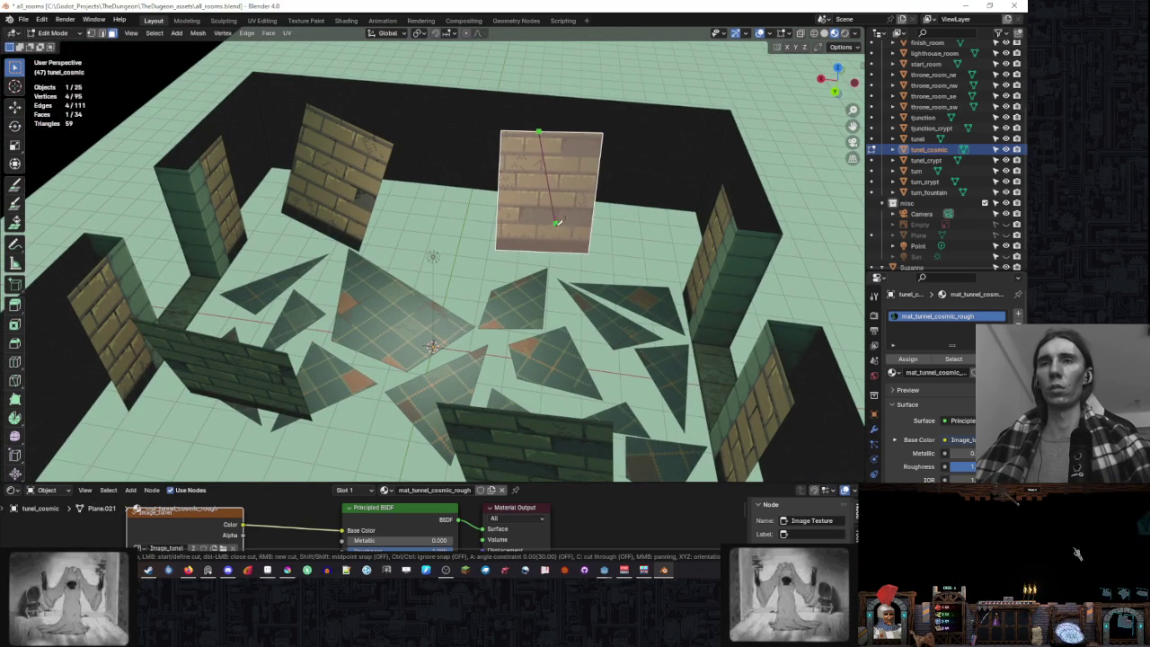
click(553, 251)
key(Return)
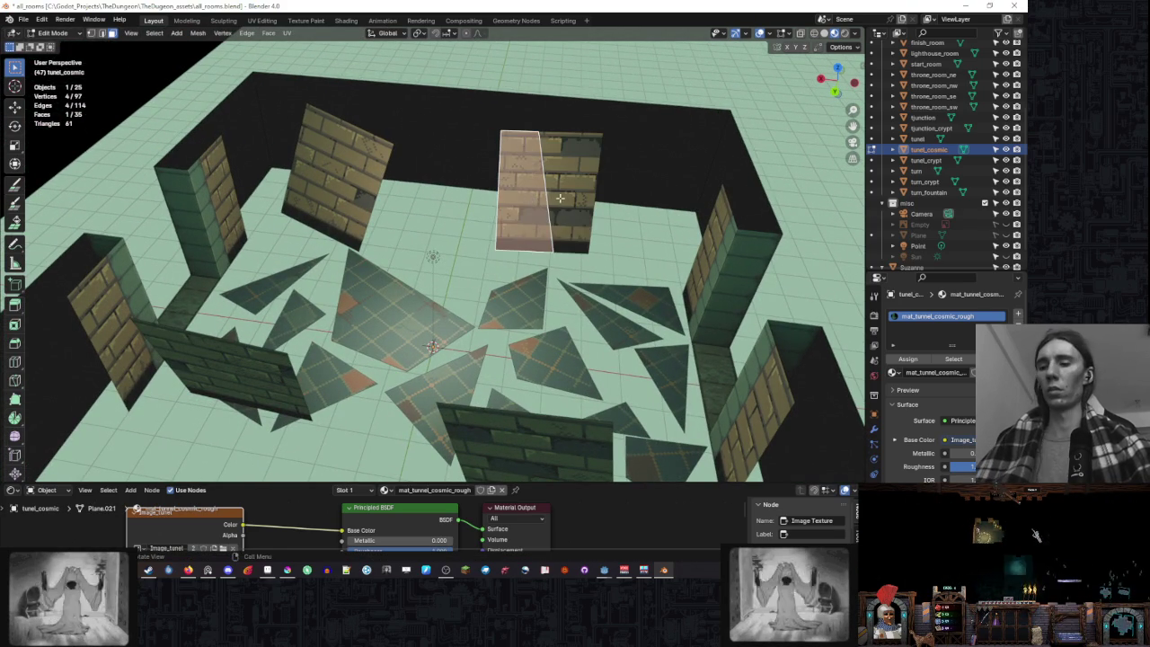
click(509, 199)
key(r)
key(z)
key(Return)
mouse_move(548, 198)
mouse_down()
mouse_move(498, 153)
mouse_move(555, 125)
mouse_up()
key(g)
click(548, 131)
- Cut the left slab diagonally, split off the triangle, then tilt and reposition it
click(306, 178)
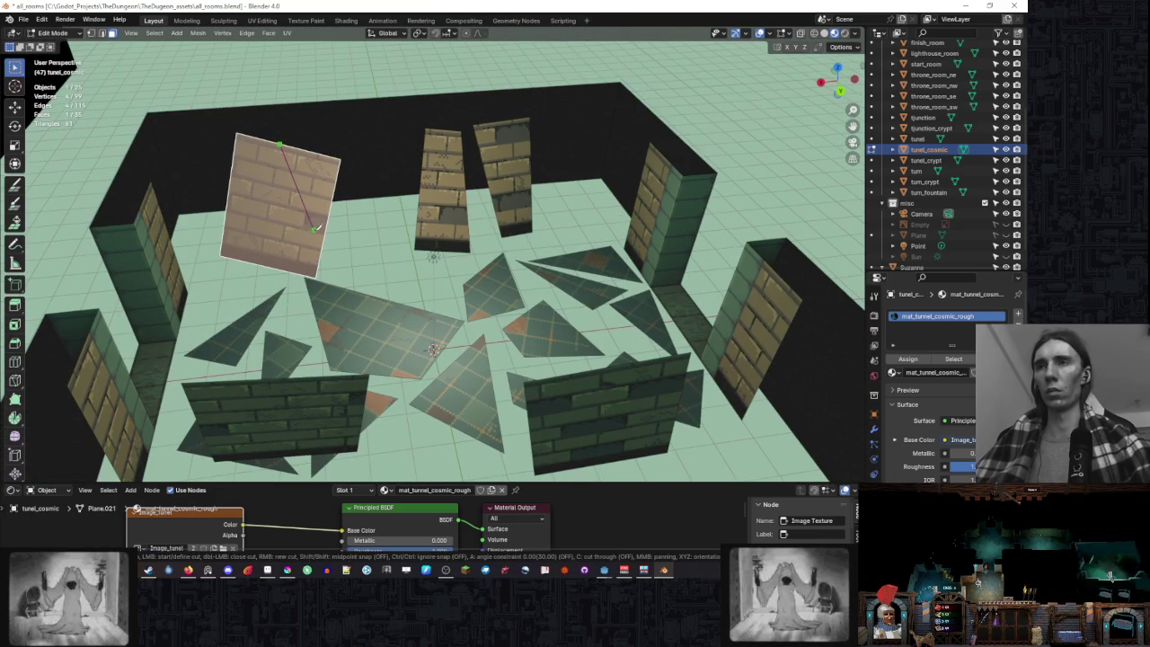
click(324, 191)
key(alt+m)
click(324, 188)
key(g)
mouse_move(353, 192)
mouse_down()
mouse_move(504, 180)
mouse_move(532, 210)
mouse_up()
key(r)
click(570, 185)
key(g)
click(534, 192)
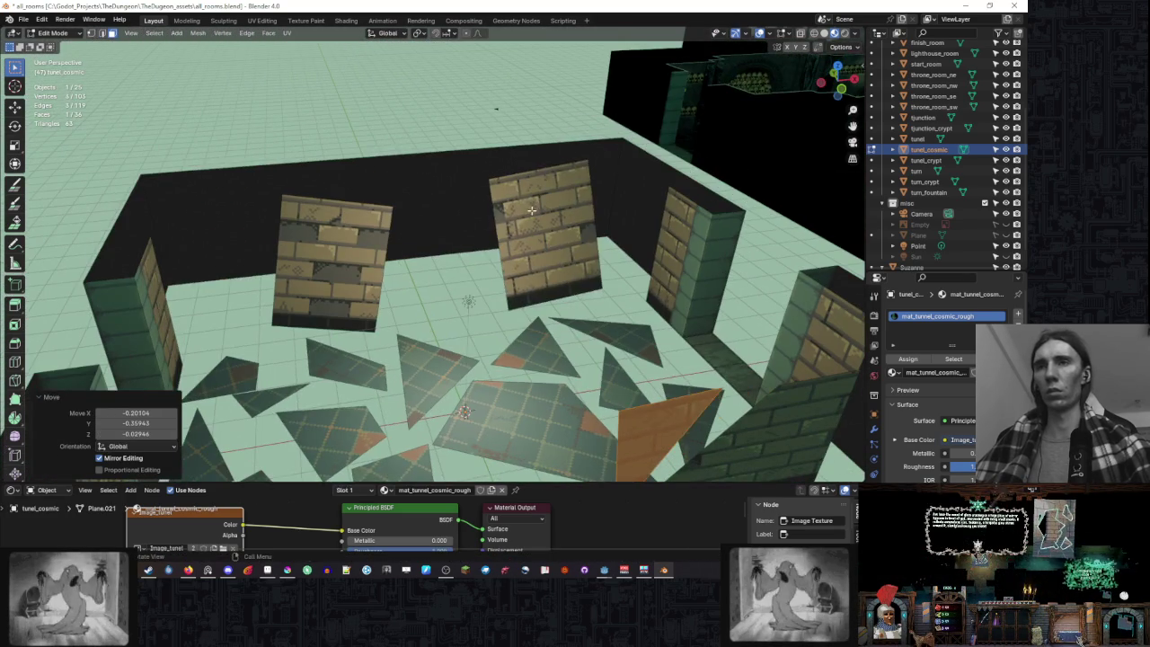
- Split a triangle off the middle wall slab, nudge it and rotate it 8.26°
click(518, 252)
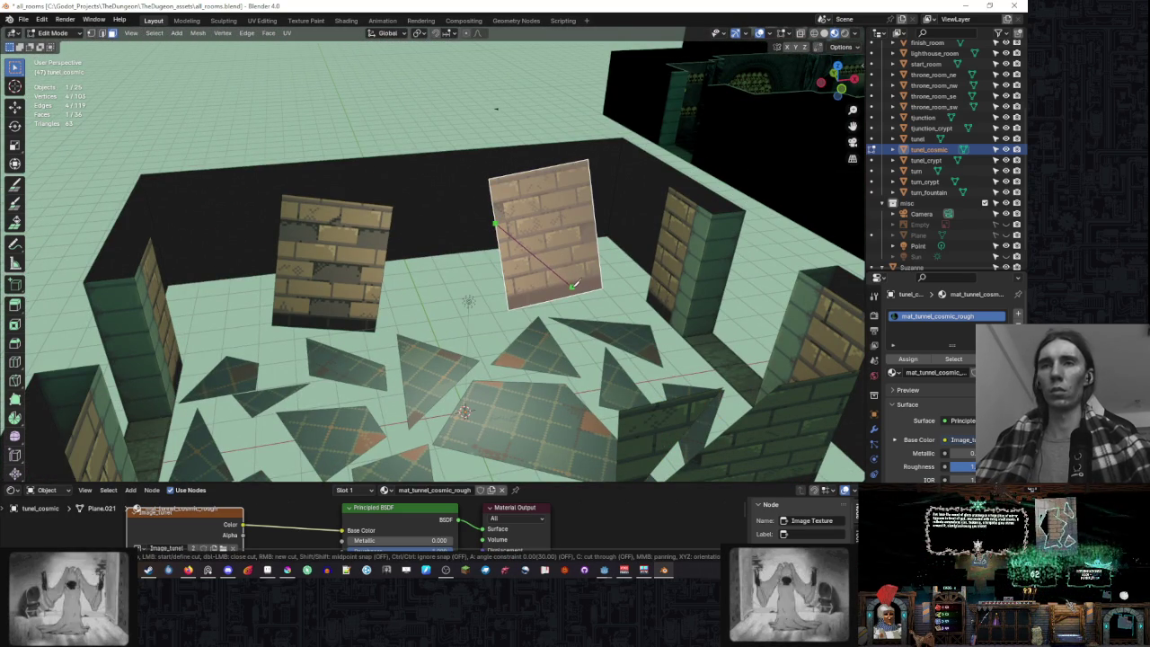
click(542, 282)
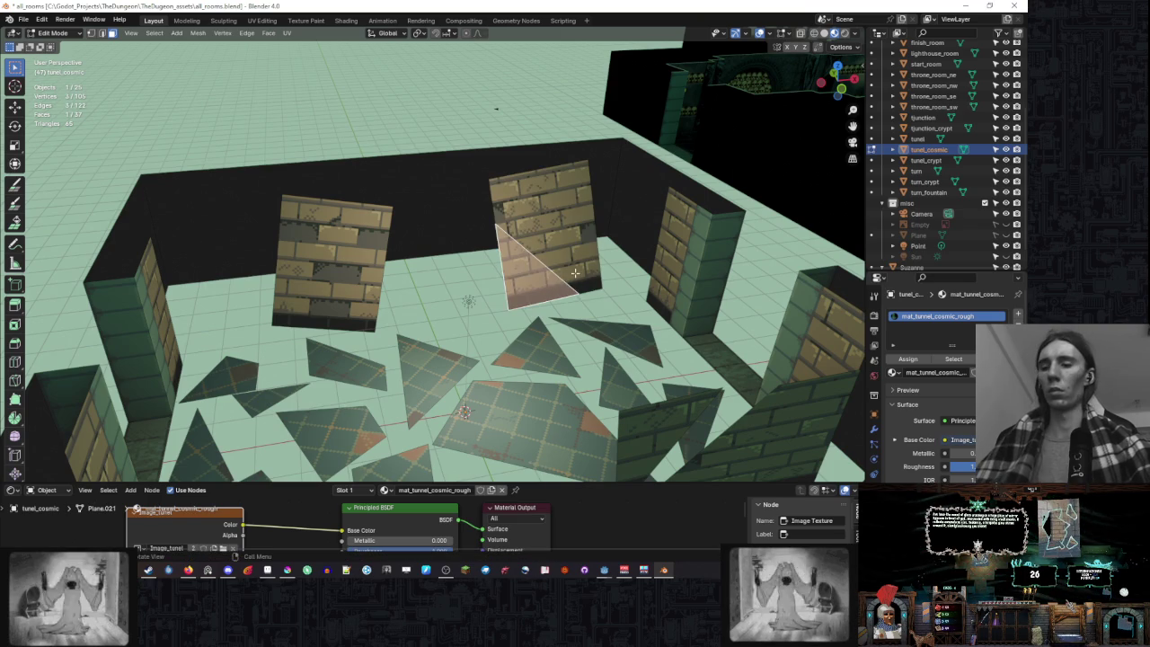
click(576, 276)
key(g)
key(r)
click(564, 235)
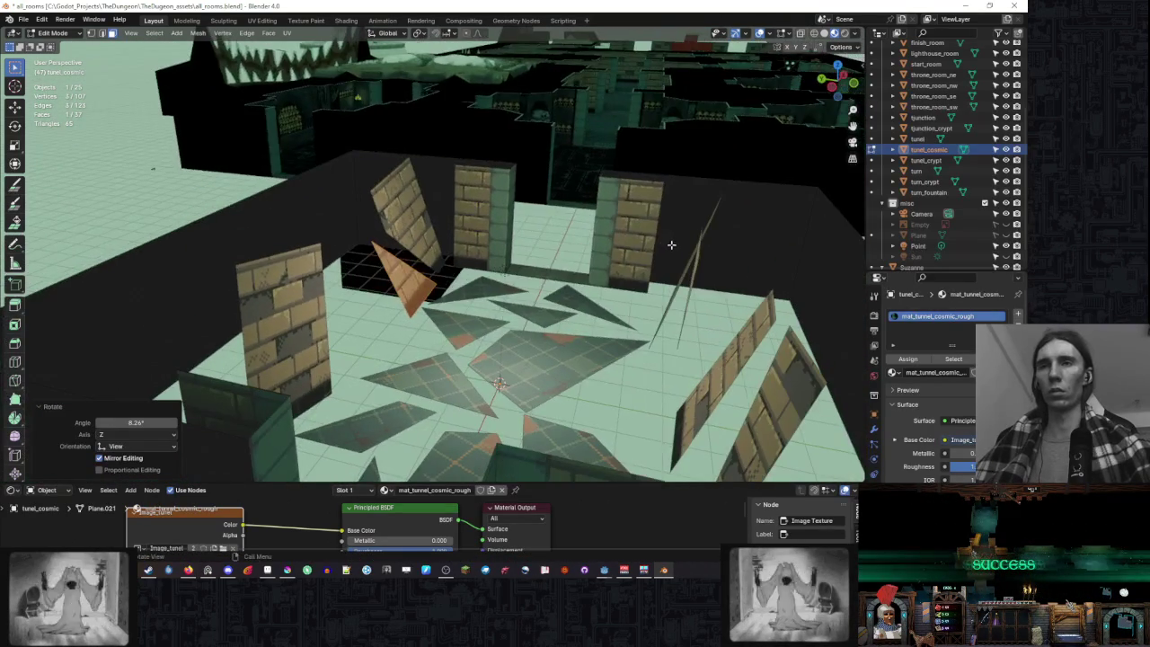
key(r)
key(Return)
- Cut across the five-sided slab and adjust the cut piece's position and rotation
click(630, 225)
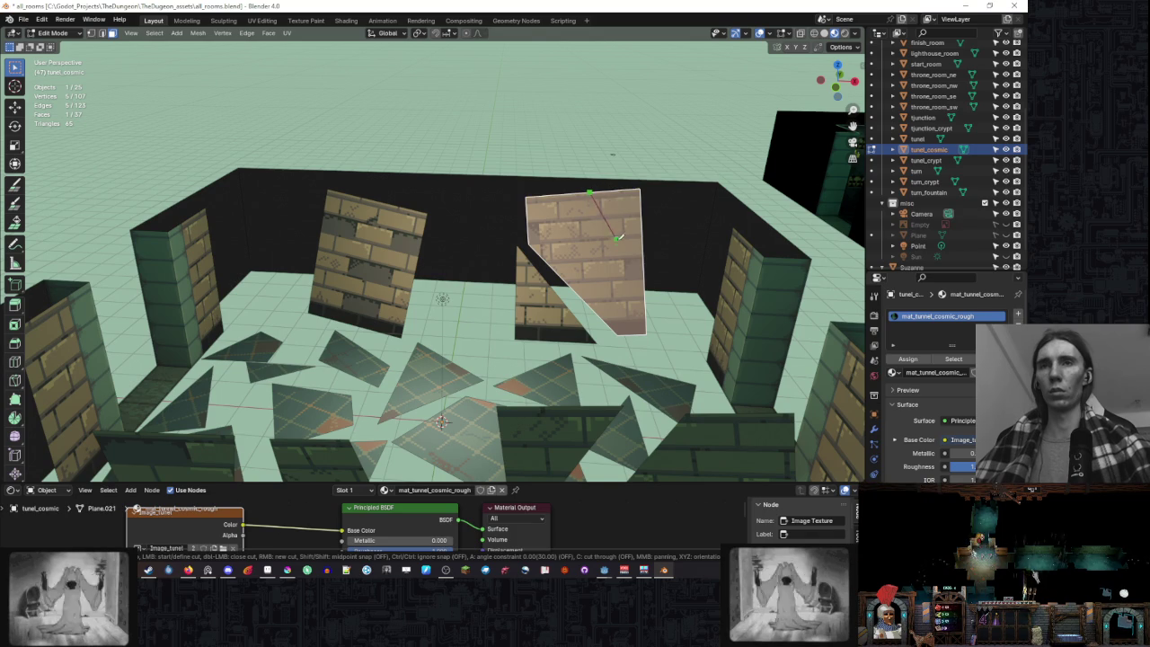
key(Return)
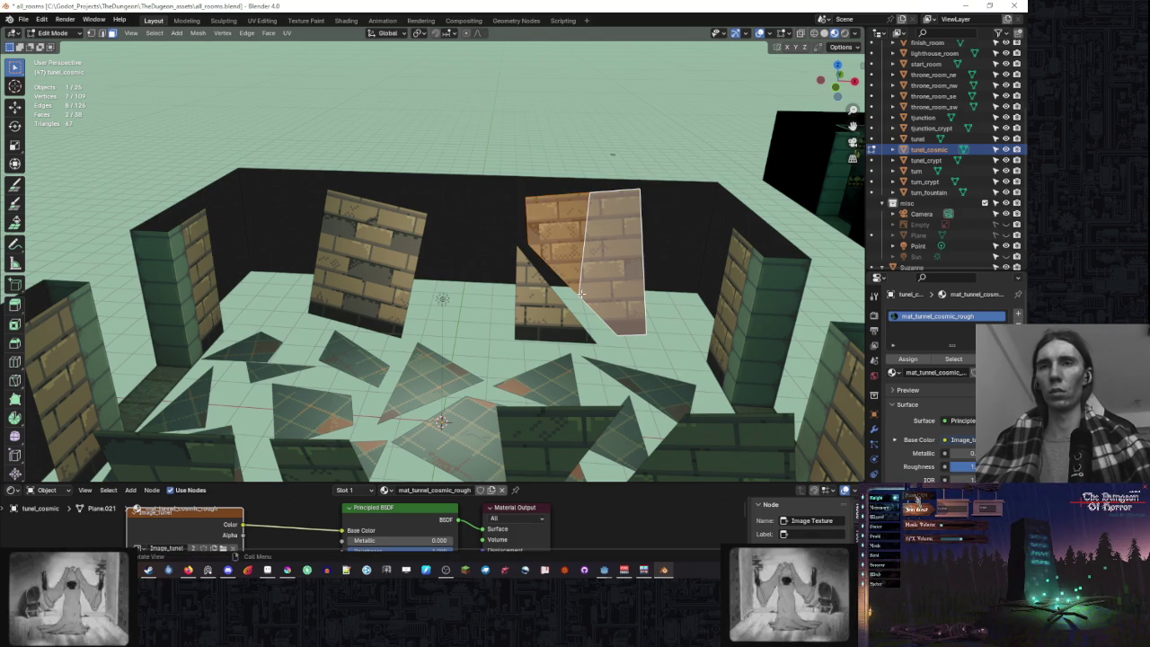
key(g)
key(Return)
key(r)
key(Escape)
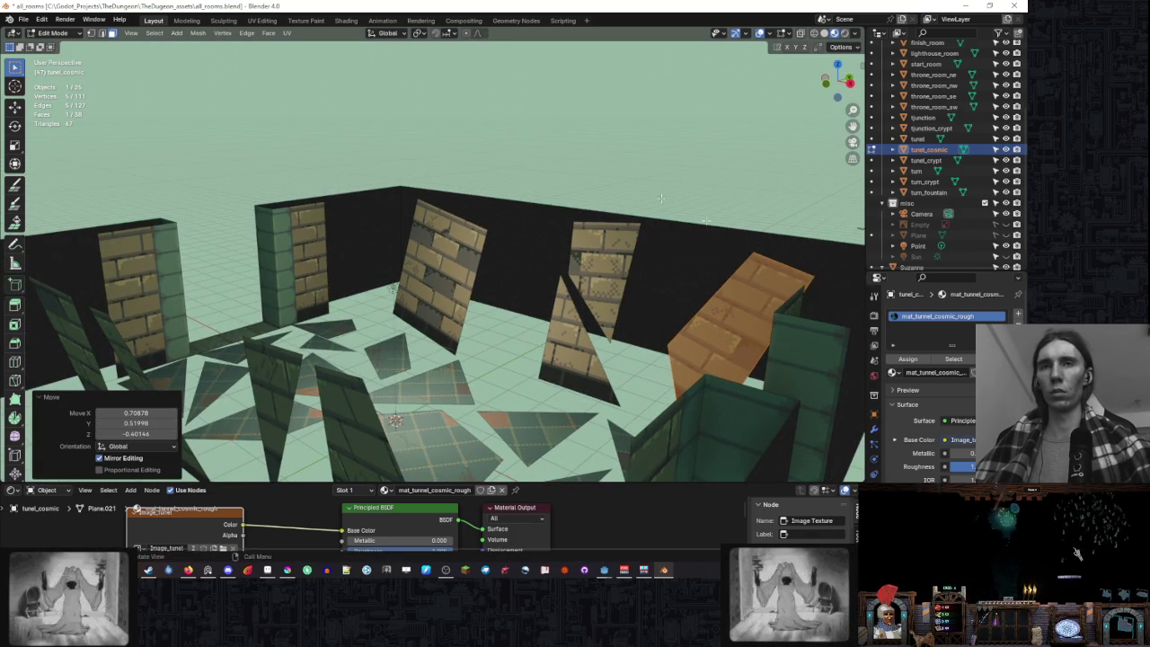
- Move a selected shard into its new position in the room
scroll(601, 318, down, 3)
key(g)
click(471, 285)
scroll(471, 285, up, 3)
scroll(471, 284, down, 3)
scroll(340, 287, up, 3)
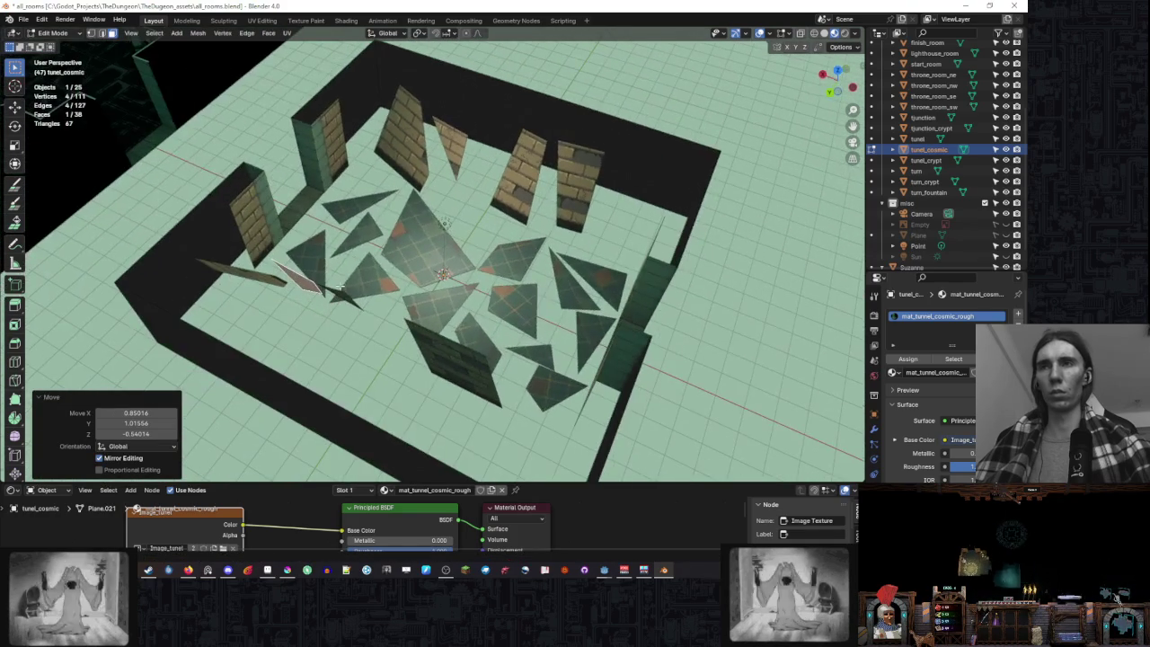
scroll(409, 260, down, 3)
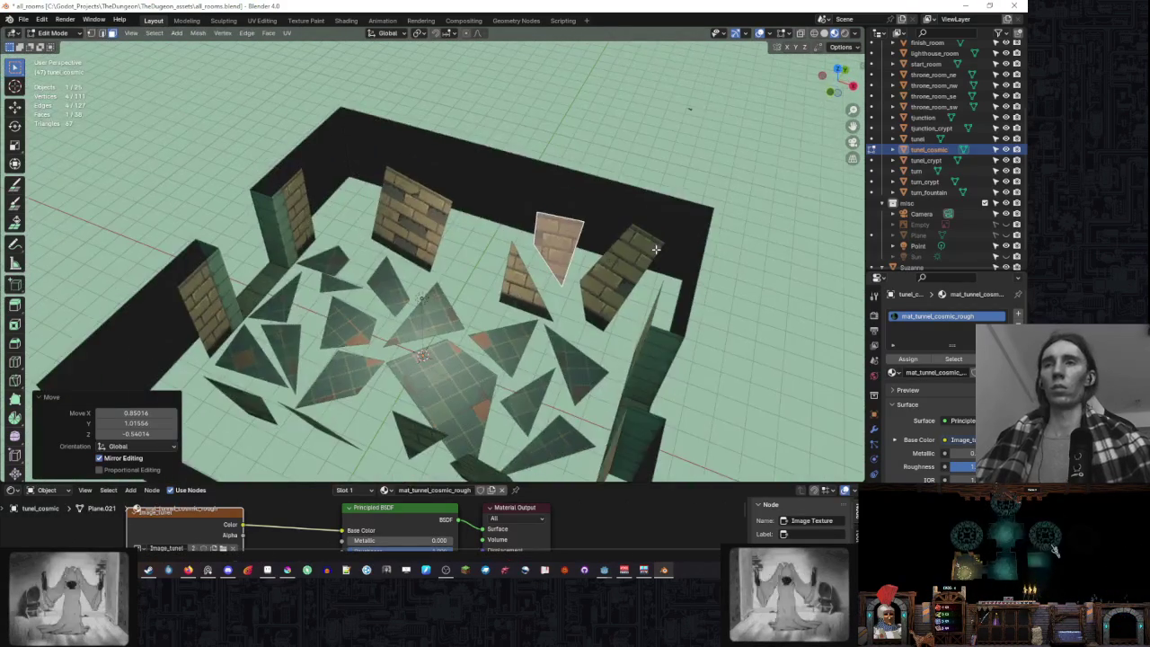
scroll(627, 253, up, 3)
scroll(627, 253, down, 3)
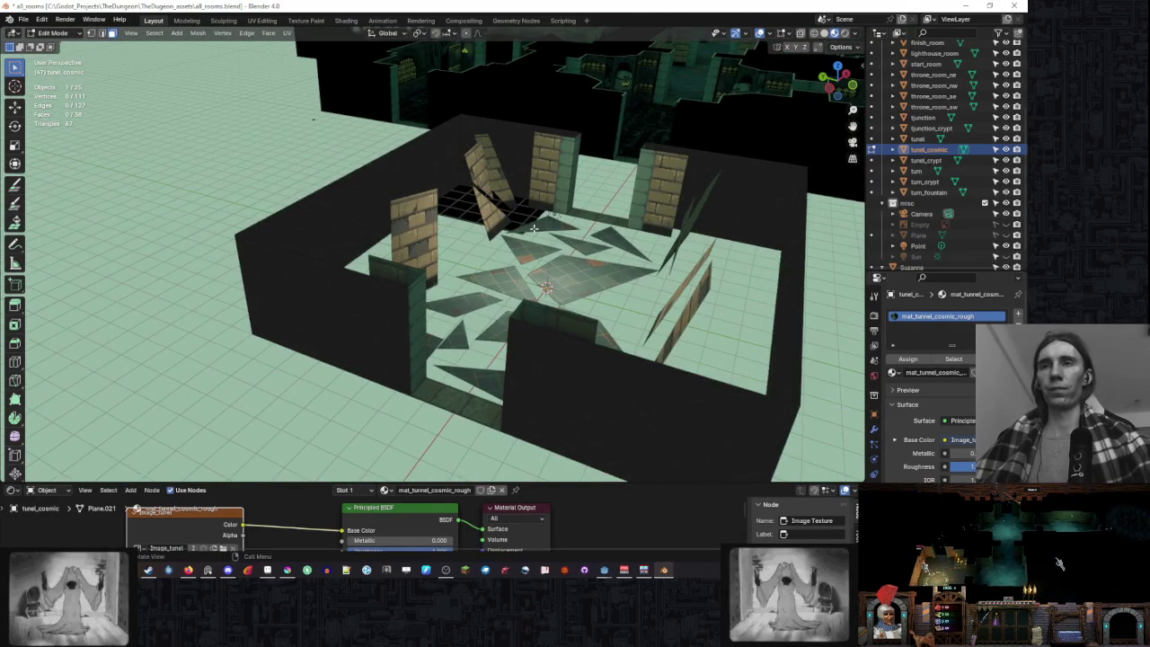
scroll(530, 234, up, 3)
scroll(551, 254, up, 2)
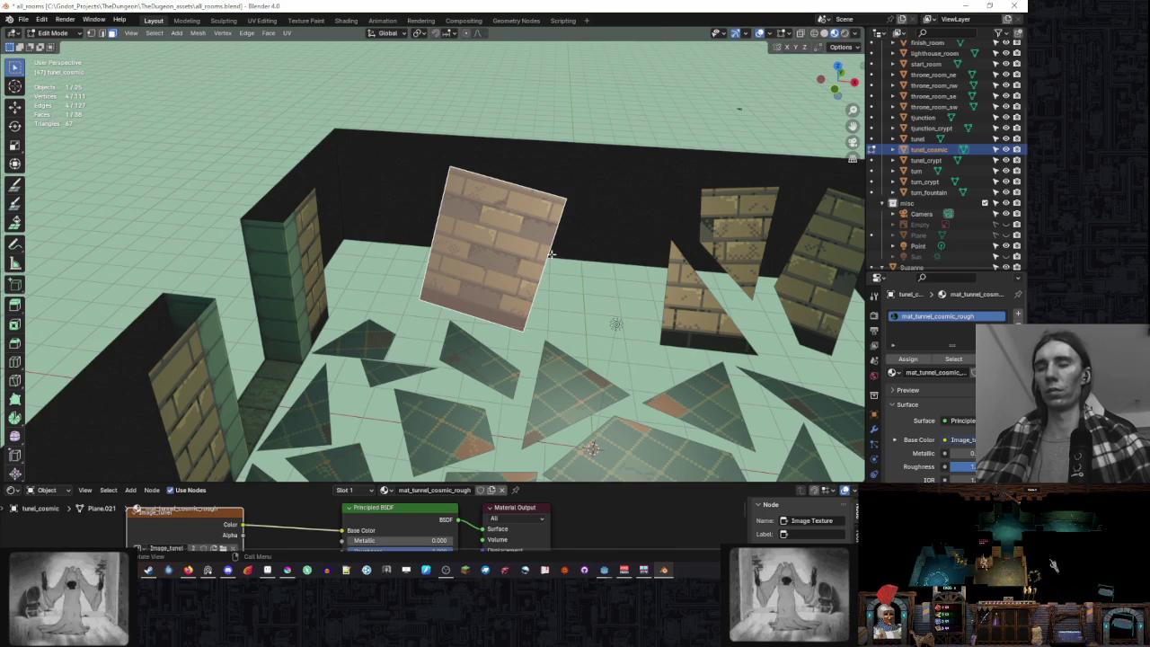
- Cut across the brick slab and pull the cut piece away from it
click(440, 302)
key(Return)
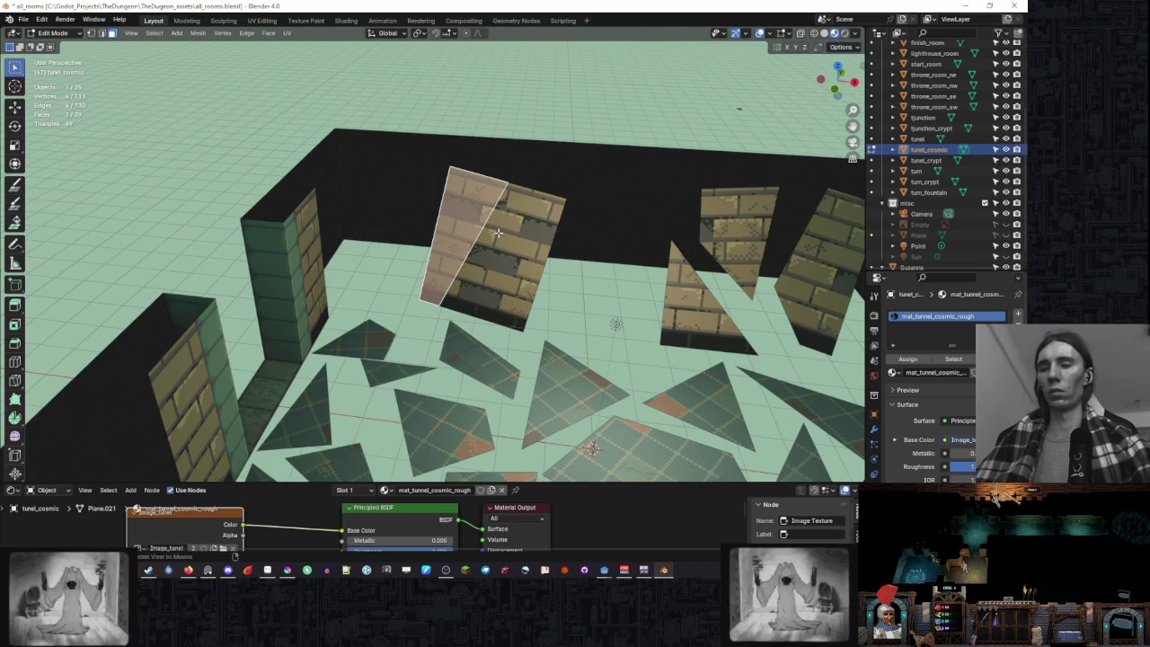
scroll(505, 233, down, 2)
key(g)
click(507, 237)
scroll(507, 236, up, 2)
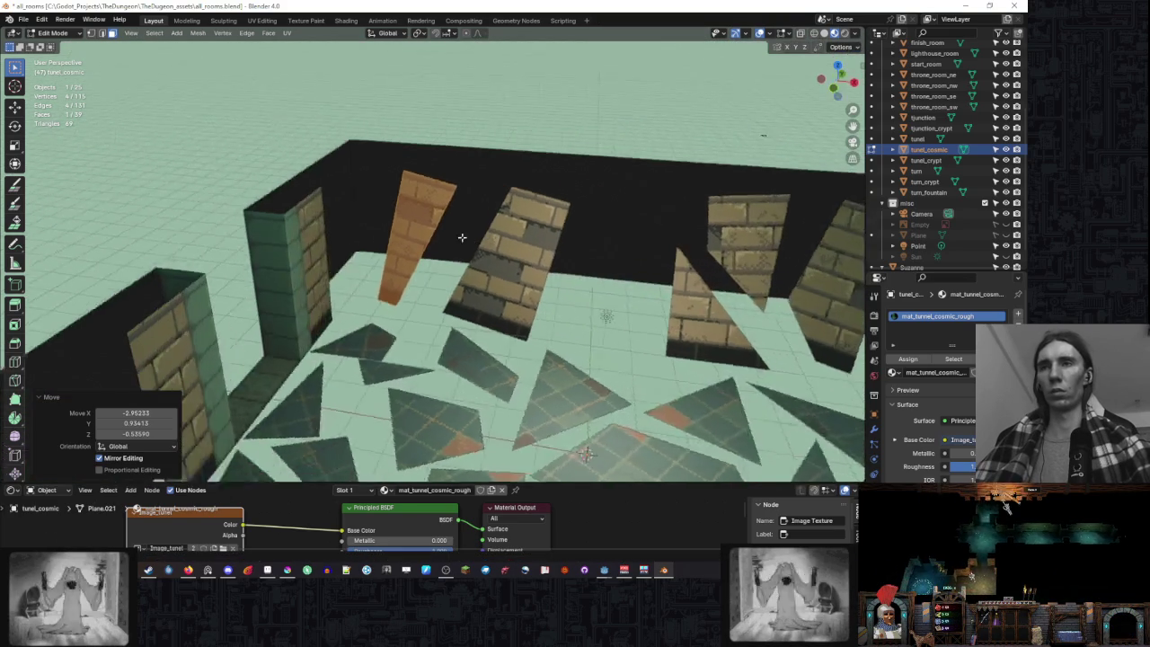
scroll(485, 236, down, 2)
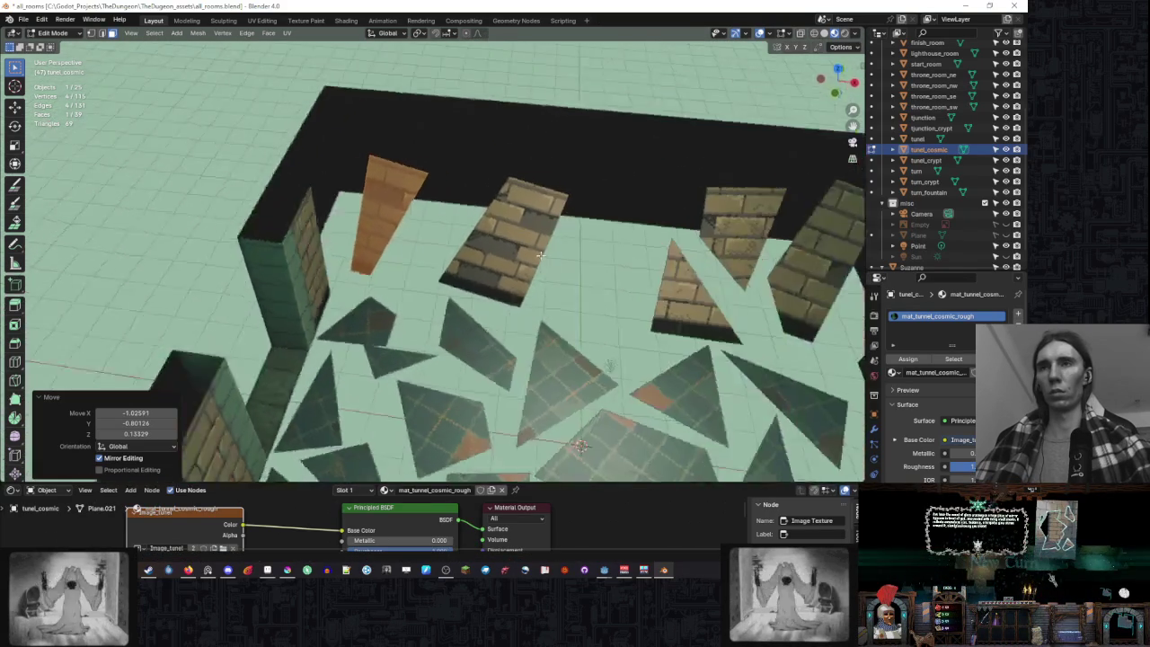
- Rotate the orange wall shard around the vertical axis and deselect it
key(r)
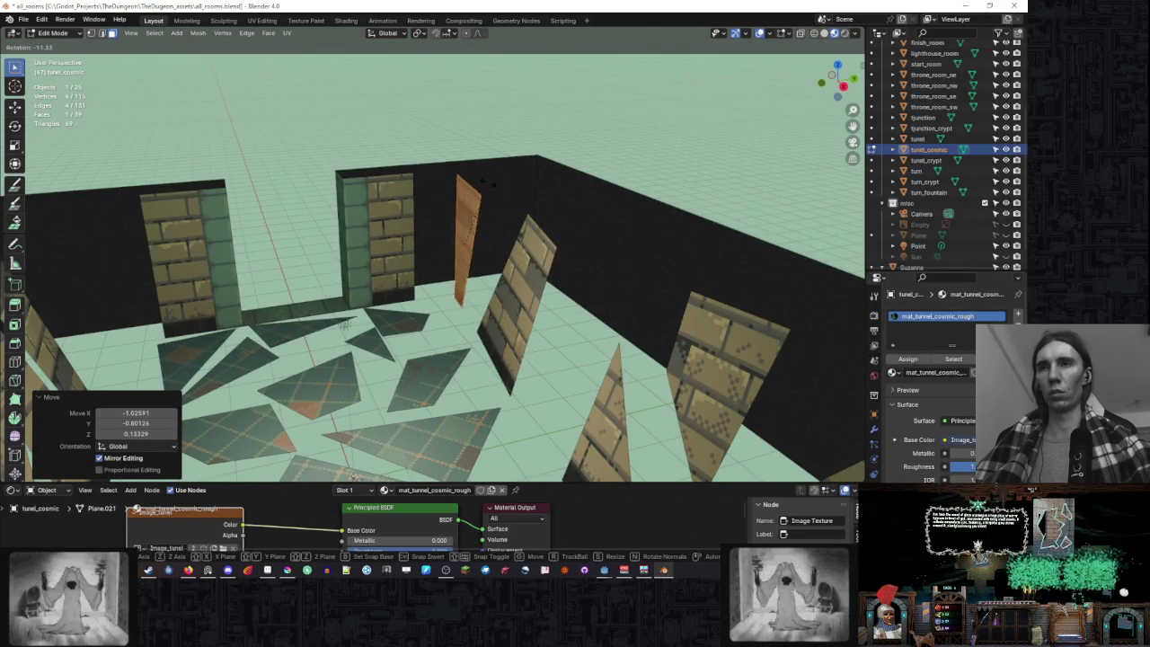
click(439, 192)
click(366, 263)
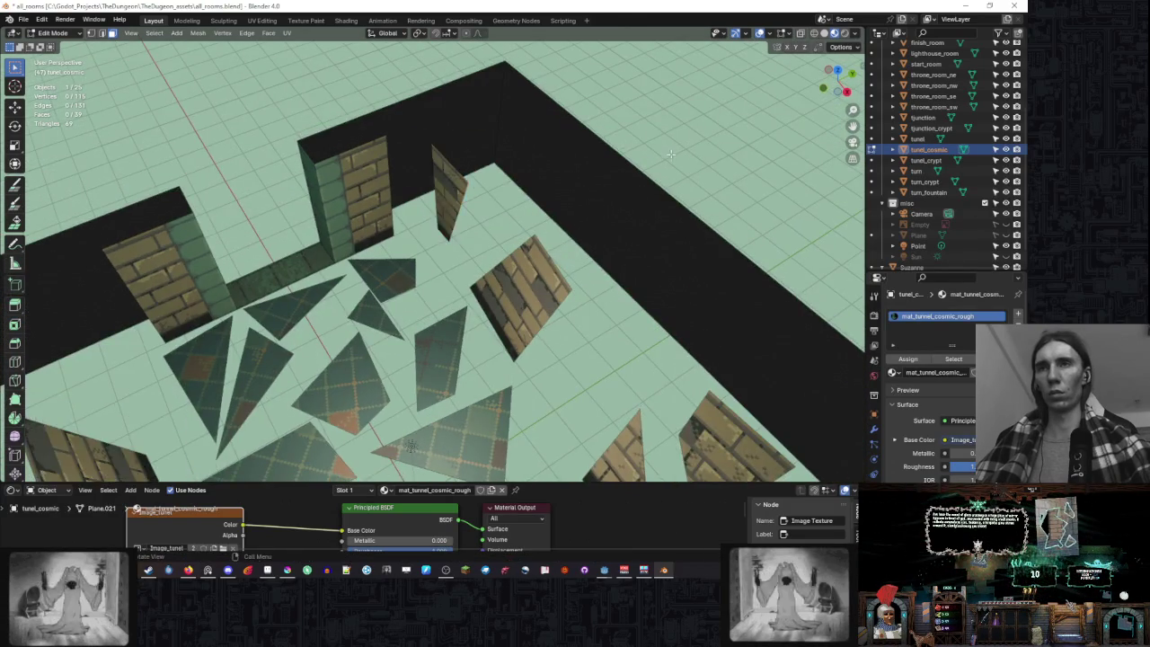
scroll(366, 263, down, 3)
scroll(365, 264, up, 2)
scroll(365, 263, up, 2)
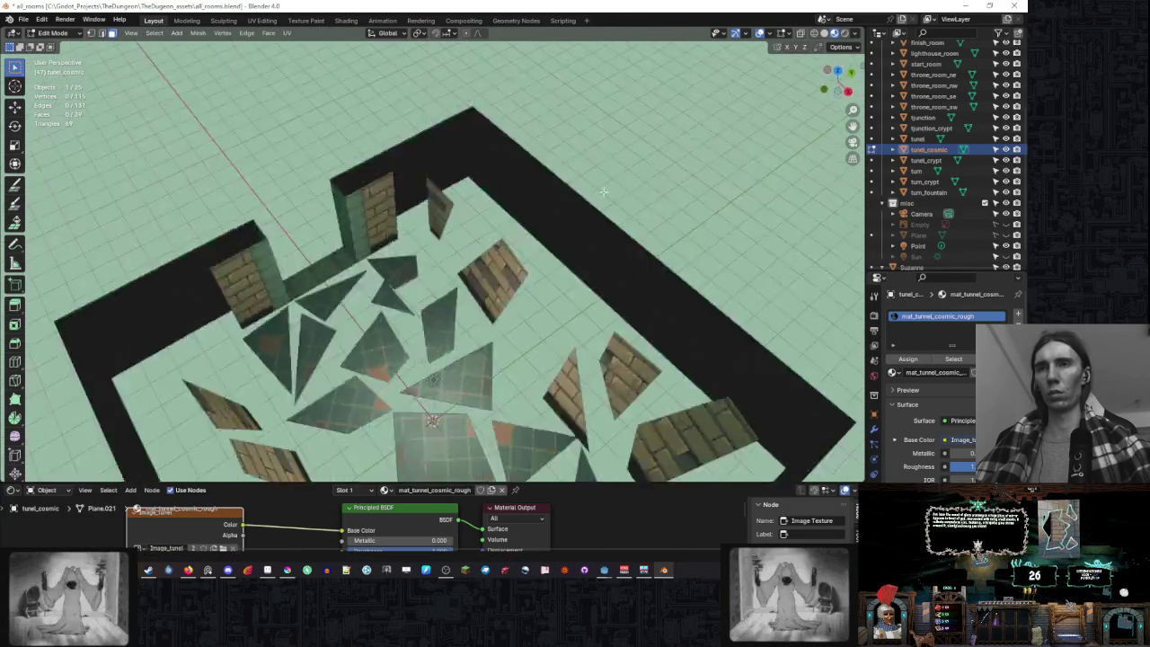
drag(668, 190, 521, 176)
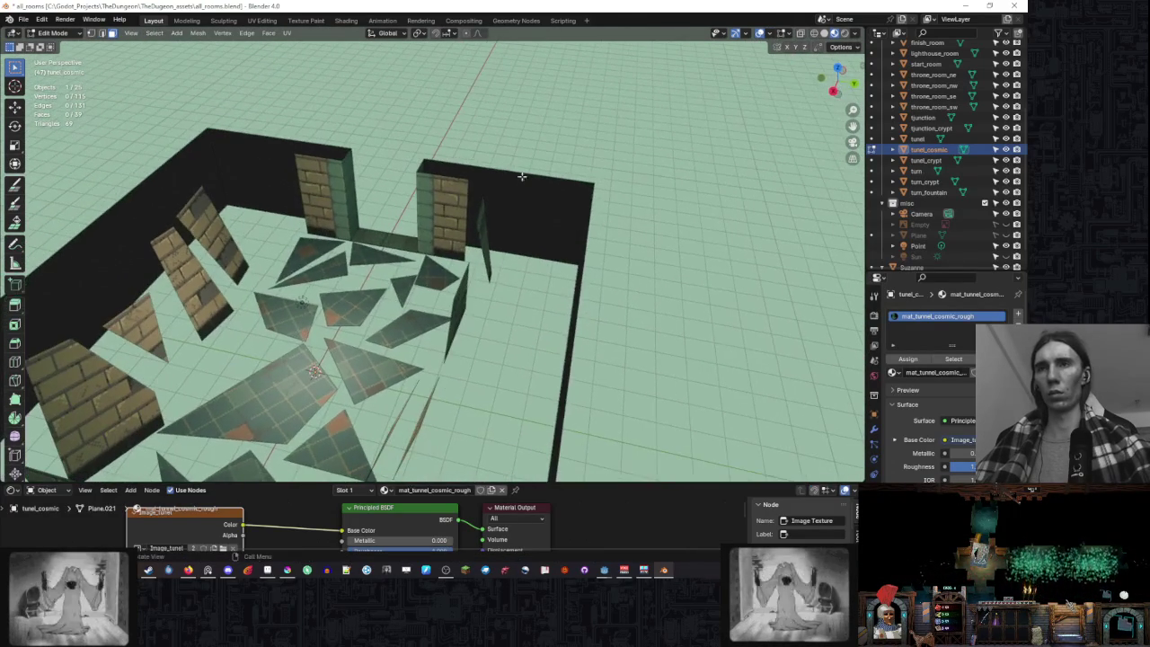
- Tilt the thin floor piece about 34 degrees and reposition it
click(484, 229)
key(r)
click(552, 215)
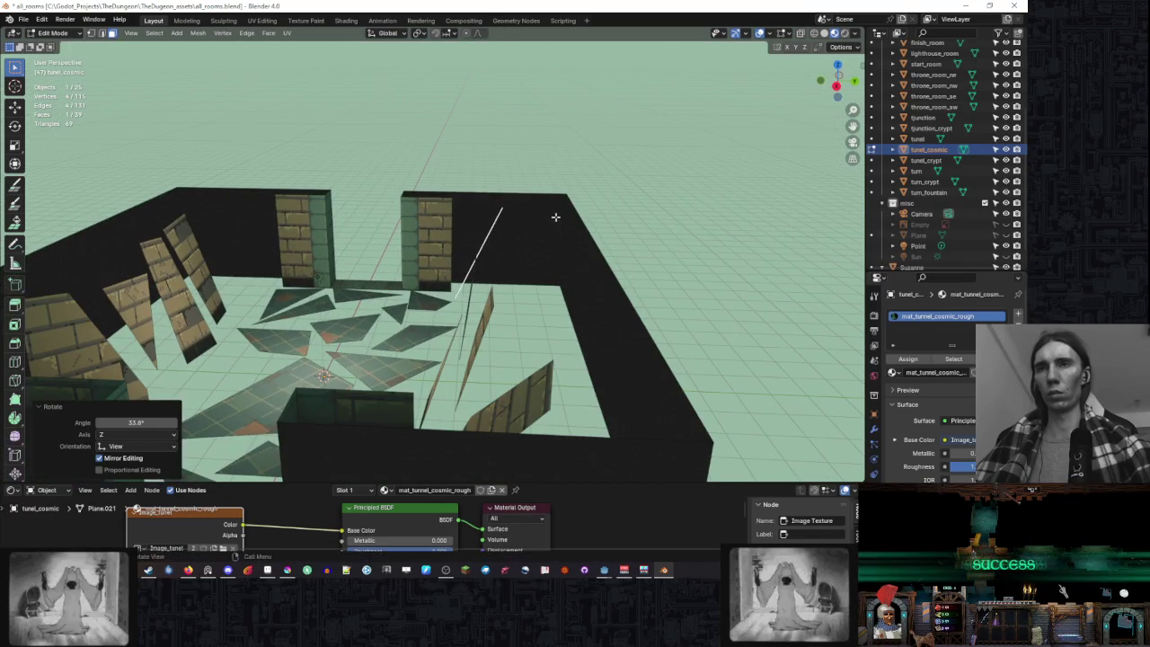
key(g)
click(575, 230)
drag(581, 224, 560, 224)
key(r)
key(Escape)
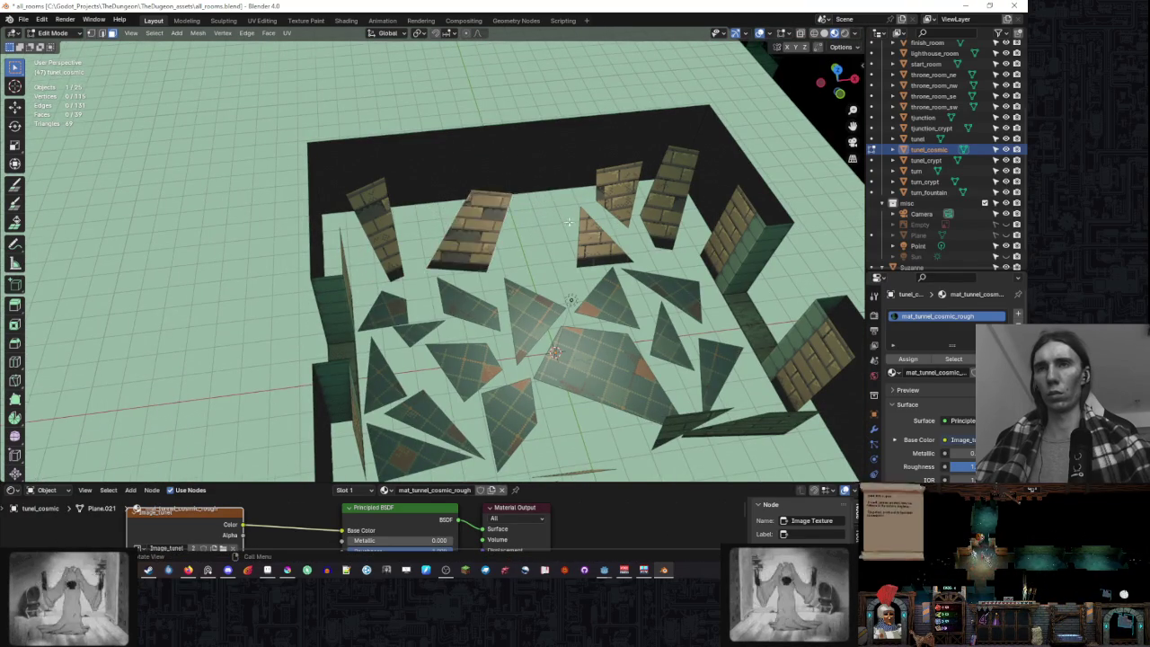
scroll(568, 221, down, 5)
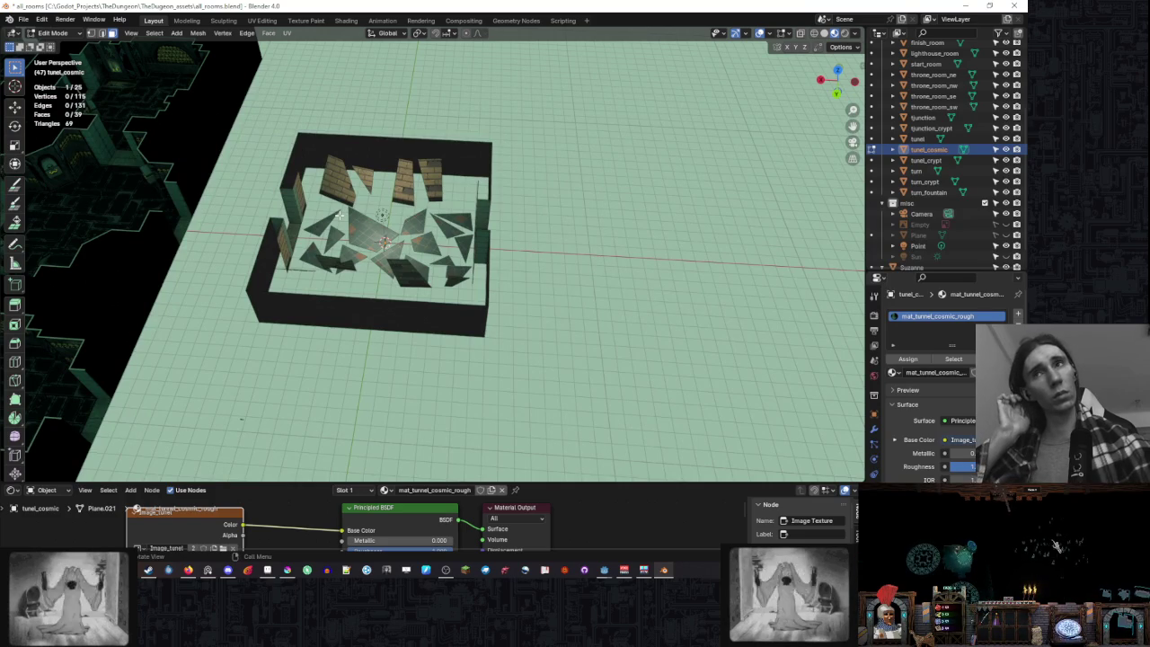
- From the top view, shift the selected pieces along Y
mouse_move(375, 159)
mouse_down()
mouse_move(526, 159)
mouse_move(507, 160)
mouse_move(507, 202)
mouse_up()
scroll(527, 159, up, 2)
scroll(508, 159, up, 2)
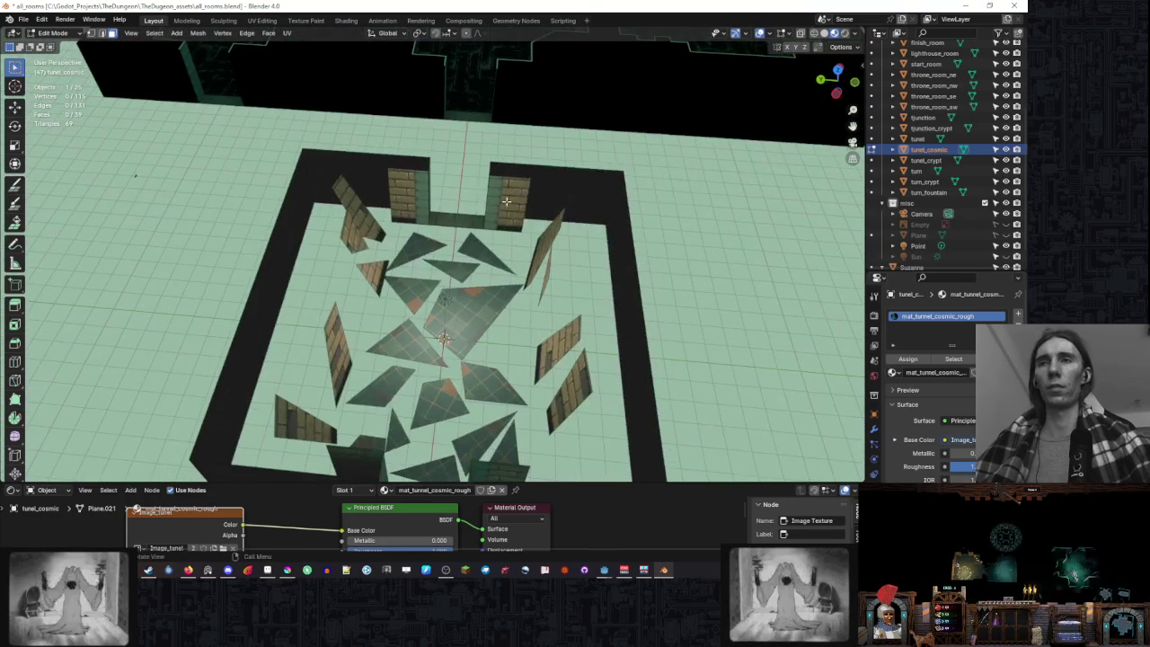
key(KP_7)
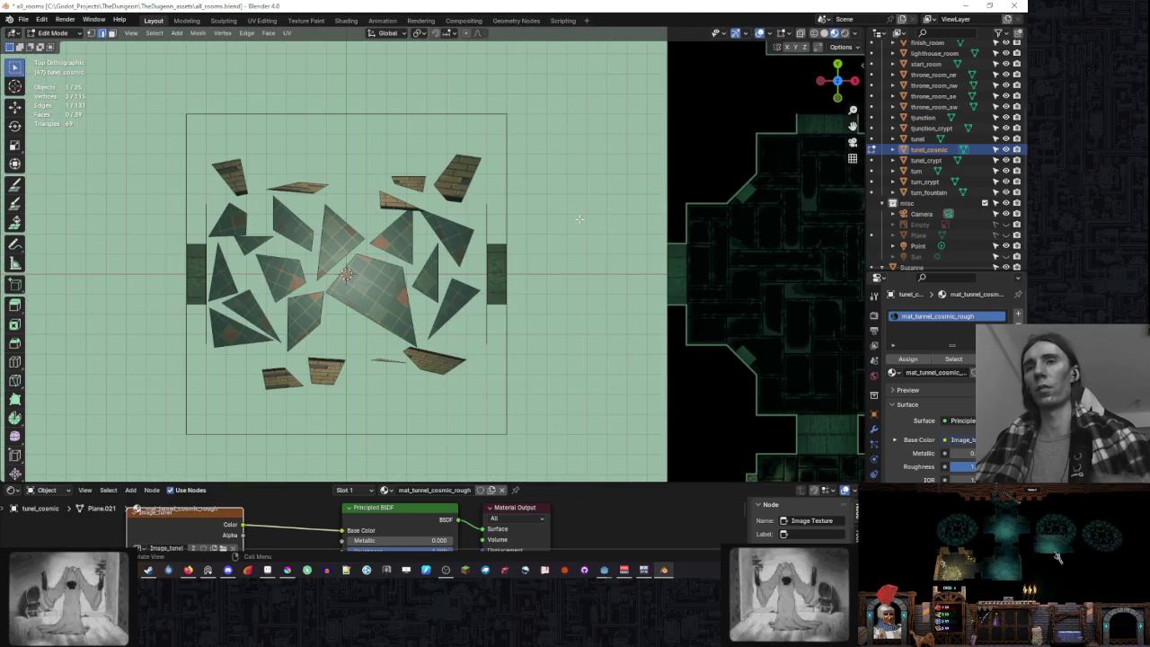
scroll(550, 200, up, 3)
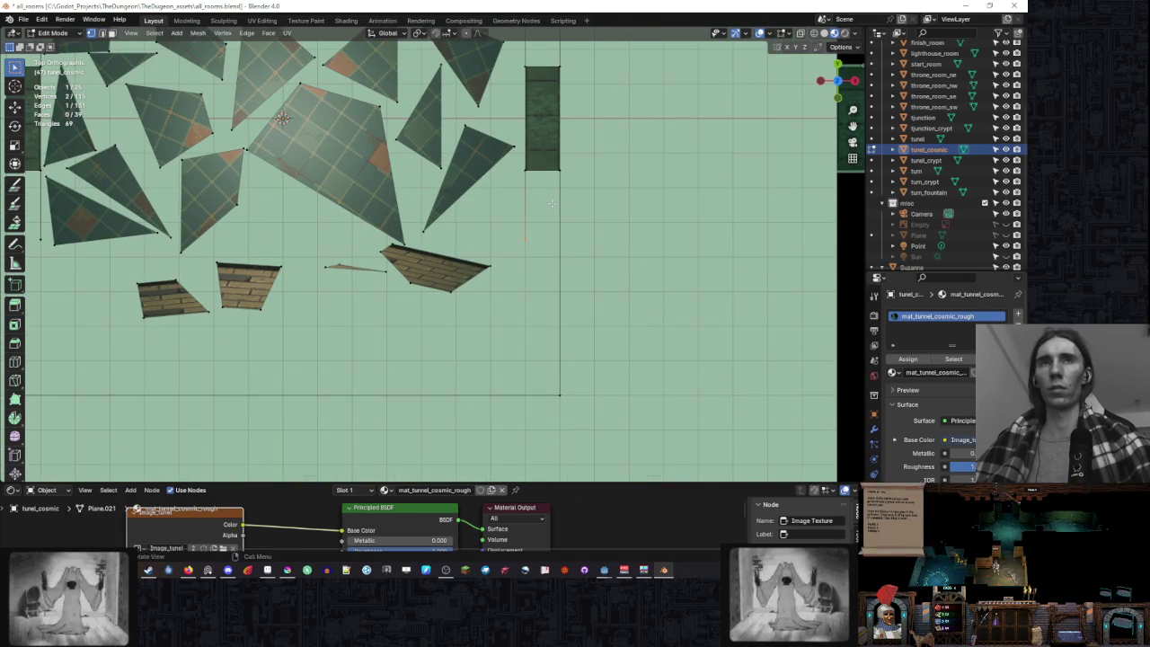
key(y)
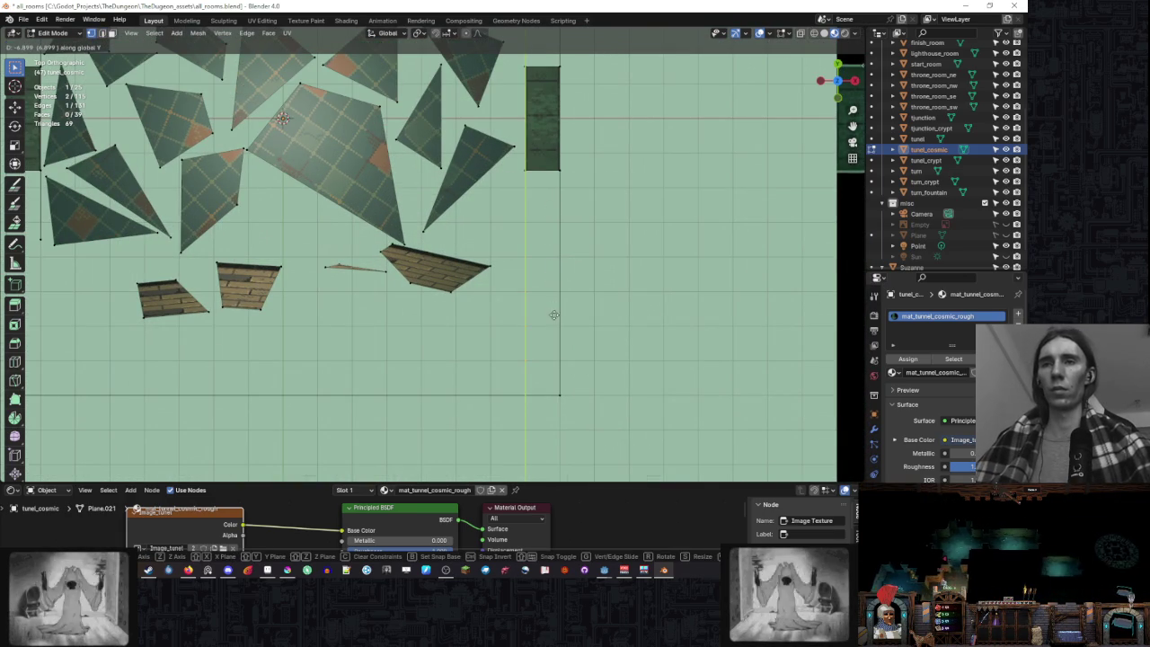
click(553, 314)
scroll(520, 262, left, 5)
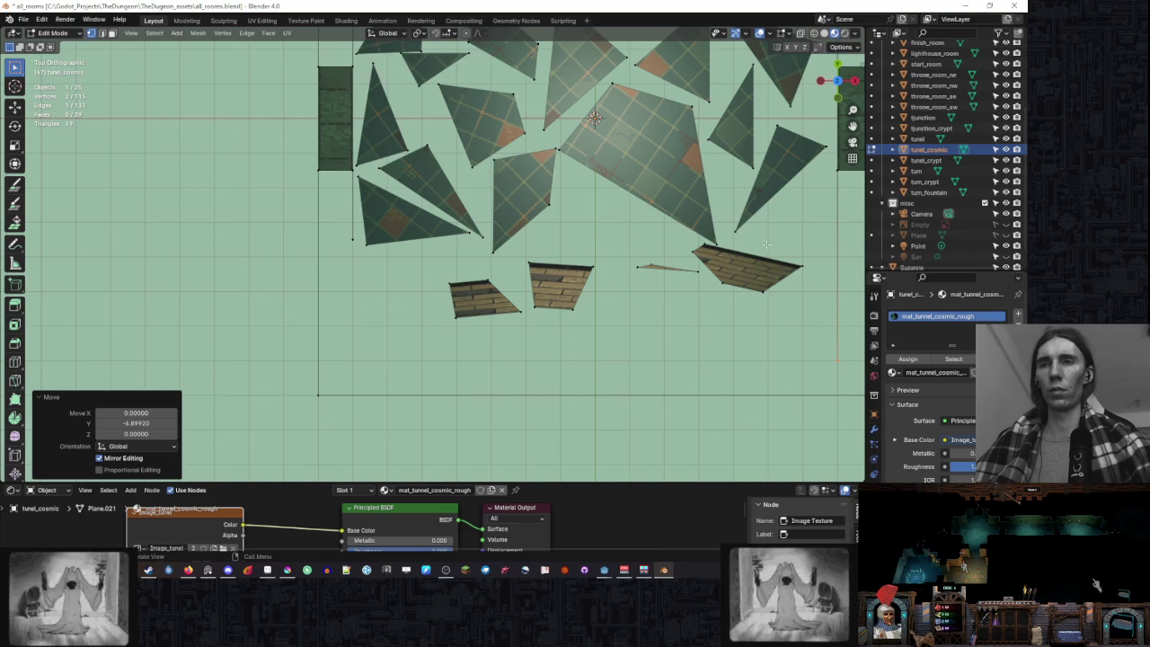
- Extrude an edge into a long new wall strip
key(e)
click(288, 249)
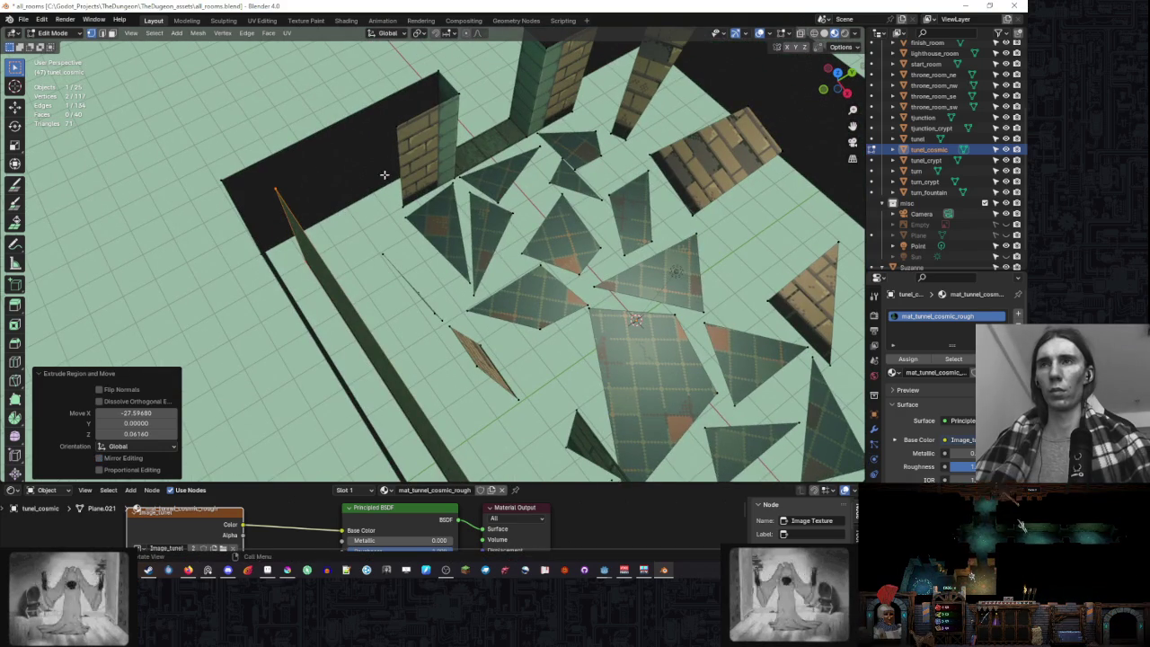
click(398, 130)
drag(302, 183, 326, 156)
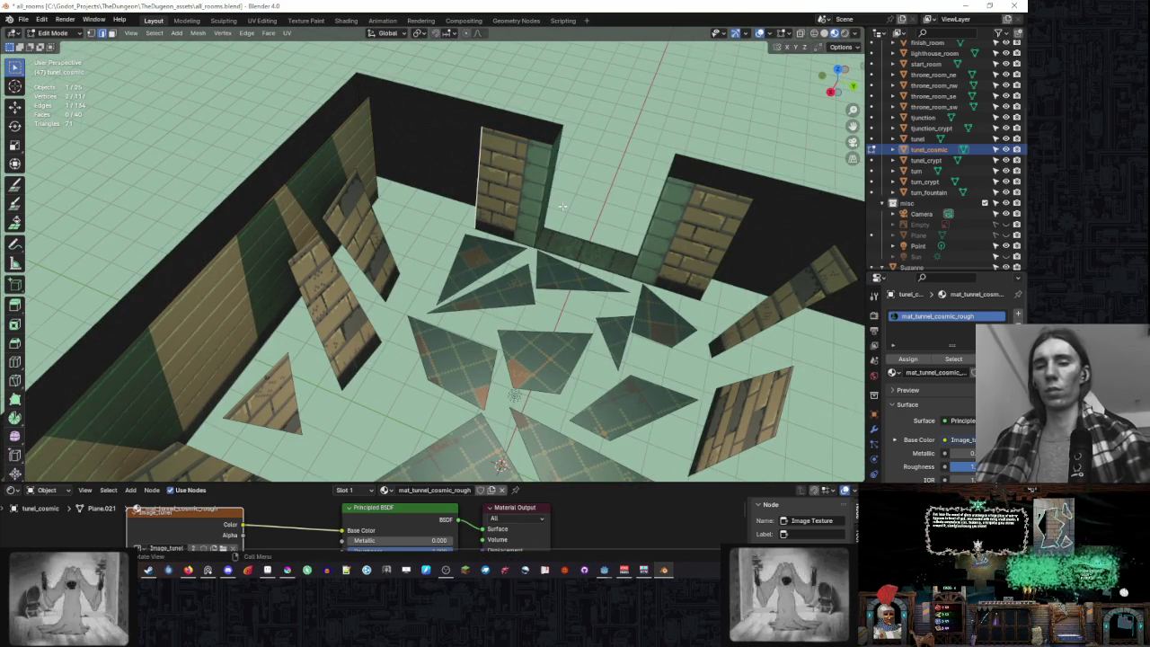
- Move the selected pieces in top view, then nudge them further along Y
key(KP_7)
key(g)
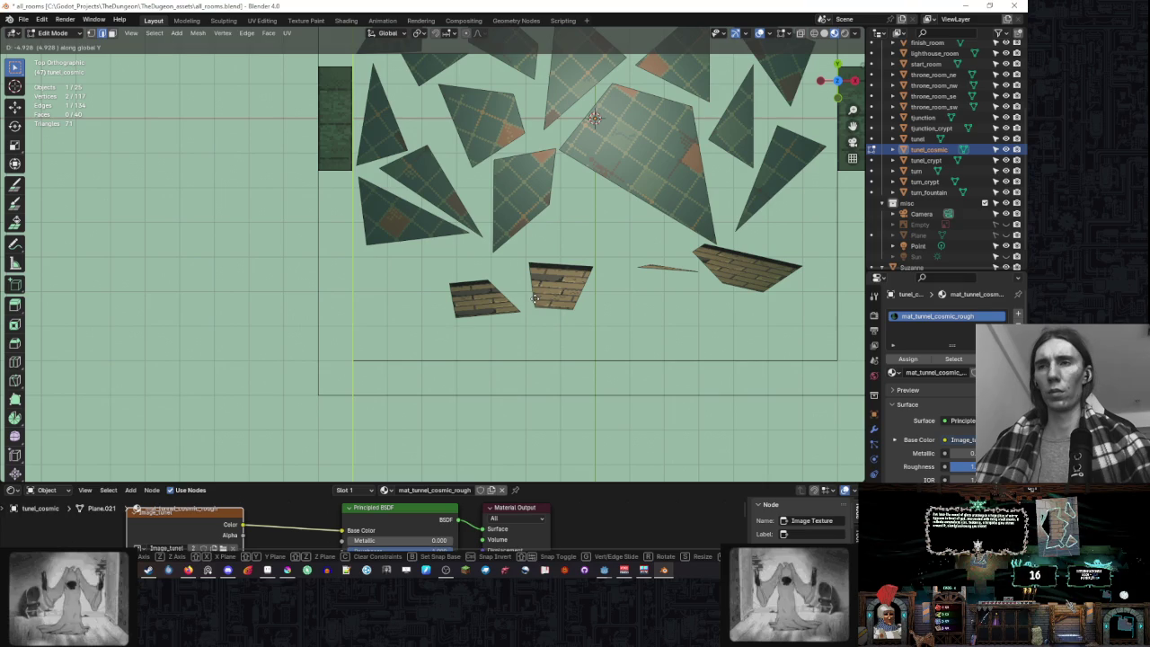
click(535, 299)
key(g)
key(y)
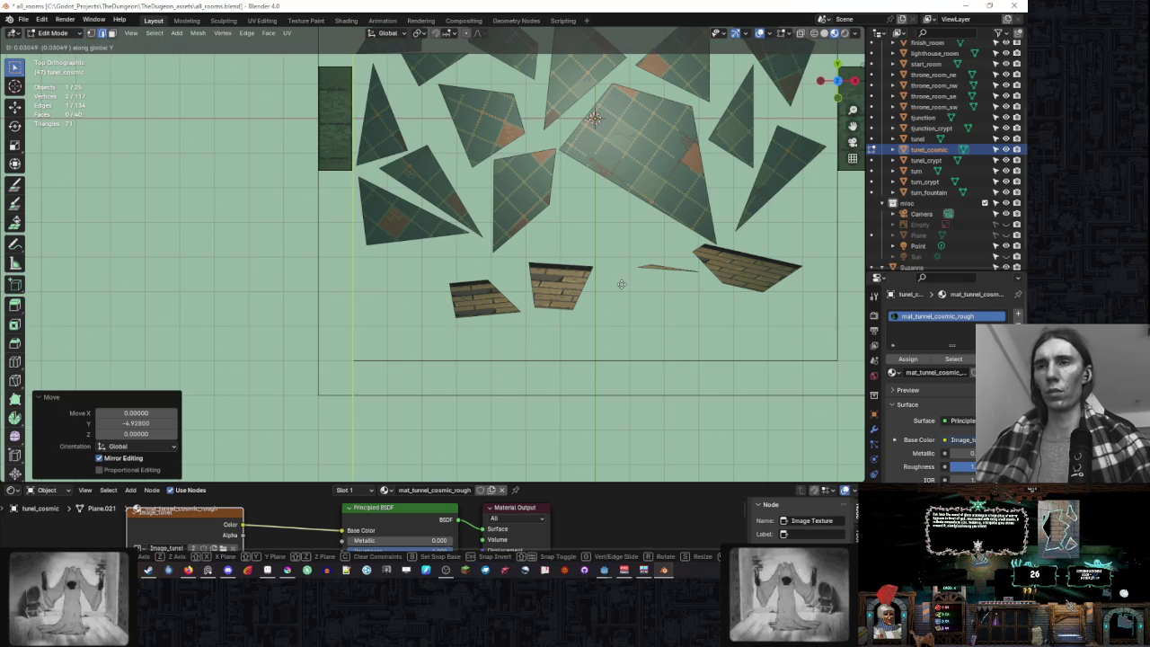
click(620, 313)
- Select the wall's right vertical edge and shift it along Y
mouse_move(621, 313)
mouse_down()
mouse_move(572, 170)
mouse_move(616, 257)
mouse_up()
scroll(657, 243, up, 6)
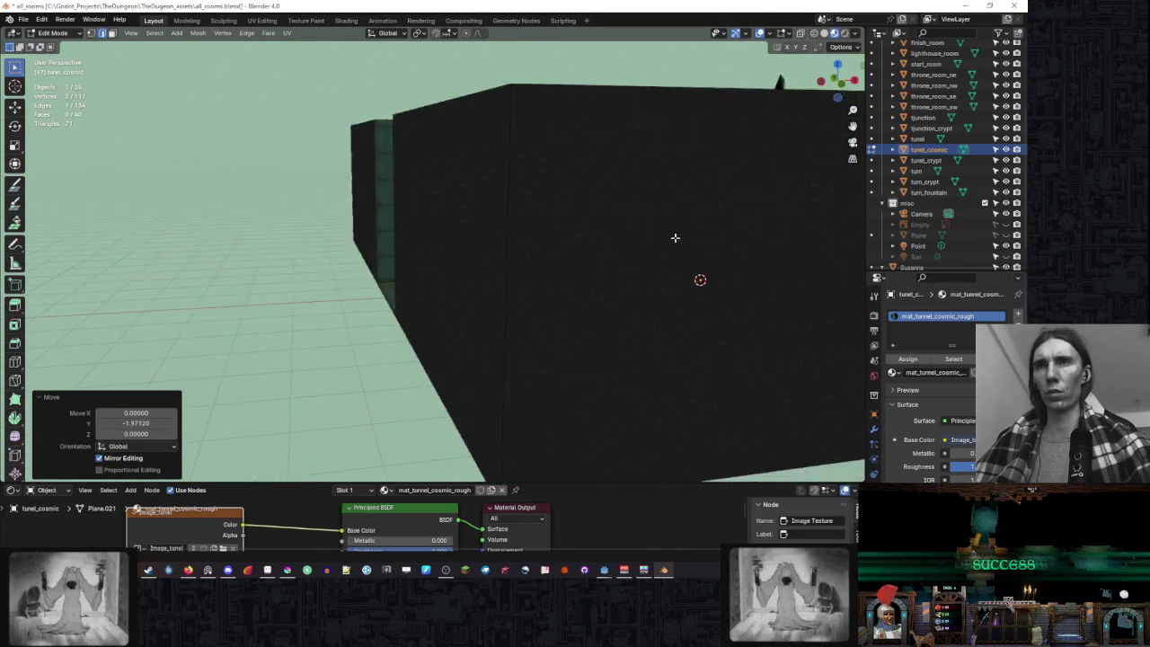
scroll(657, 243, up, 1)
mouse_move(656, 242)
mouse_down()
mouse_move(521, 252)
mouse_move(317, 190)
mouse_up()
scroll(521, 251, down, 5)
drag(484, 192, 528, 199)
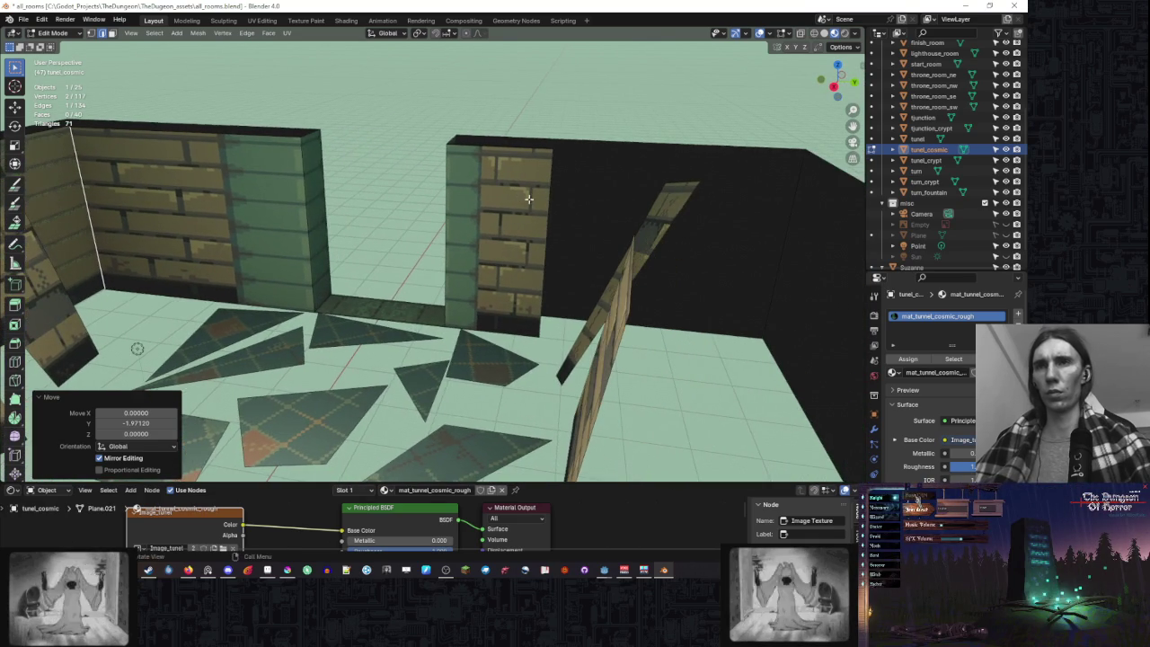
click(547, 224)
key(KP_7)
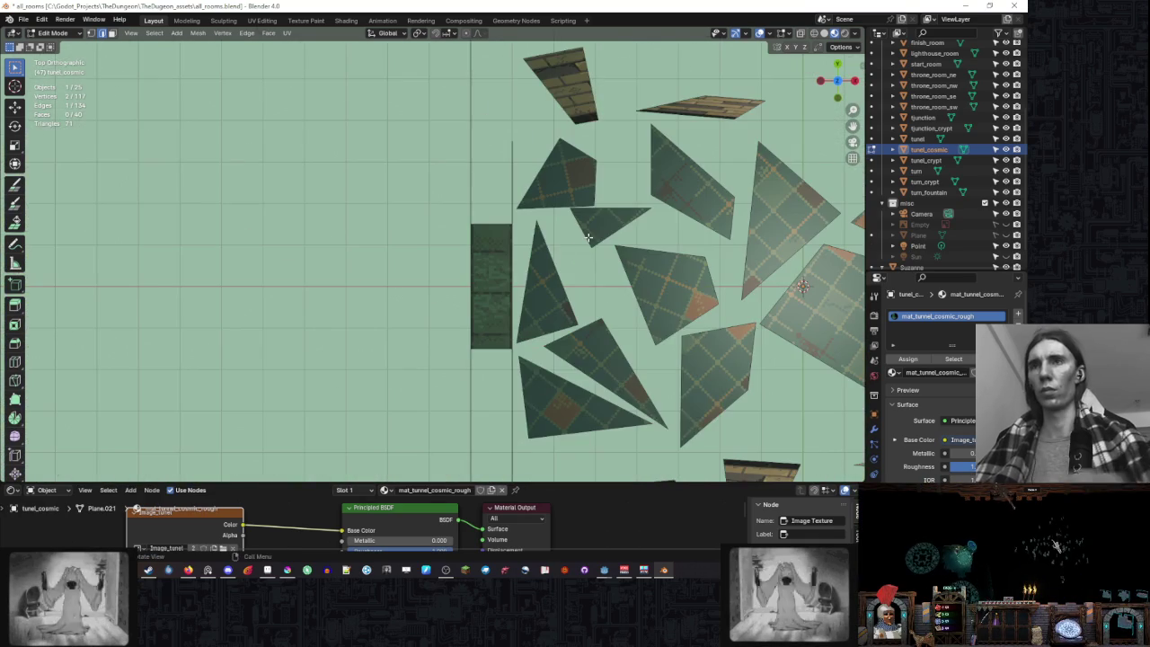
drag(539, 148, 515, 350)
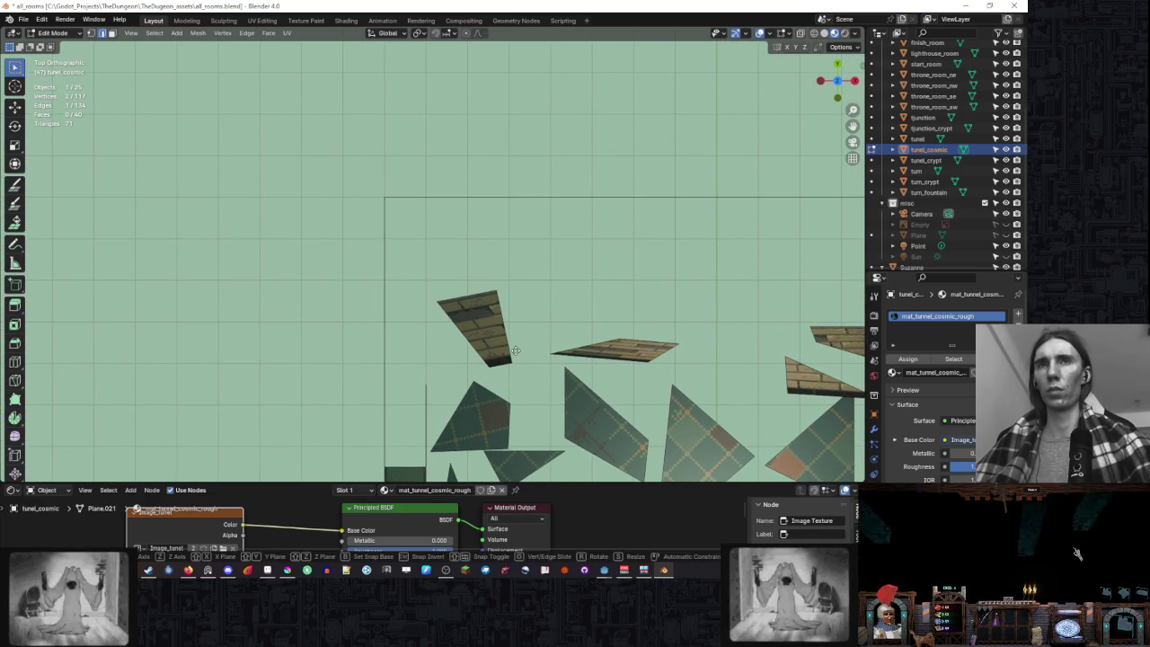
key(y)
click(526, 212)
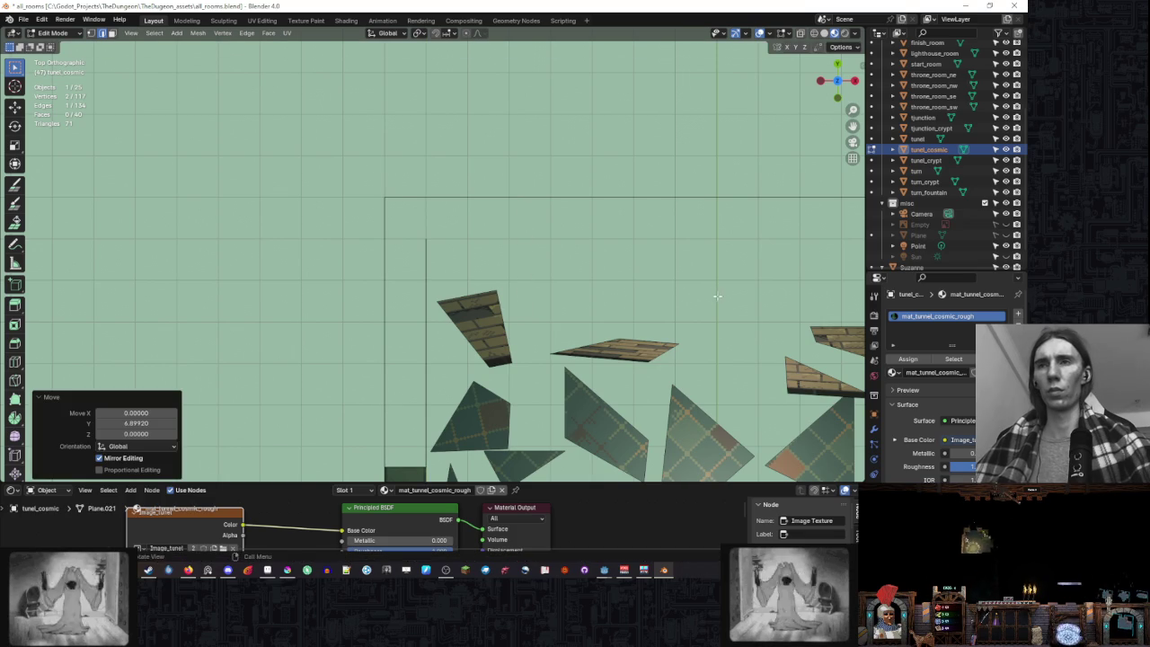
- Move the selected pieces 6.9 along Y in top view
scroll(718, 296, down, 2)
drag(717, 296, 525, 196)
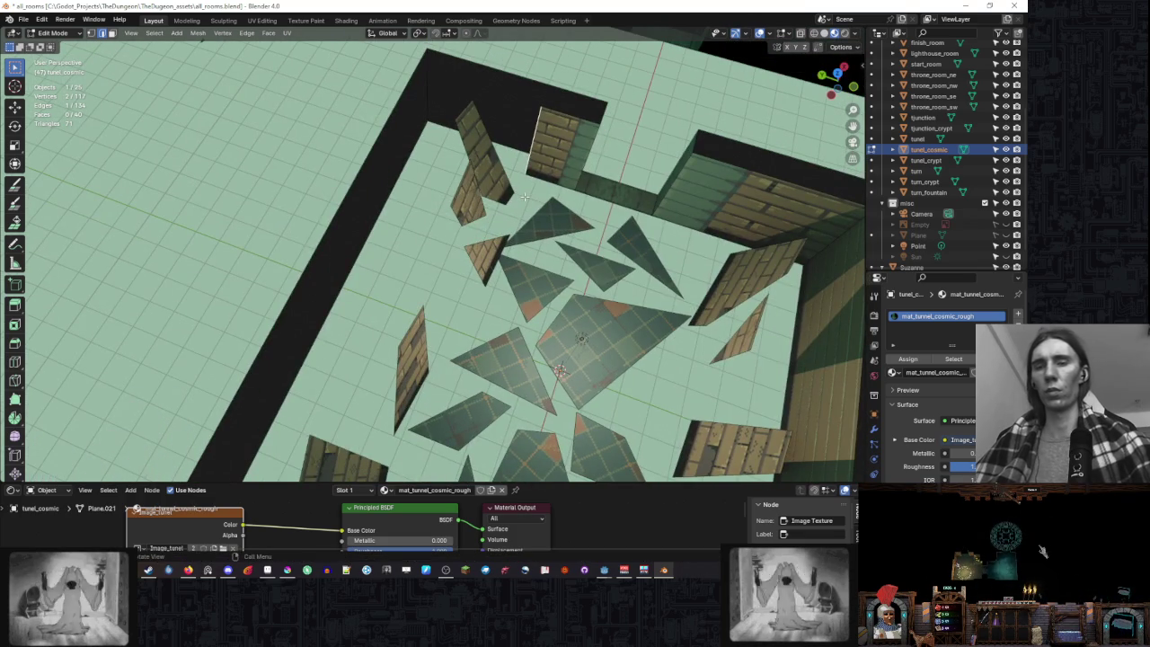
key(KP_7)
scroll(522, 204, up, 2)
key(g)
key(y)
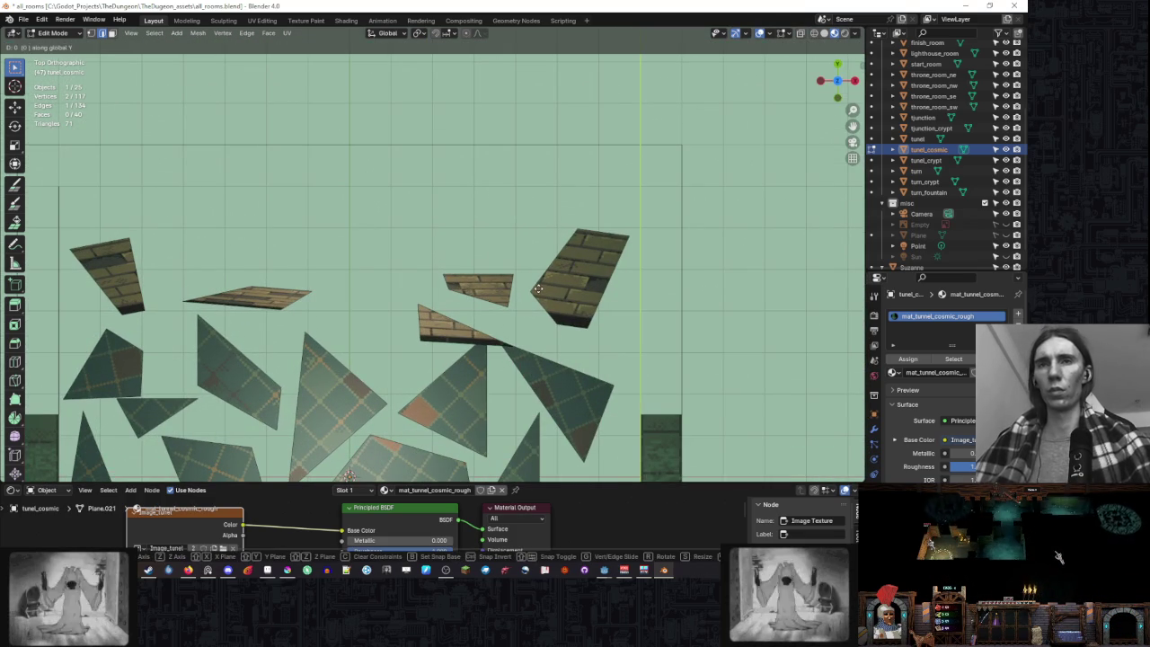
click(541, 162)
scroll(532, 270, down, 4)
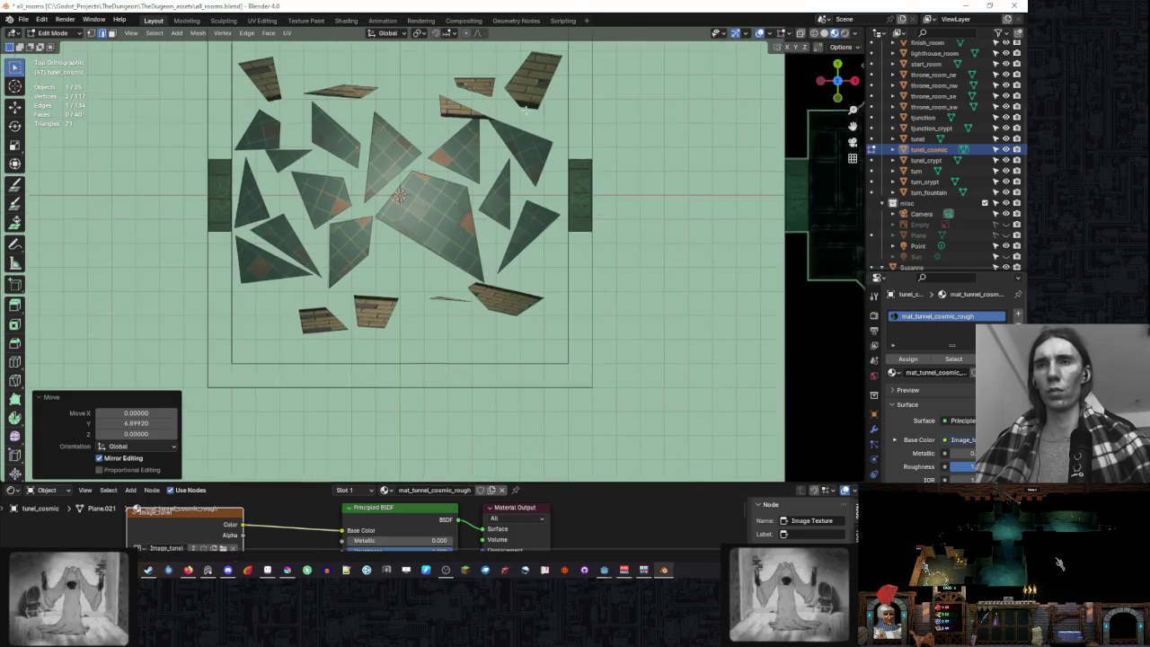
key(ctrl+l)
- Delete the front wall face, then undo the deletion
key(x)
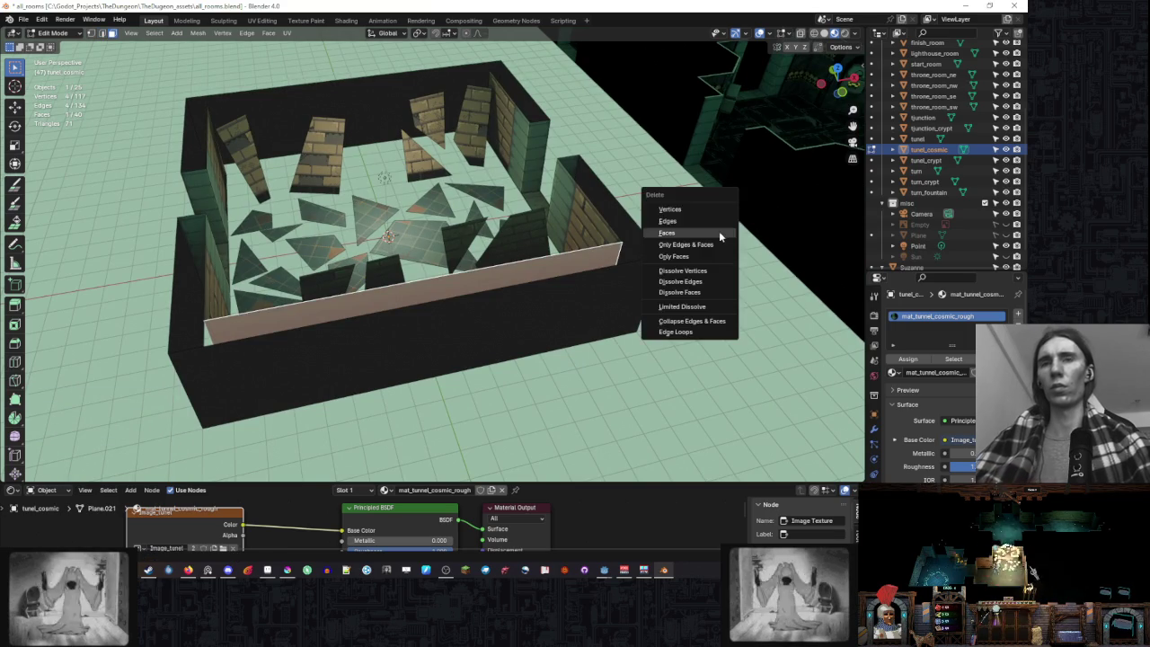
click(719, 231)
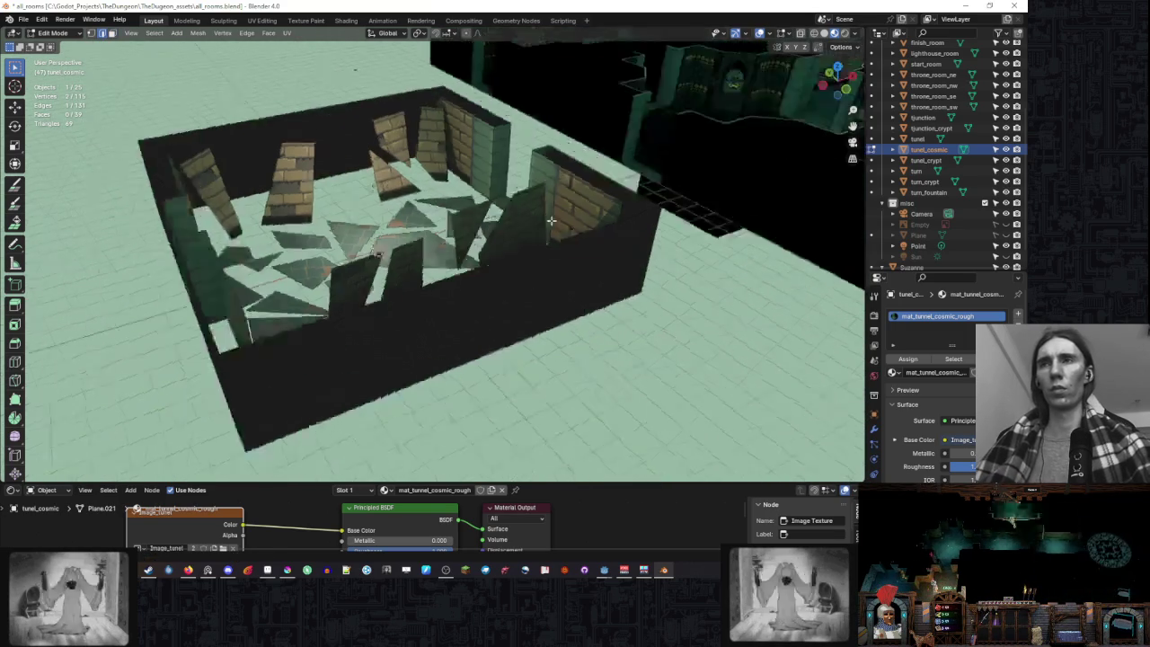
key(ctrl+z)
scroll(171, 200, up, 3)
scroll(171, 199, down, 3)
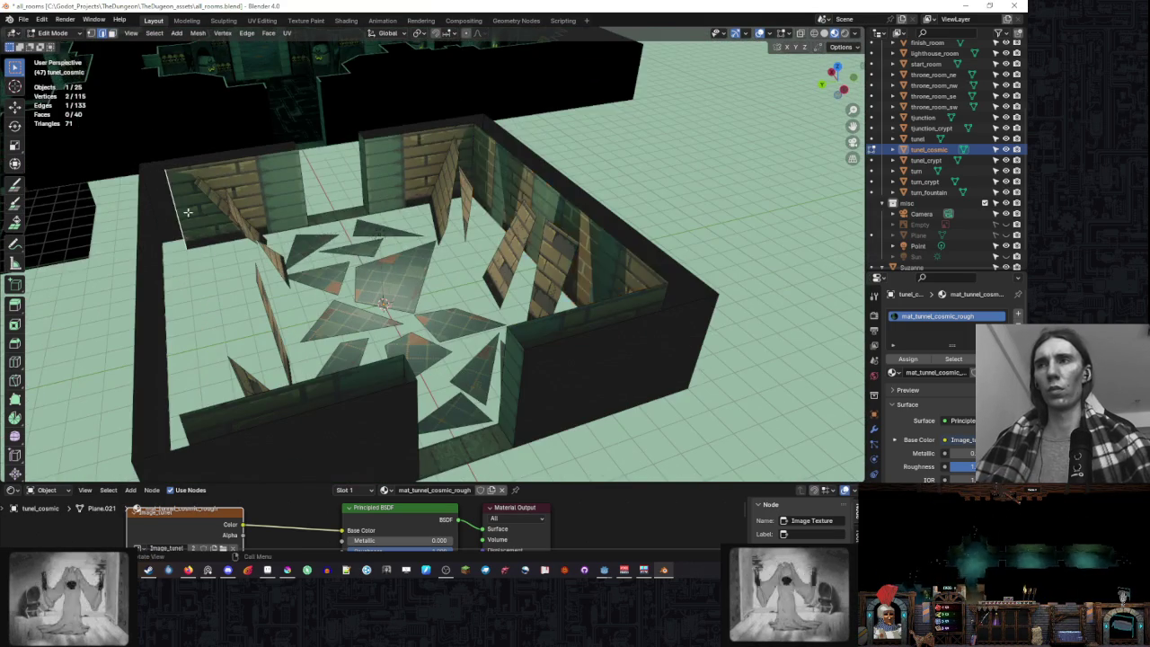
- Select the back inner wall faces, including the long one, and add a second material slot
click(570, 218)
scroll(400, 179, up, 3)
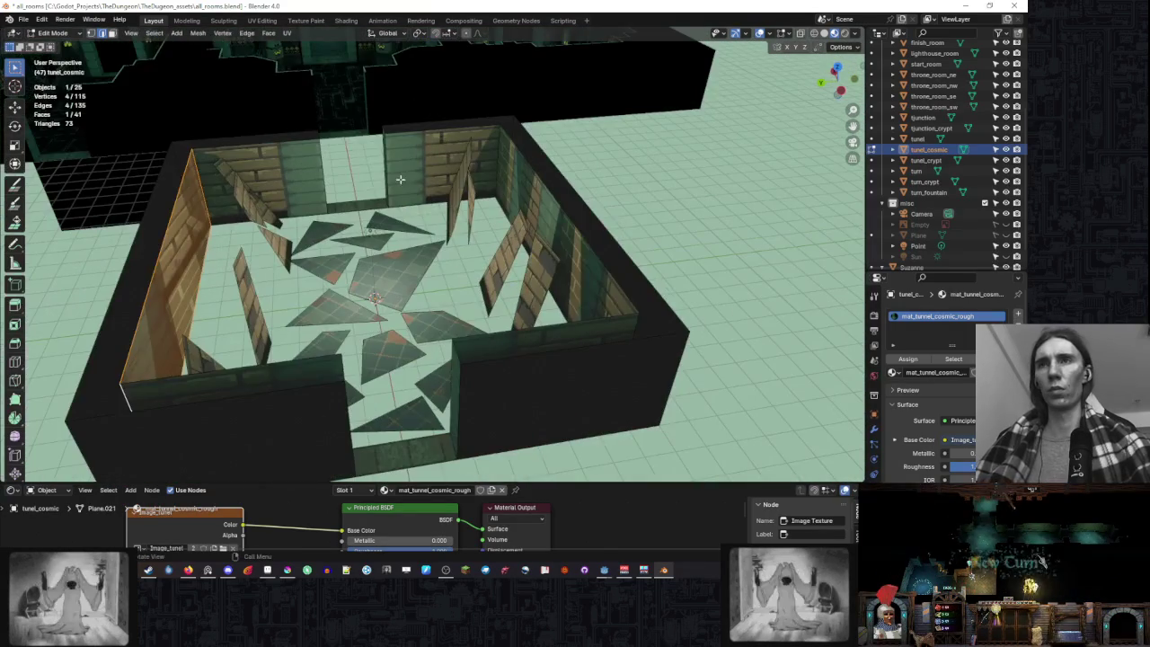
click(447, 146)
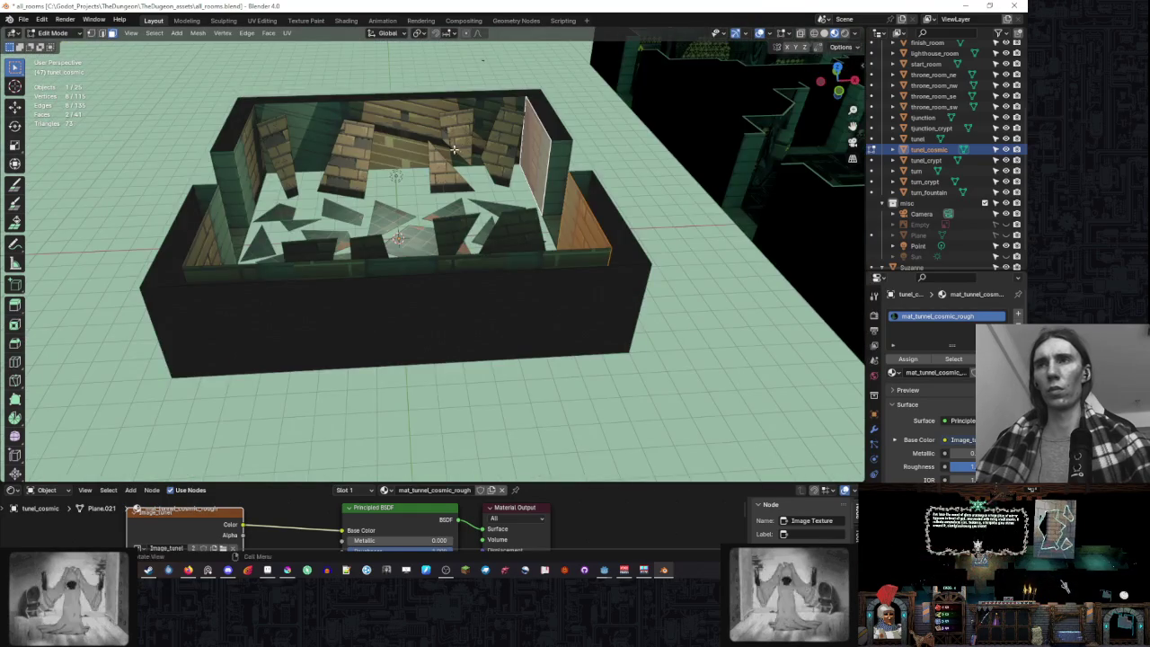
click(518, 156)
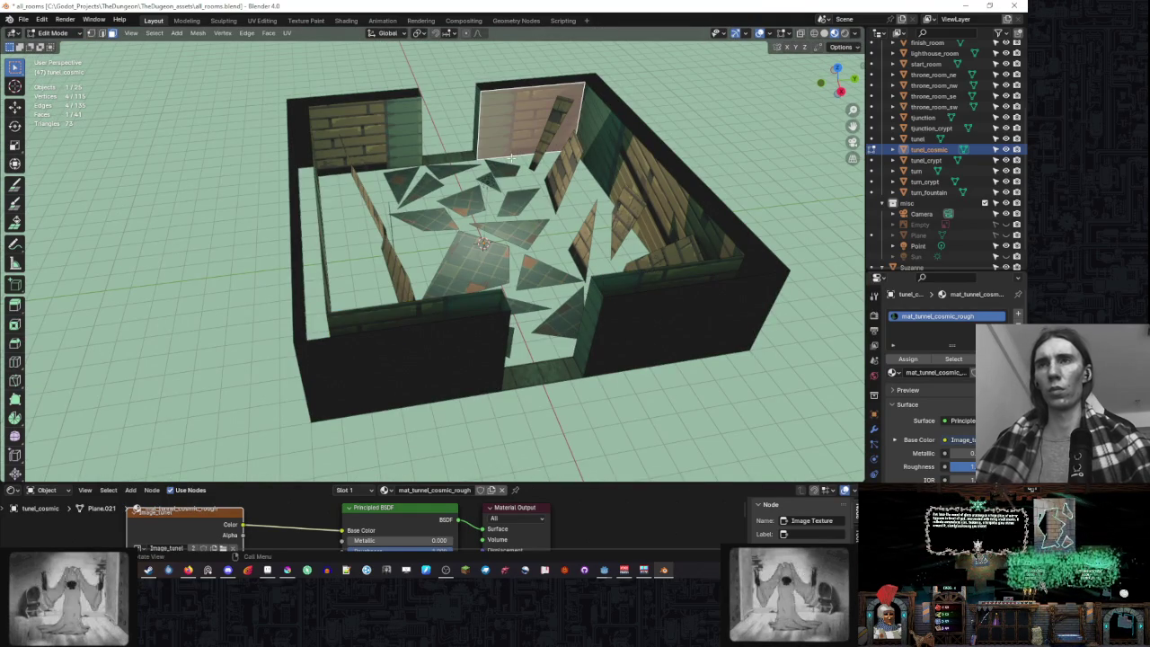
scroll(497, 177, up, 3)
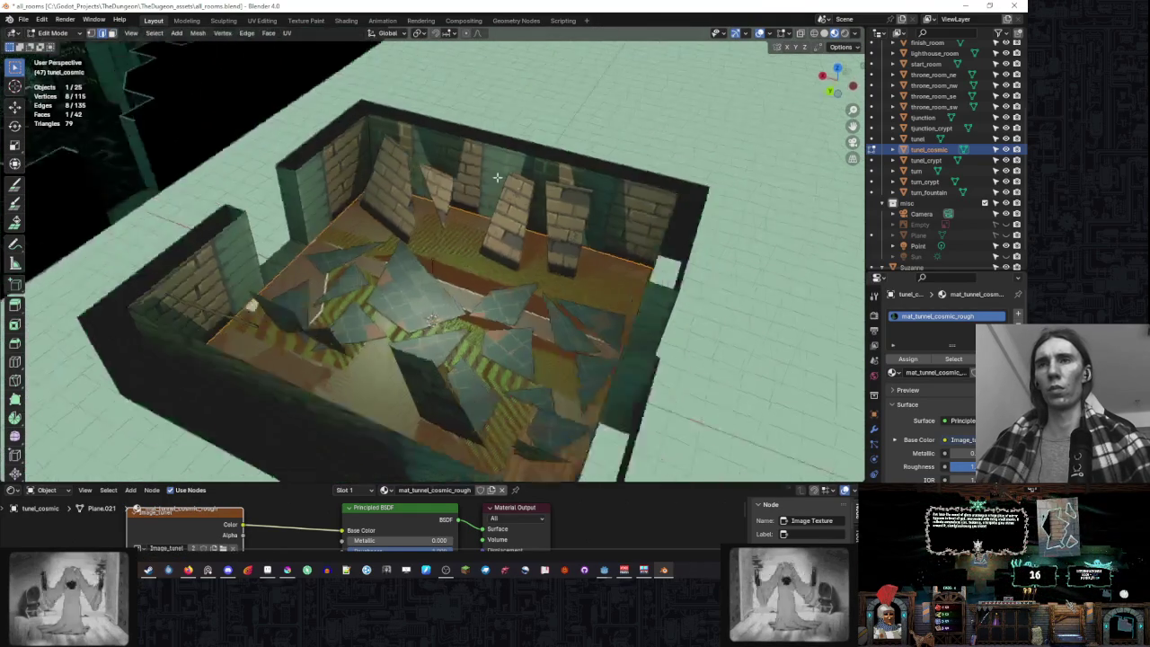
scroll(497, 177, down, 3)
scroll(373, 218, up, 3)
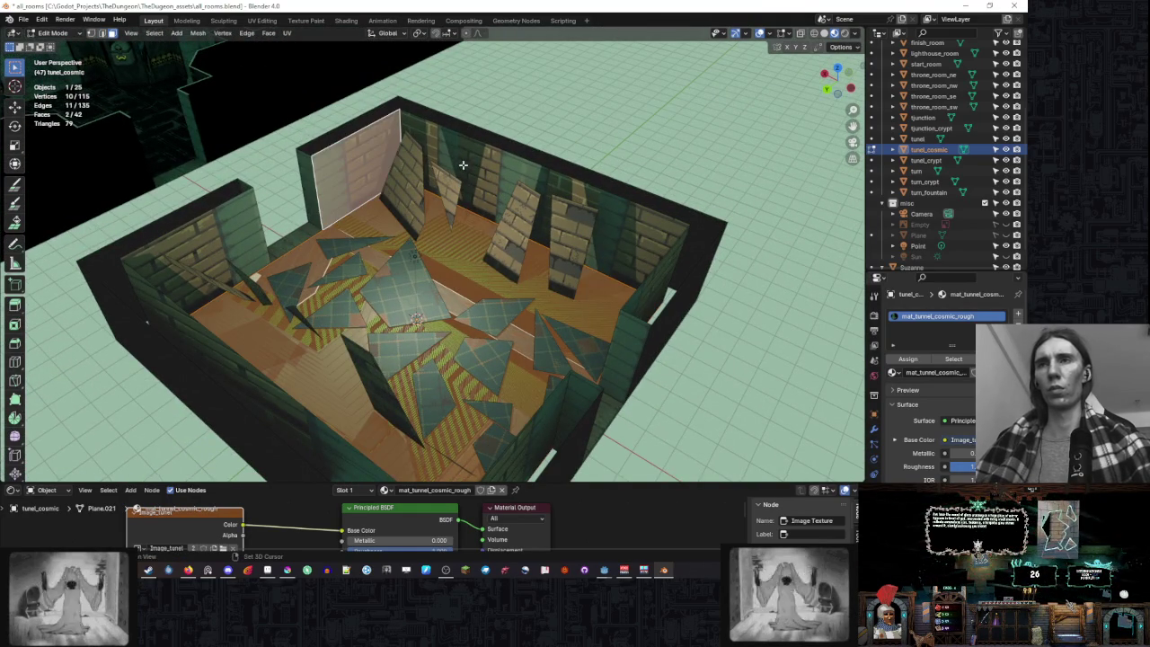
shift+click(569, 169)
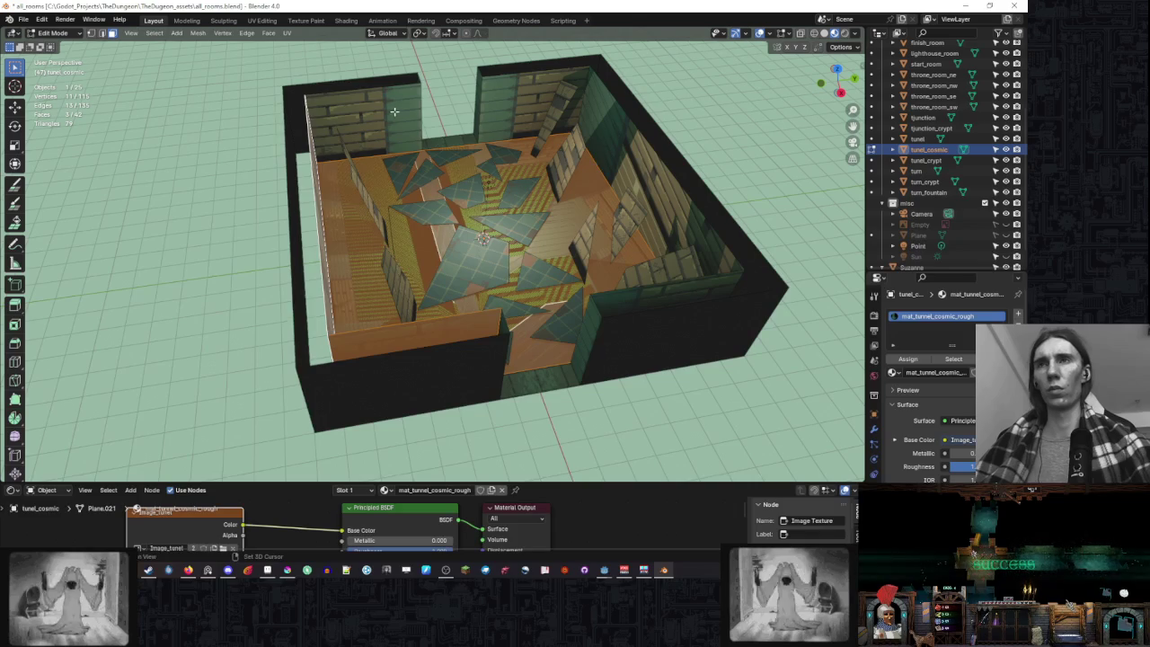
shift+click(379, 95)
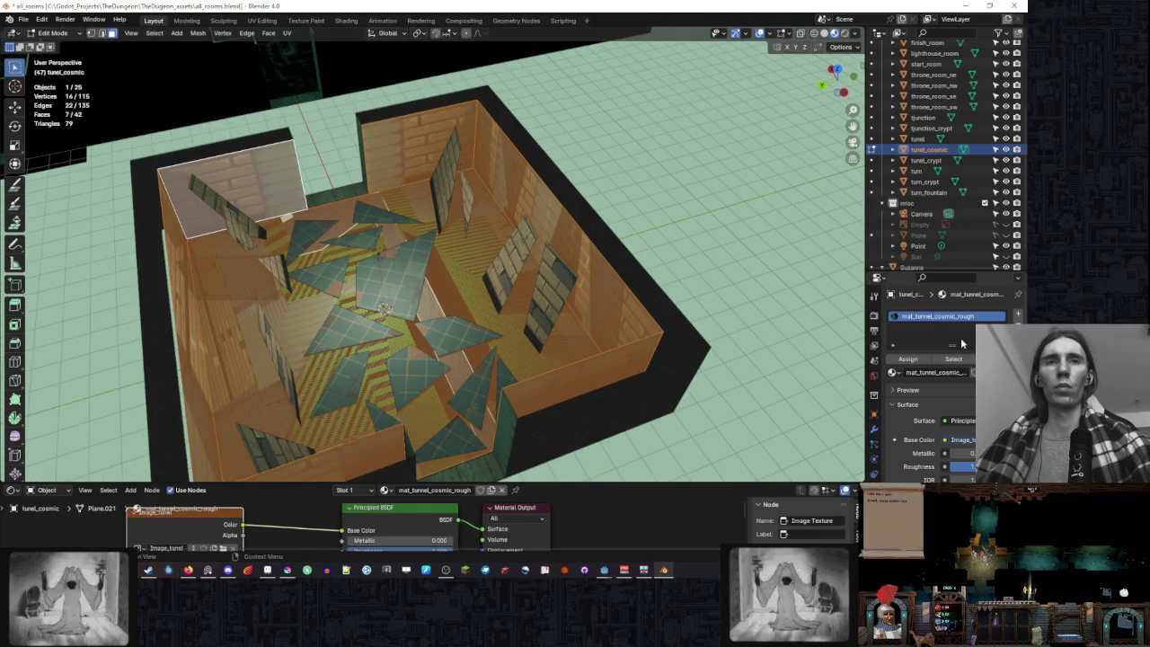
click(1017, 314)
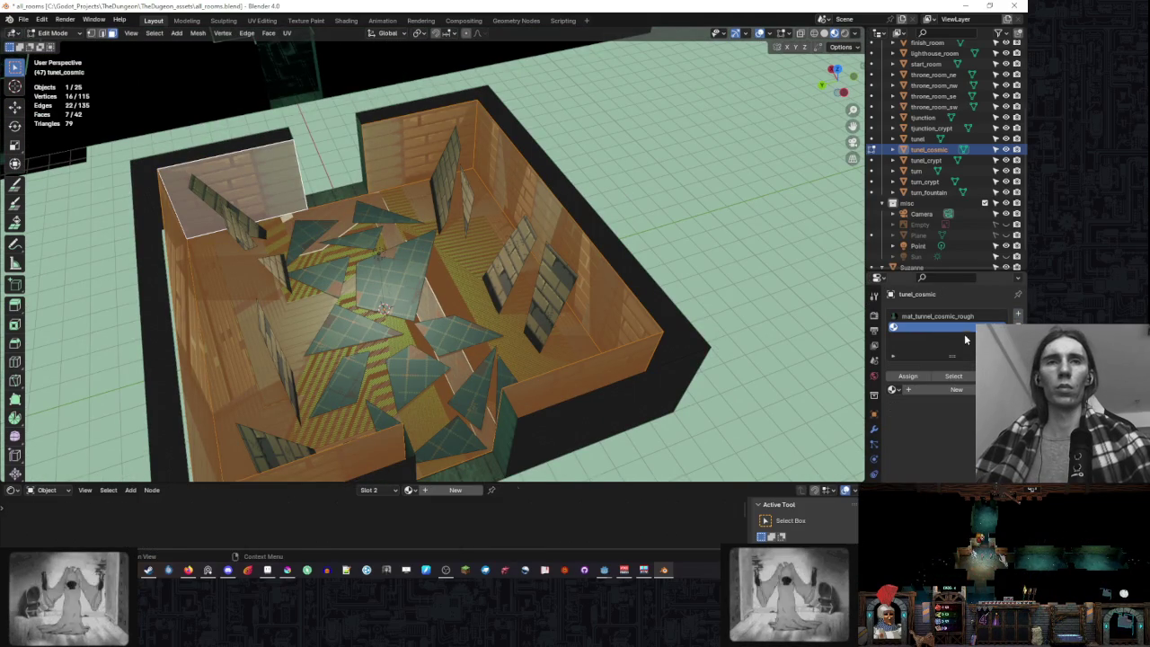
- Create a new material in the second slot and rename it mat_tunnel_cosmic_abyss
click(934, 389)
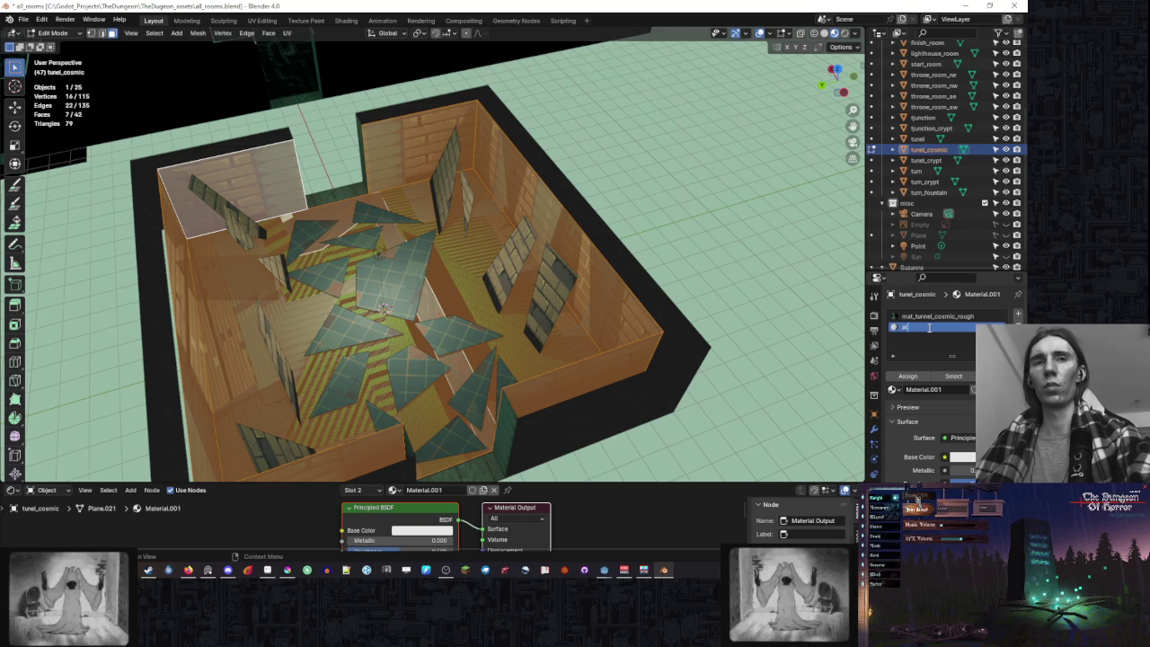
key(BackSpace)
key(BackSpace)
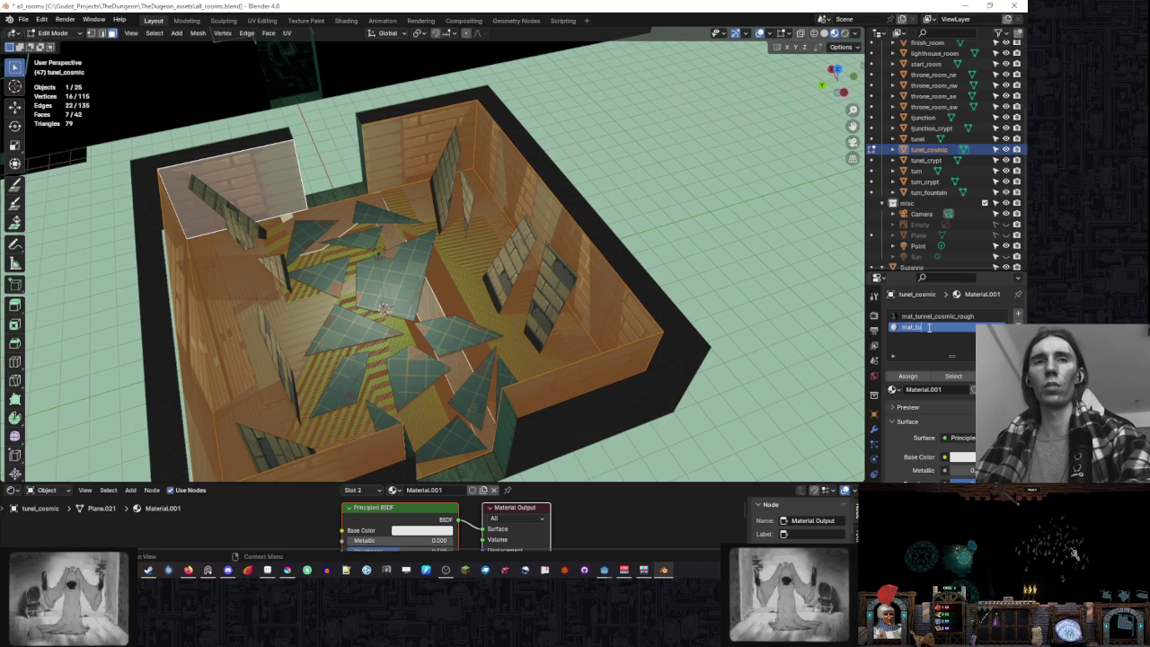
text(nnel_cosmic_)
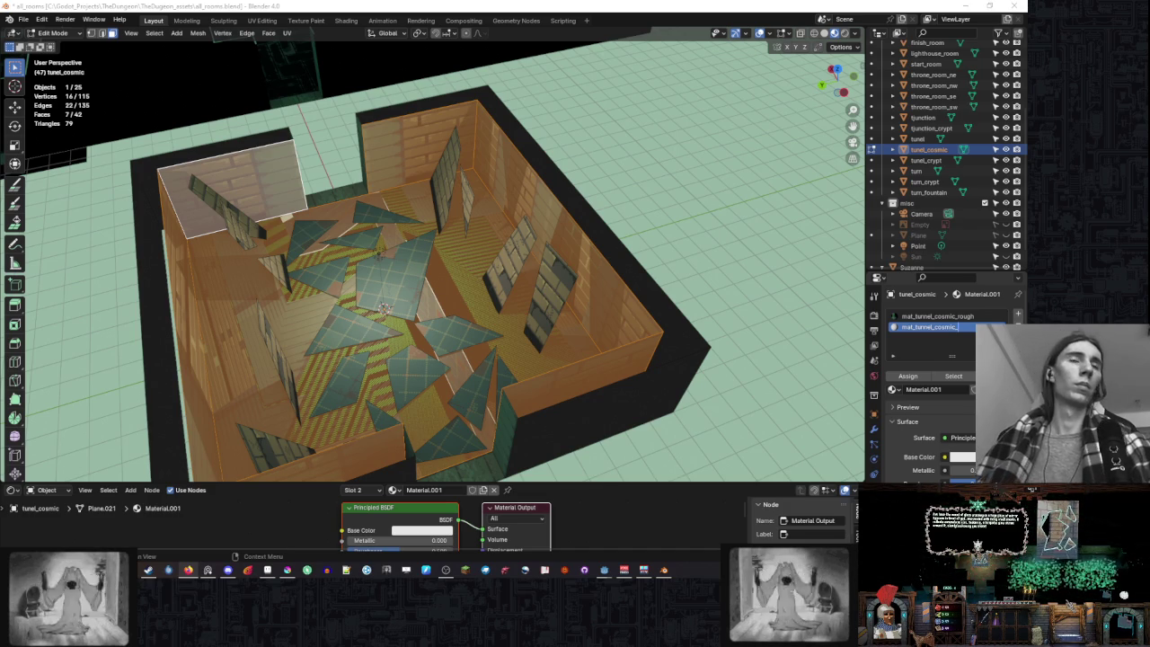
text(abyss)
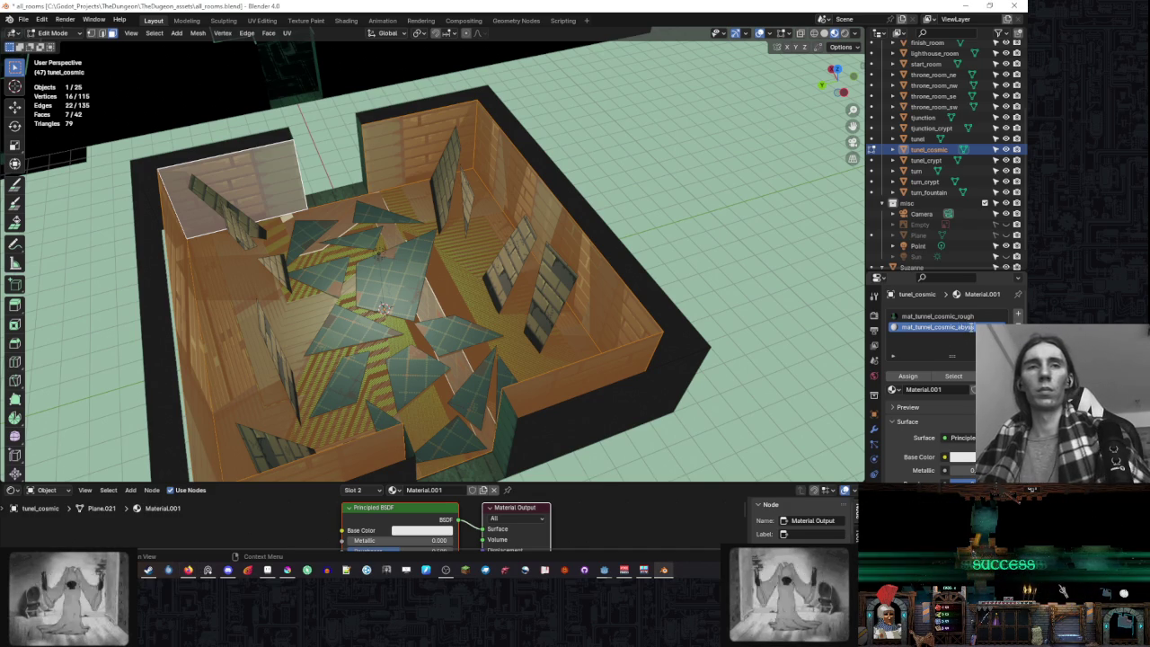
key(Return)
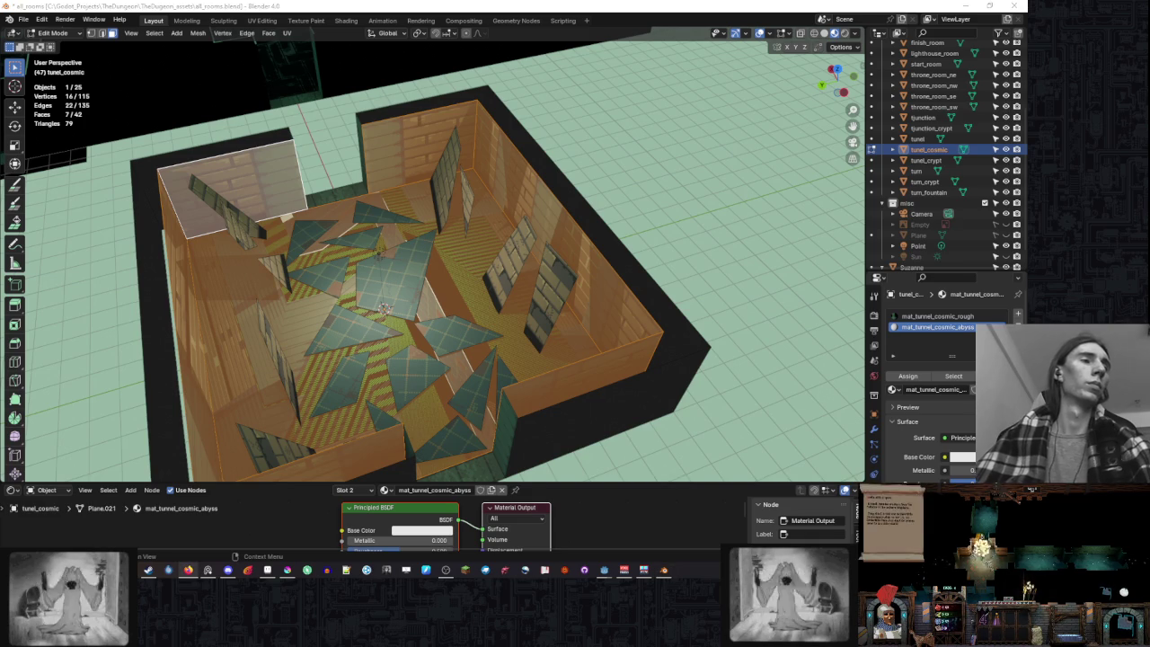
key(KP_8)
key(KP_4)
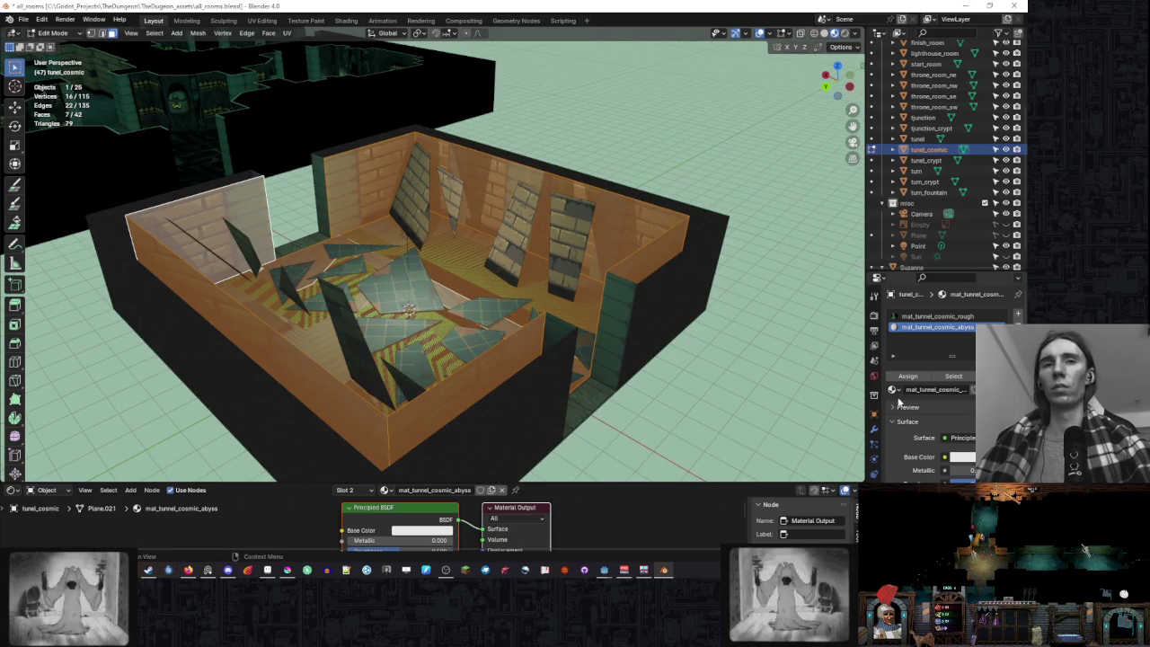
- Assign mat_tunnel_cosmic_abyss to the selected wall faces and enlarge the shader editor
click(901, 380)
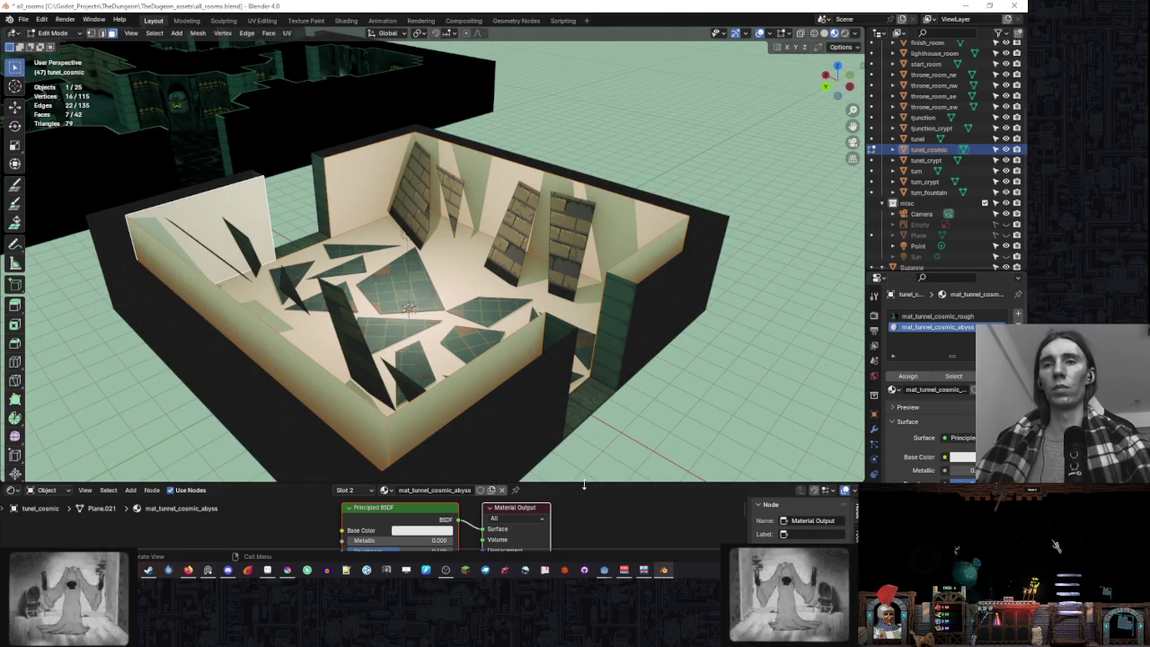
drag(584, 485, 615, 229)
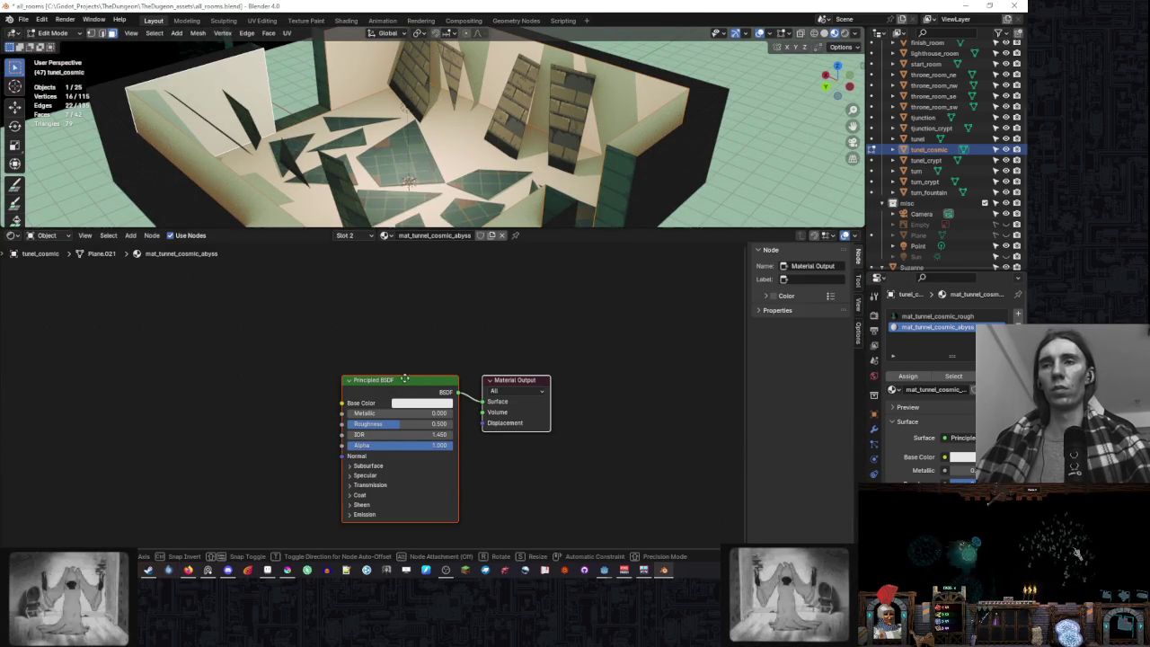
drag(454, 385, 357, 338)
drag(589, 230, 593, 319)
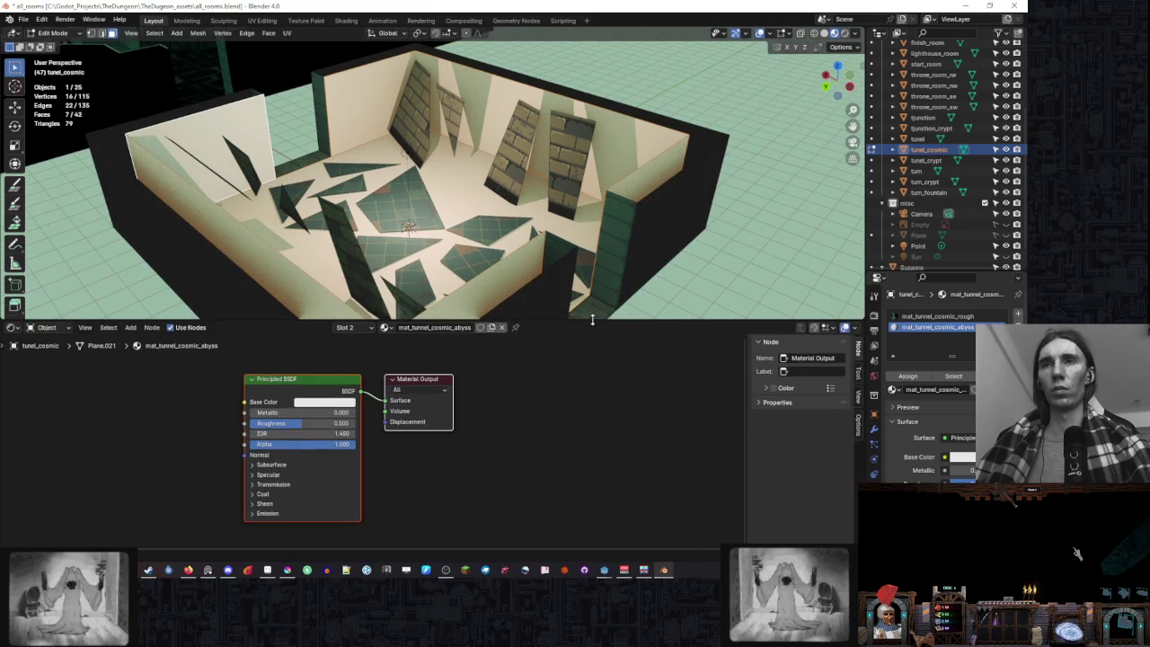
- Orbit top-down and low around the room to inspect the walls
scroll(432, 222, down, 3)
scroll(432, 221, down, 2)
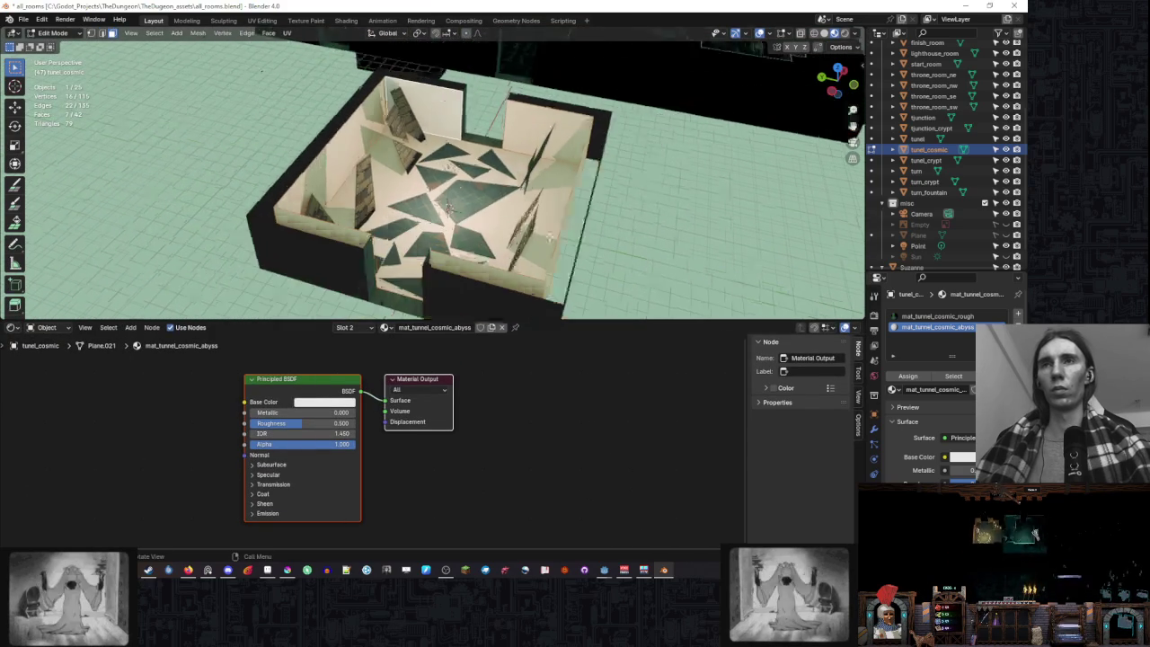
scroll(431, 180, up, 3)
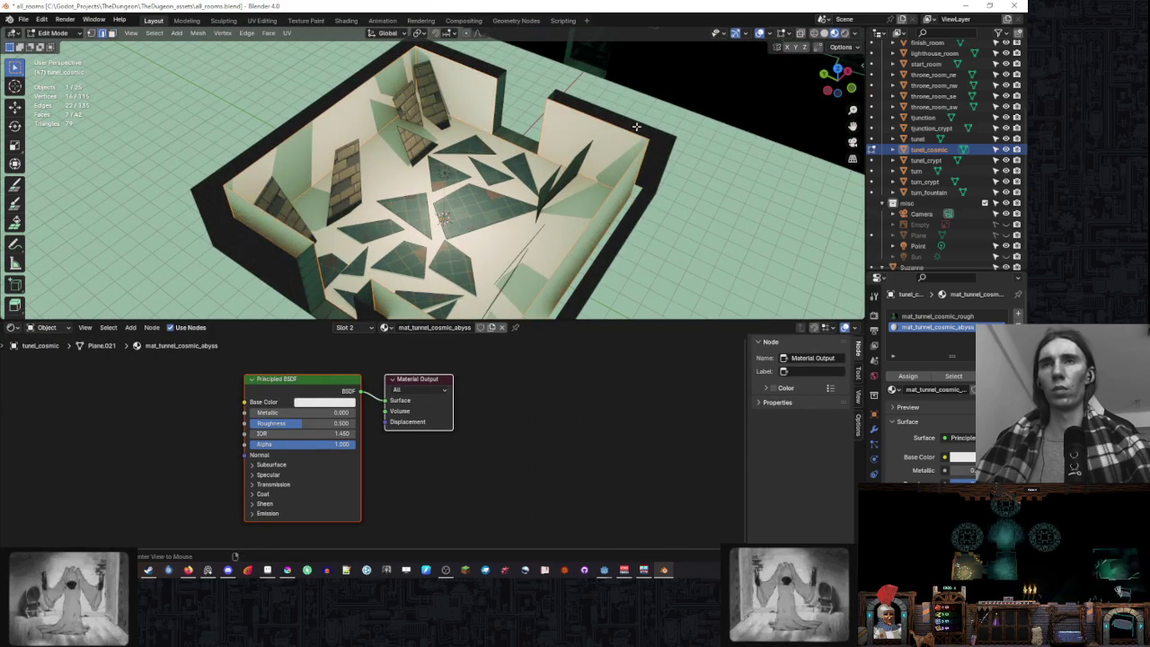
scroll(638, 139, up, 2)
scroll(639, 140, down, 3)
scroll(665, 140, down, 2)
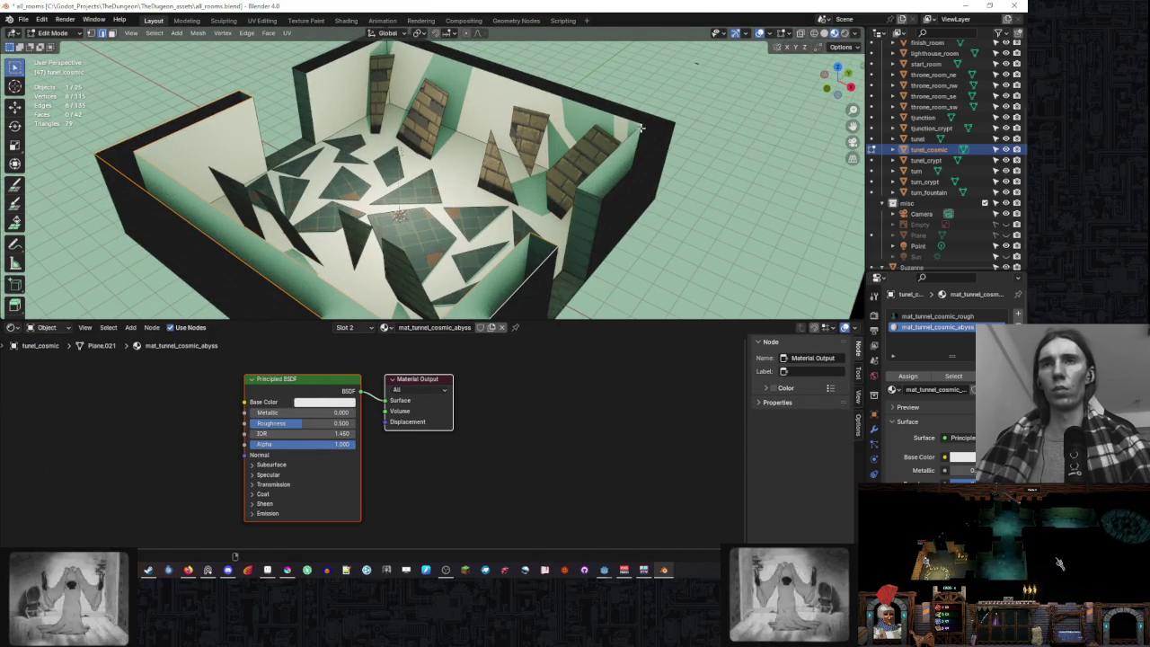
drag(703, 141, 588, 181)
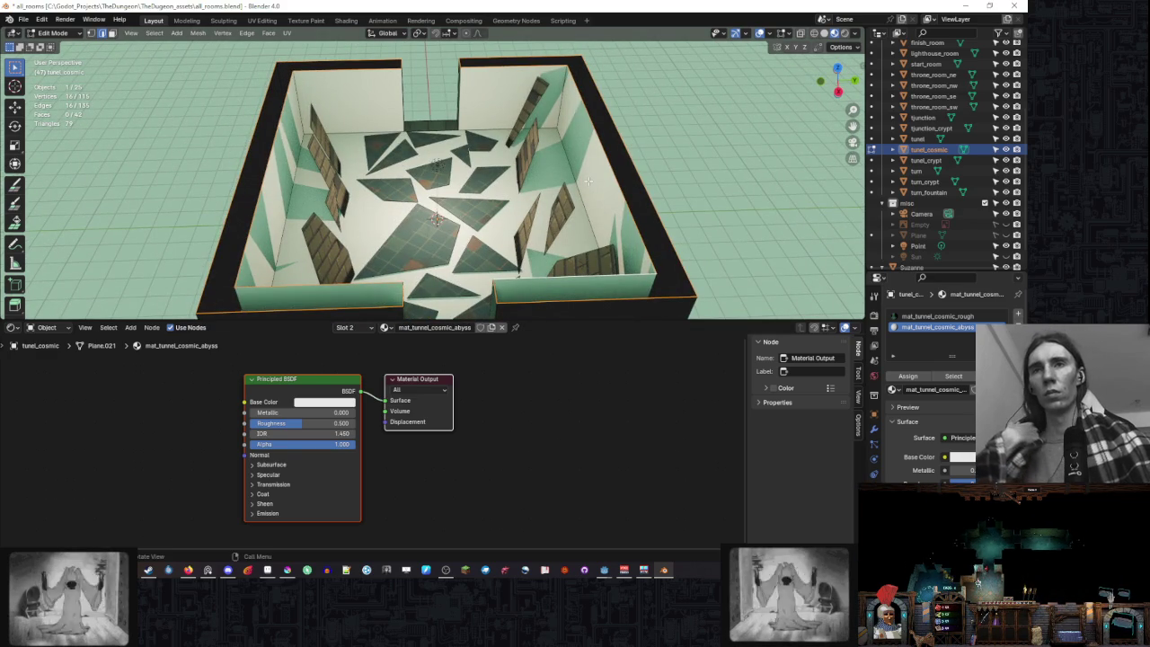
drag(584, 184, 745, 177)
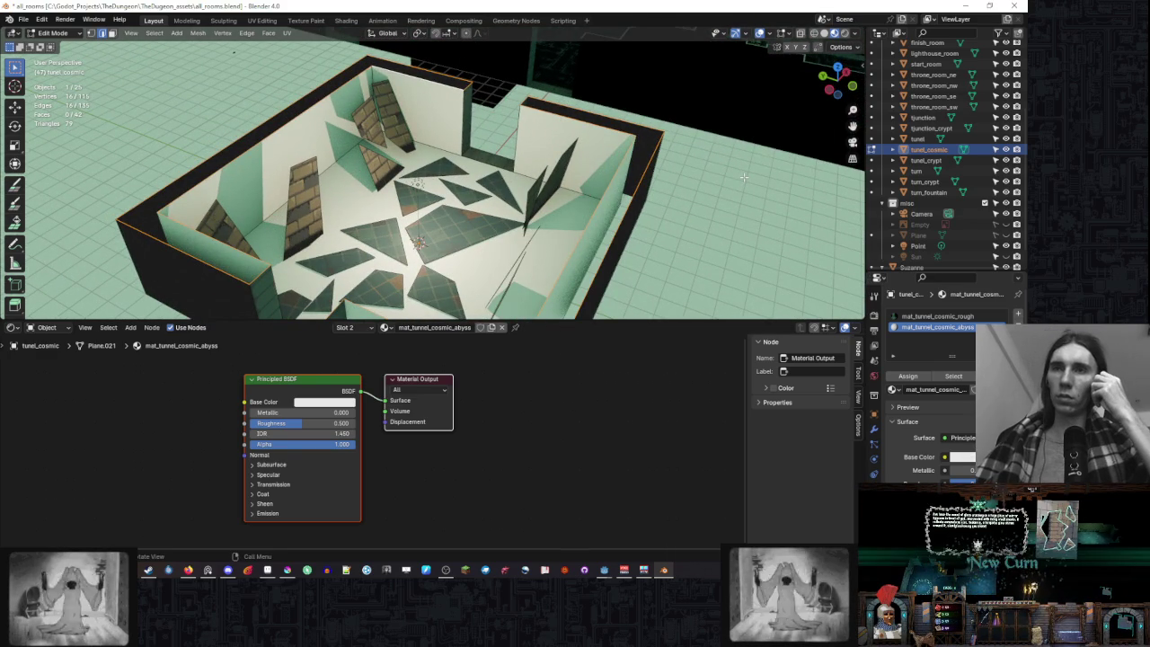
click(307, 378)
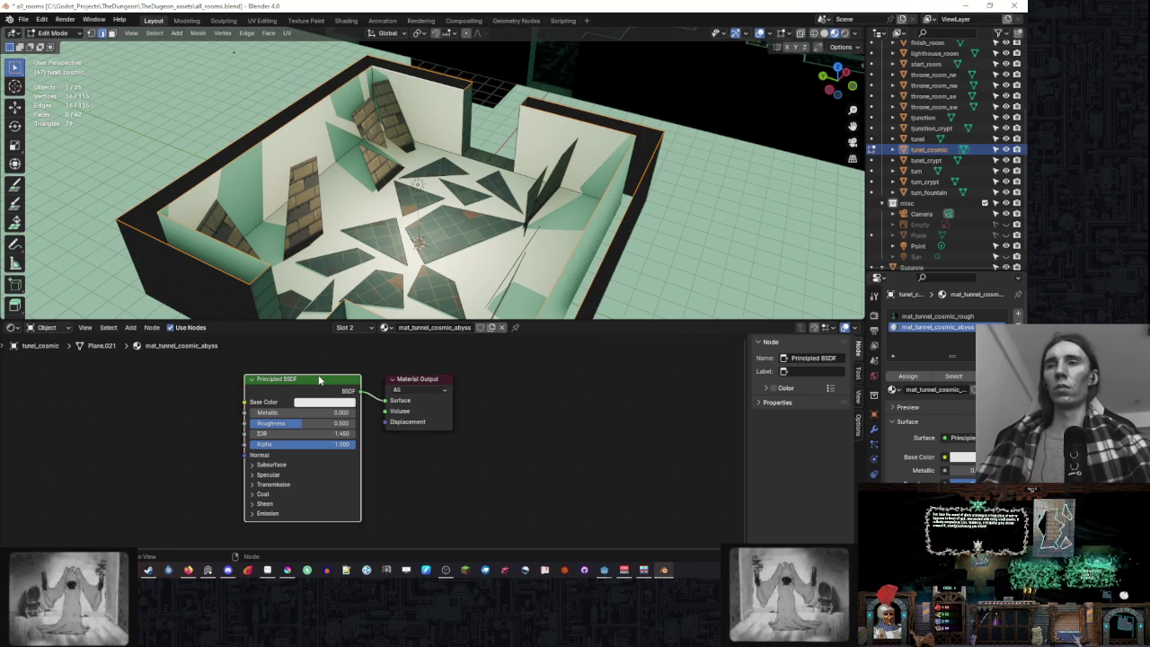
- Replace the Principled BSDF with a Volume Absorption shader linked to Surface
key(Delete)
right_click(560, 378)
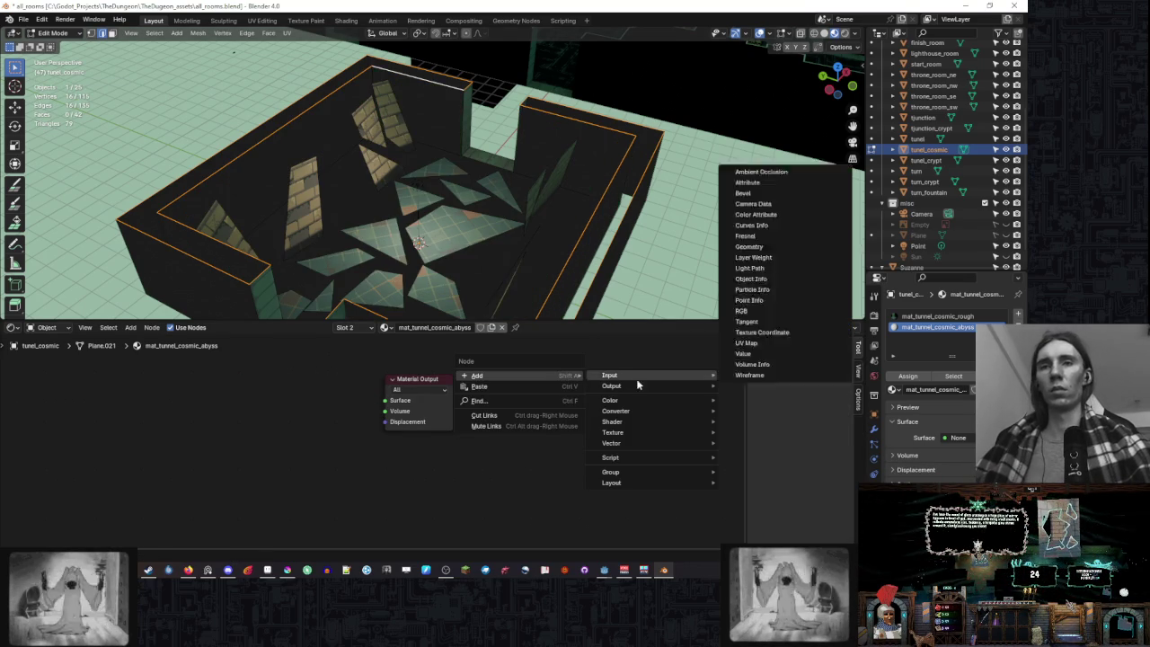
mouse_move(620, 422)
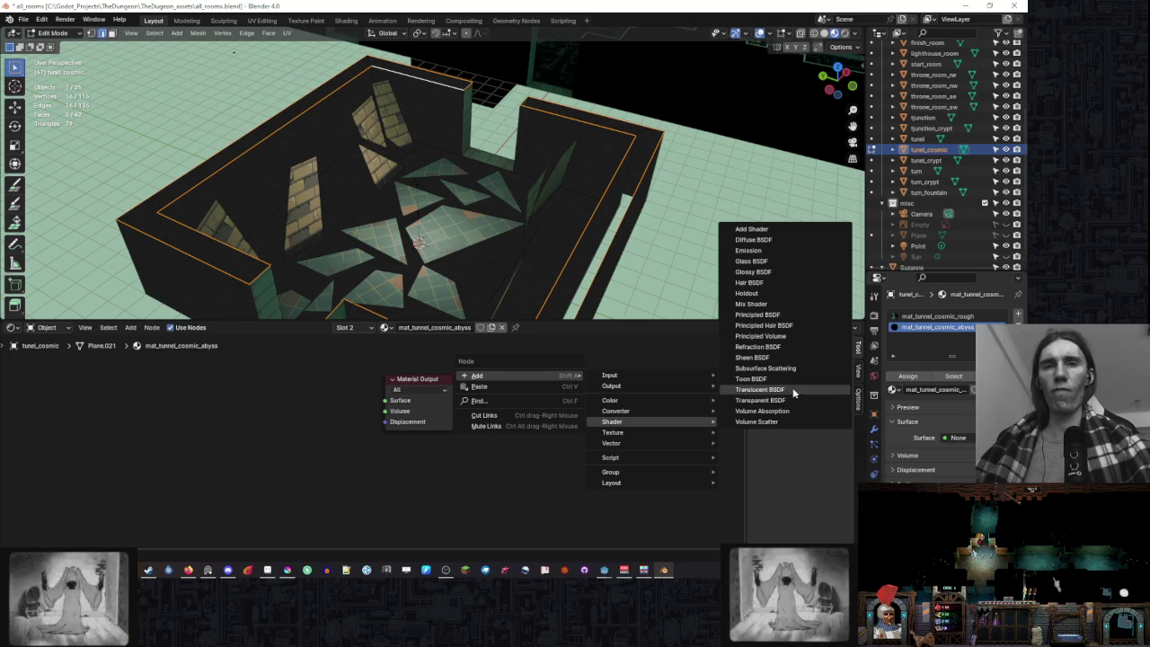
click(797, 412)
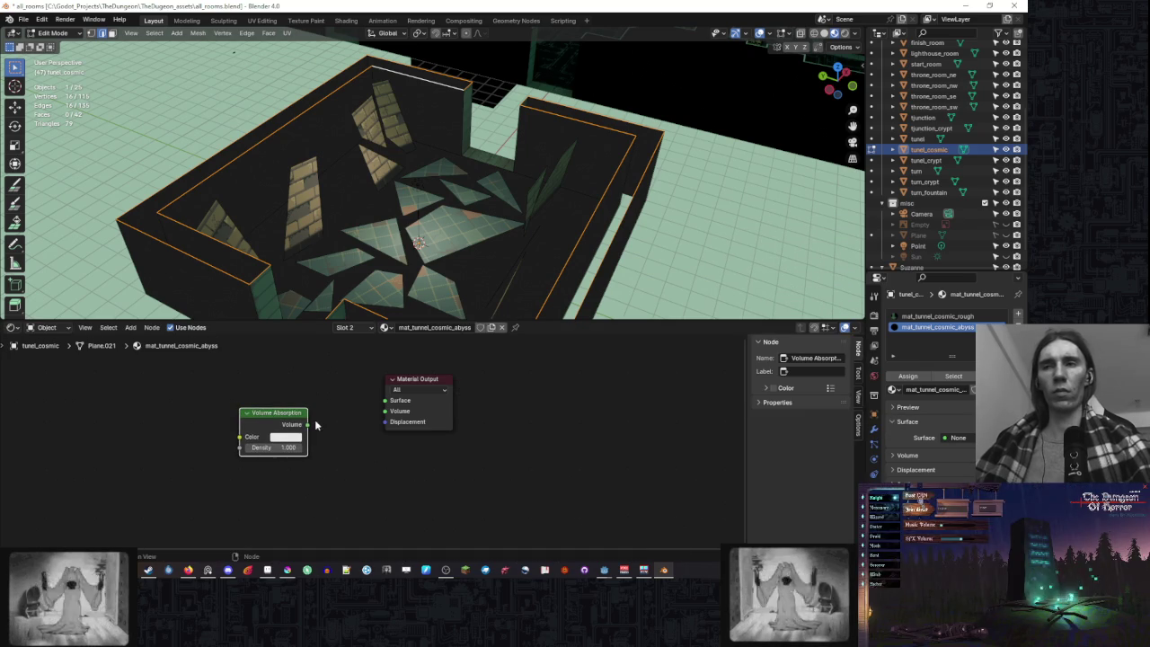
drag(382, 409, 385, 401)
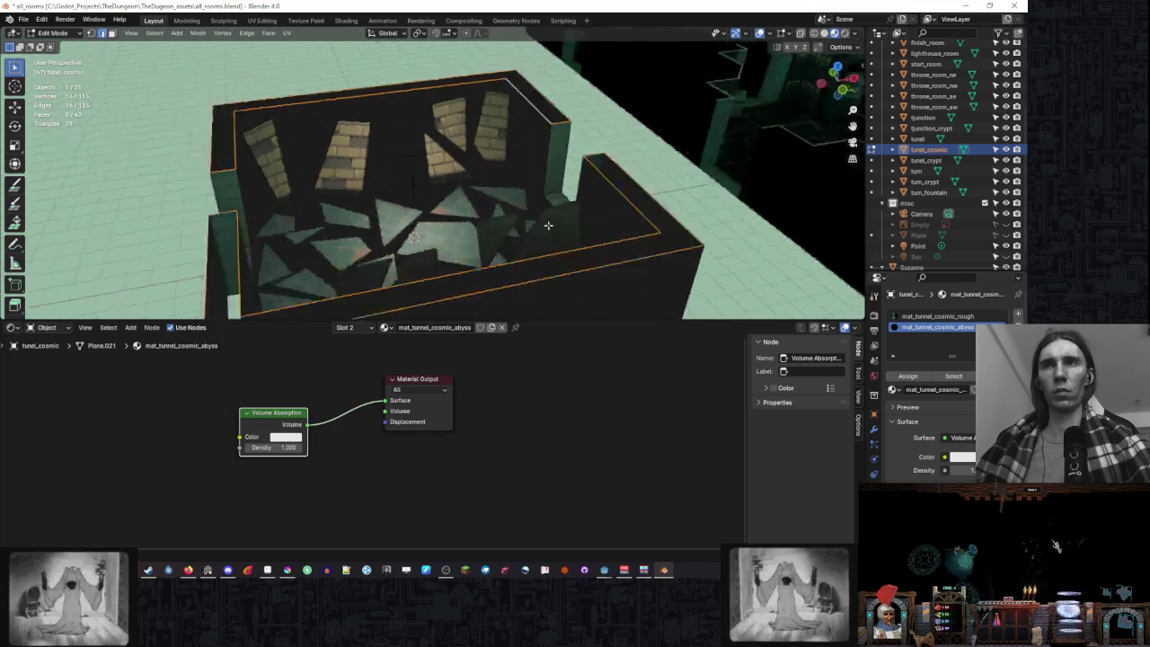
- Switch to rendered shading with overlays hidden and orbit the room
click(843, 35)
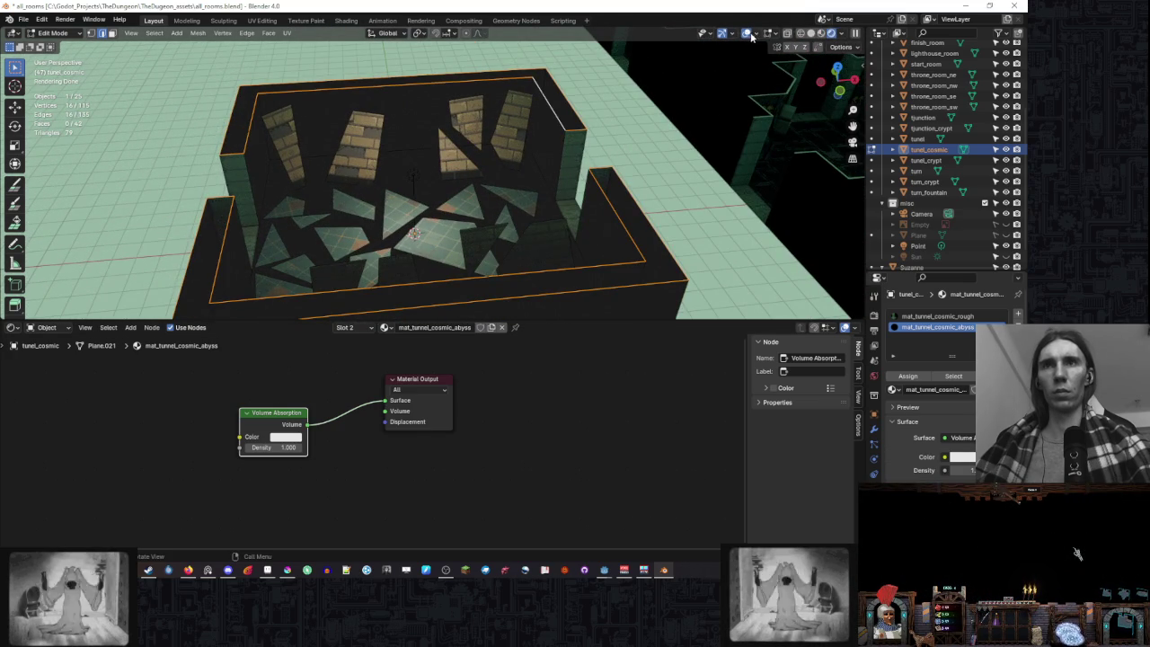
click(746, 33)
scroll(602, 304, up, 2)
mouse_move(616, 122)
mouse_down()
mouse_move(488, 146)
mouse_move(430, 133)
mouse_move(500, 129)
mouse_up()
drag(451, 197, 359, 287)
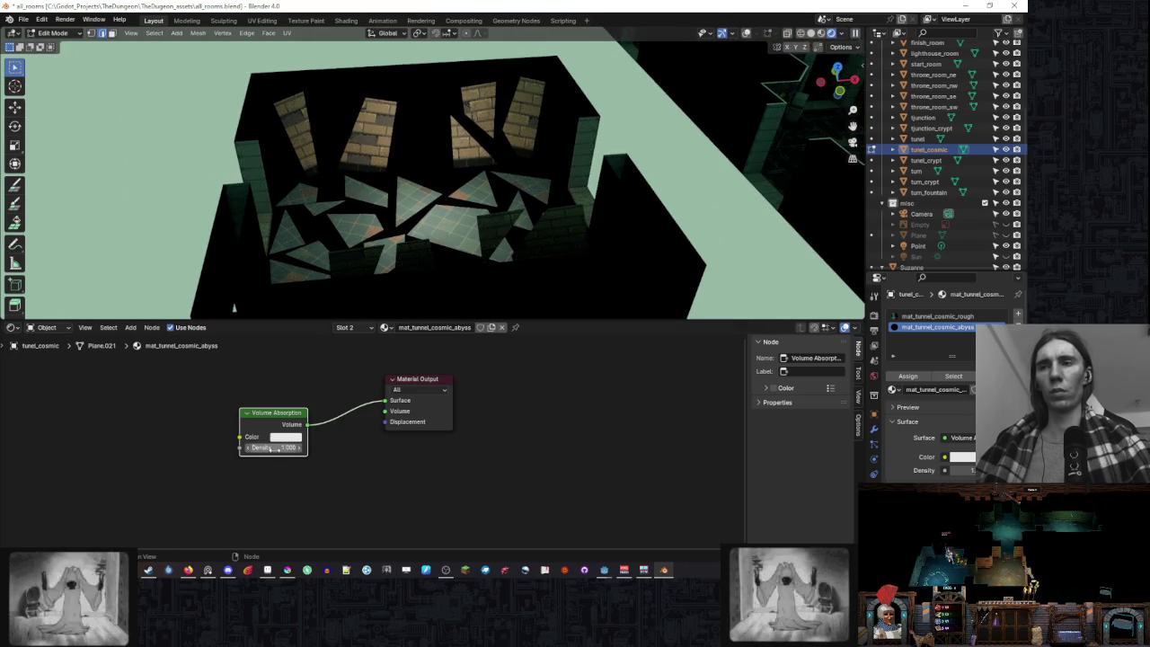
- Set the absorption Density to 0, then delete the Volume Absorption node
drag(274, 447, 243, 447)
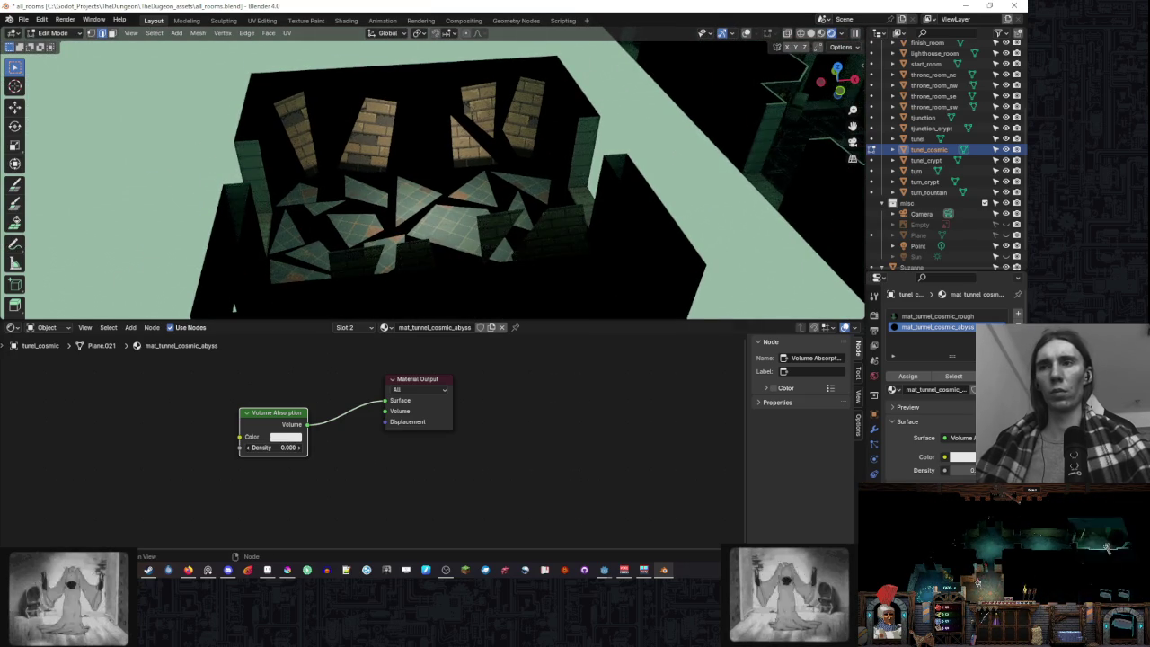
click(282, 447)
text(0)
key(Return)
key(Delete)
right_click(276, 412)
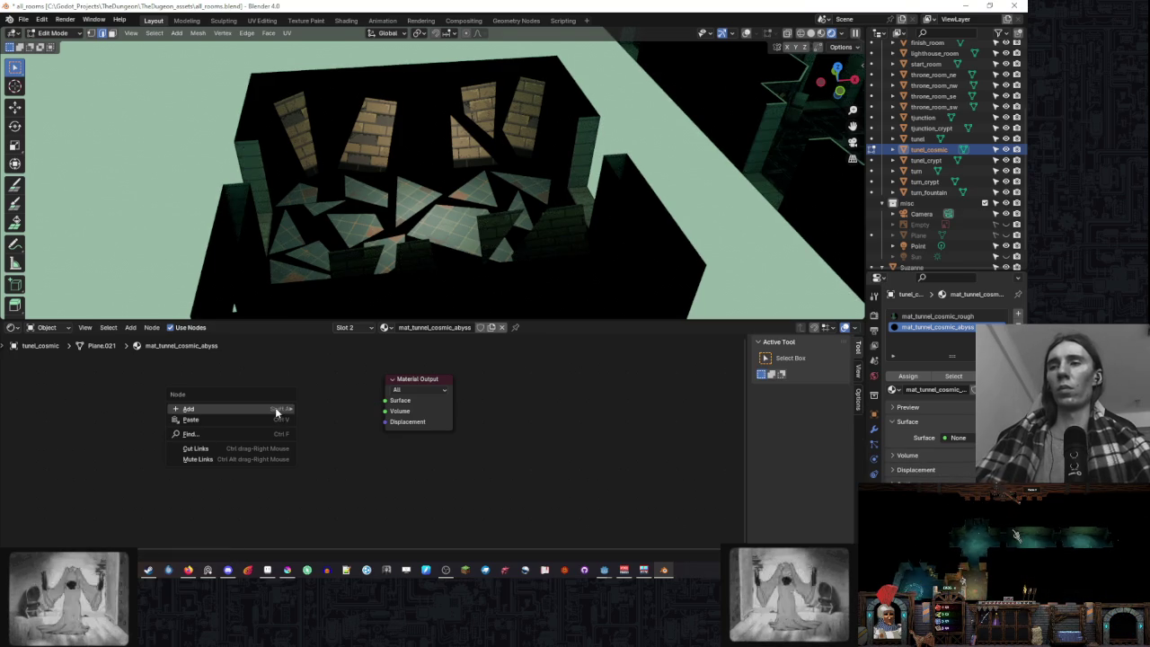
mouse_move(364, 455)
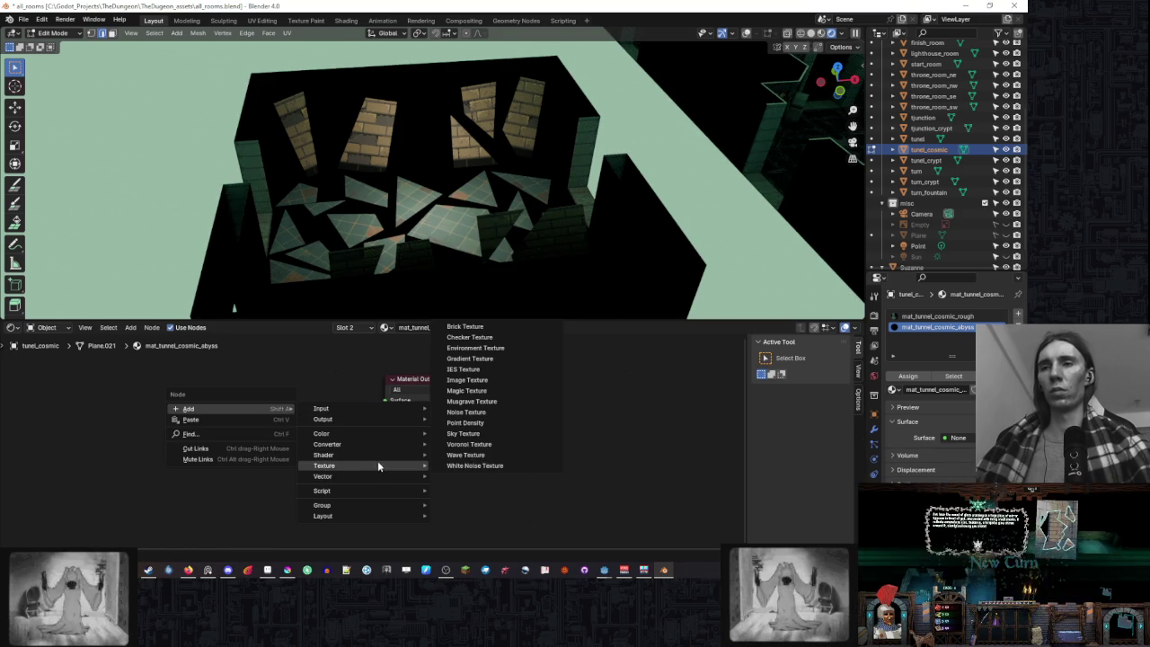
mouse_move(323, 455)
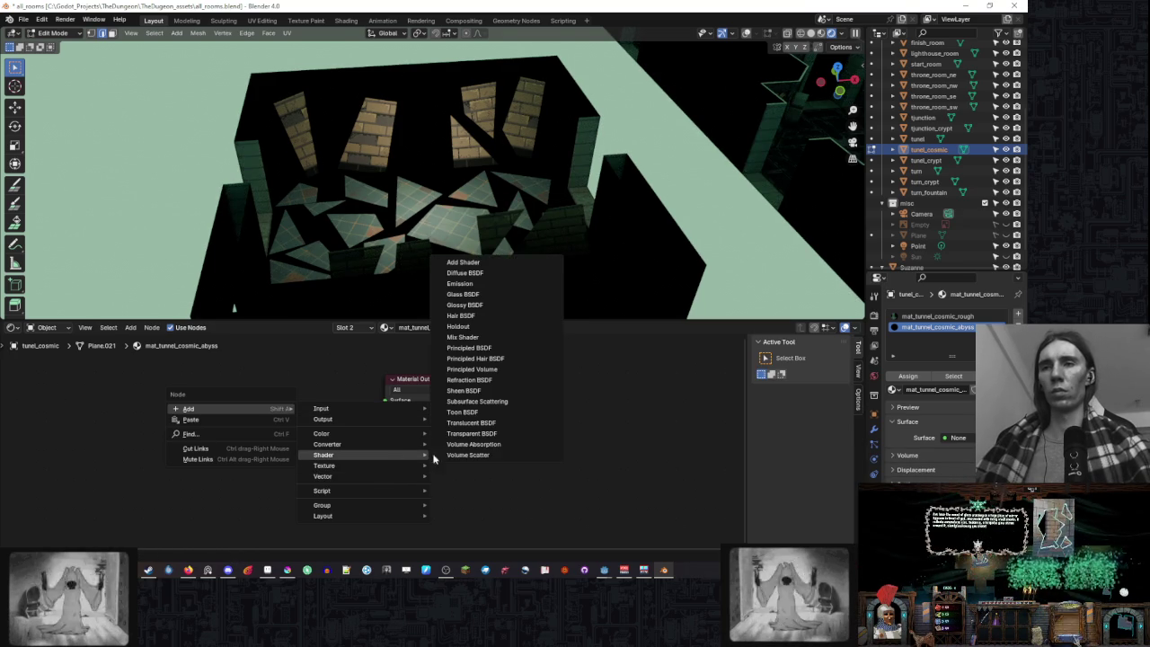
- Add a Principled BSDF with Roughness 1, IOR 1 and a black base colour
click(481, 348)
click(305, 395)
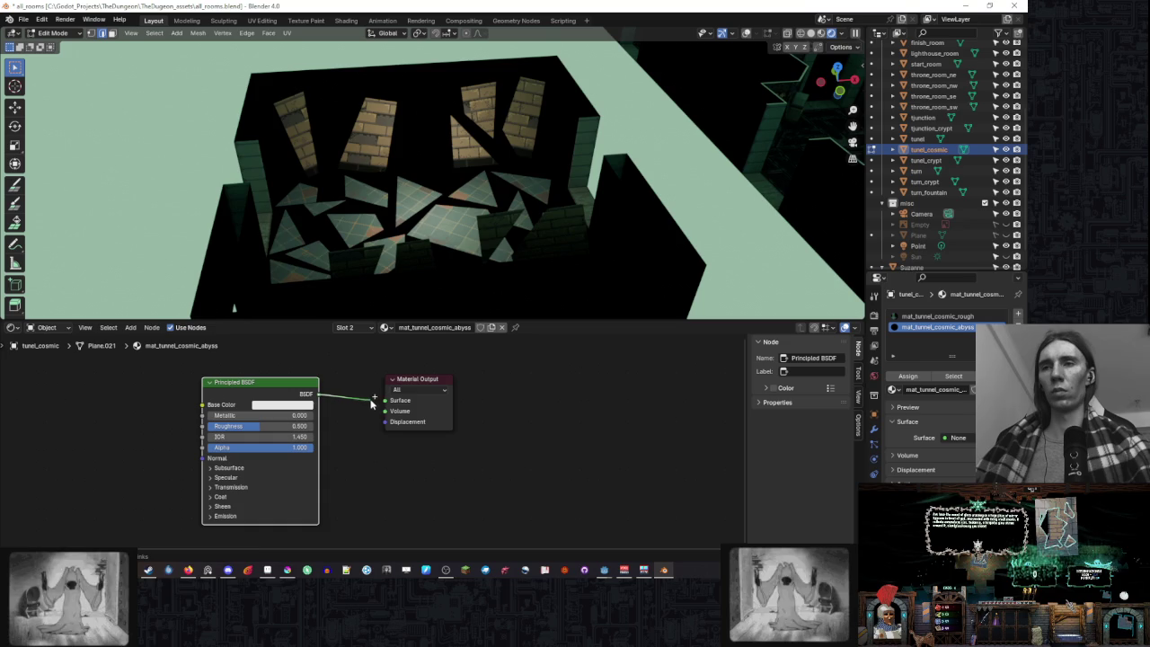
drag(230, 428, 296, 408)
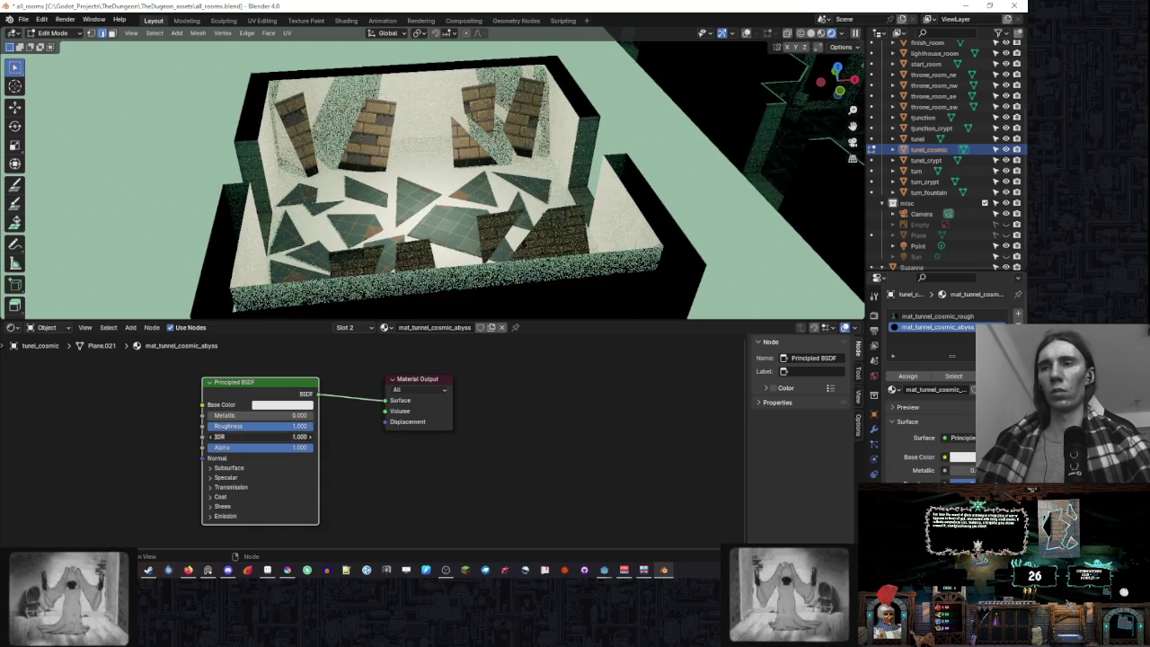
click(296, 409)
drag(351, 211, 351, 314)
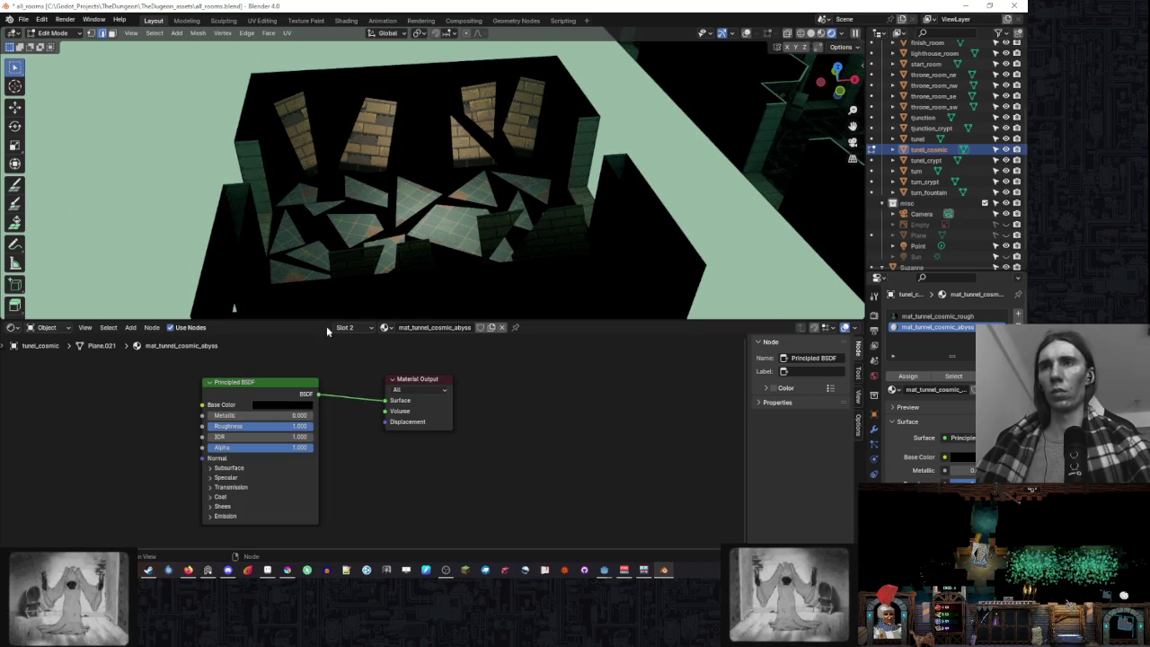
mouse_move(588, 219)
mouse_down()
mouse_move(494, 239)
mouse_move(503, 207)
mouse_up()
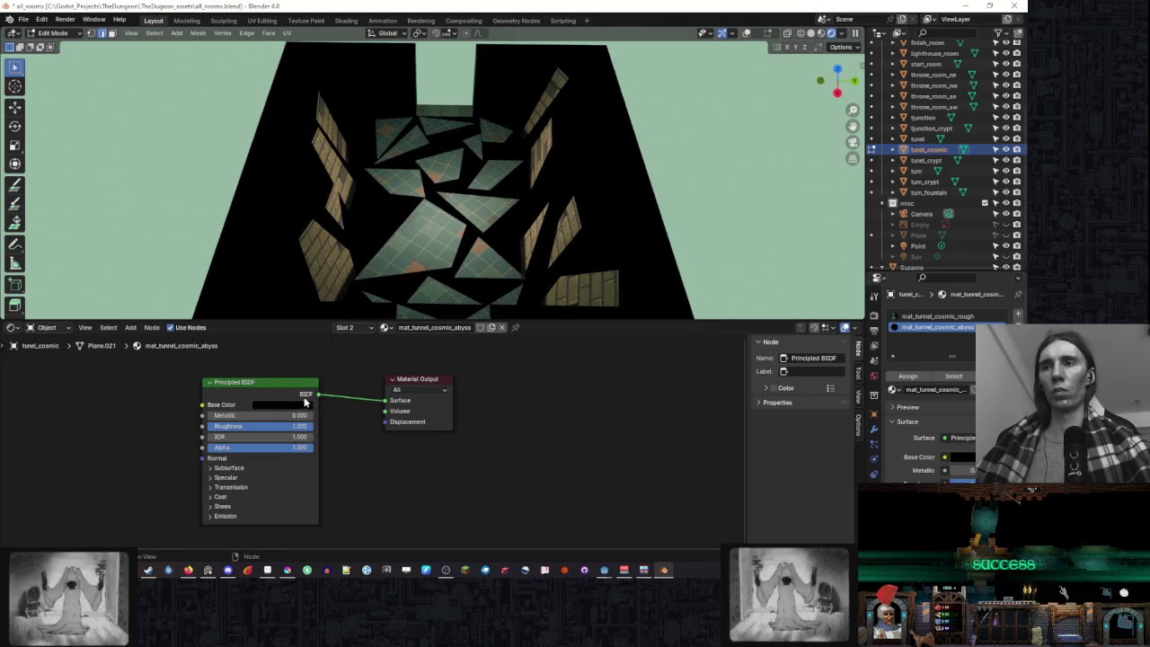
- Tint the base colour dark magenta
click(292, 404)
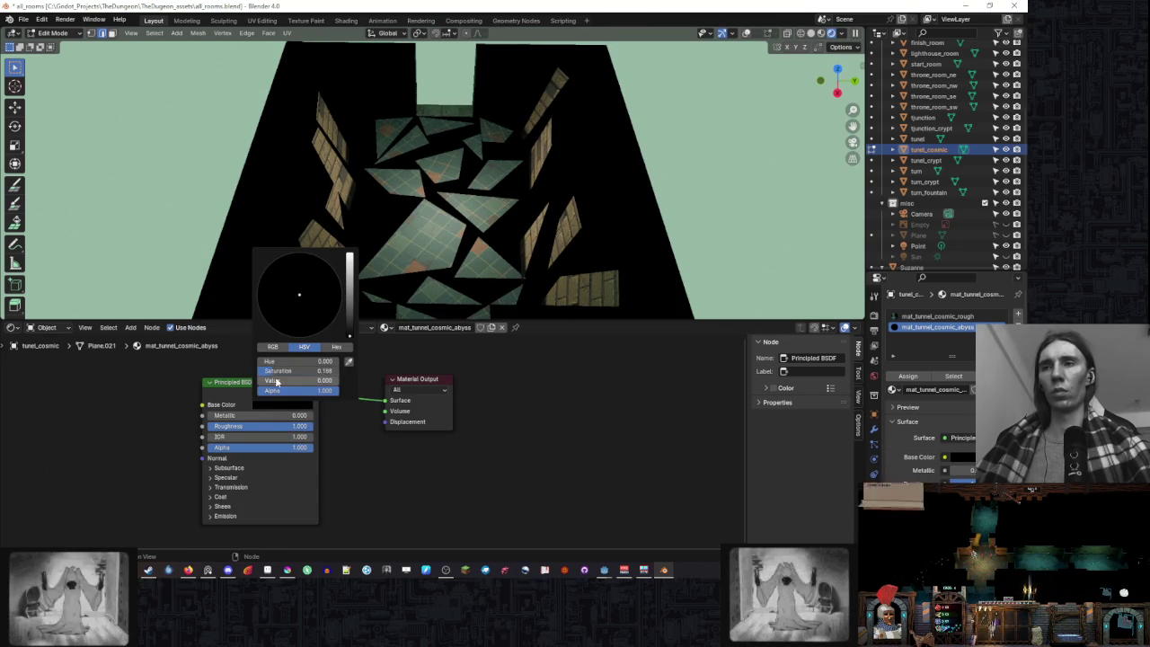
drag(299, 294, 338, 313)
mouse_move(350, 261)
mouse_down()
mouse_move(350, 311)
mouse_move(306, 254)
mouse_move(349, 256)
mouse_up()
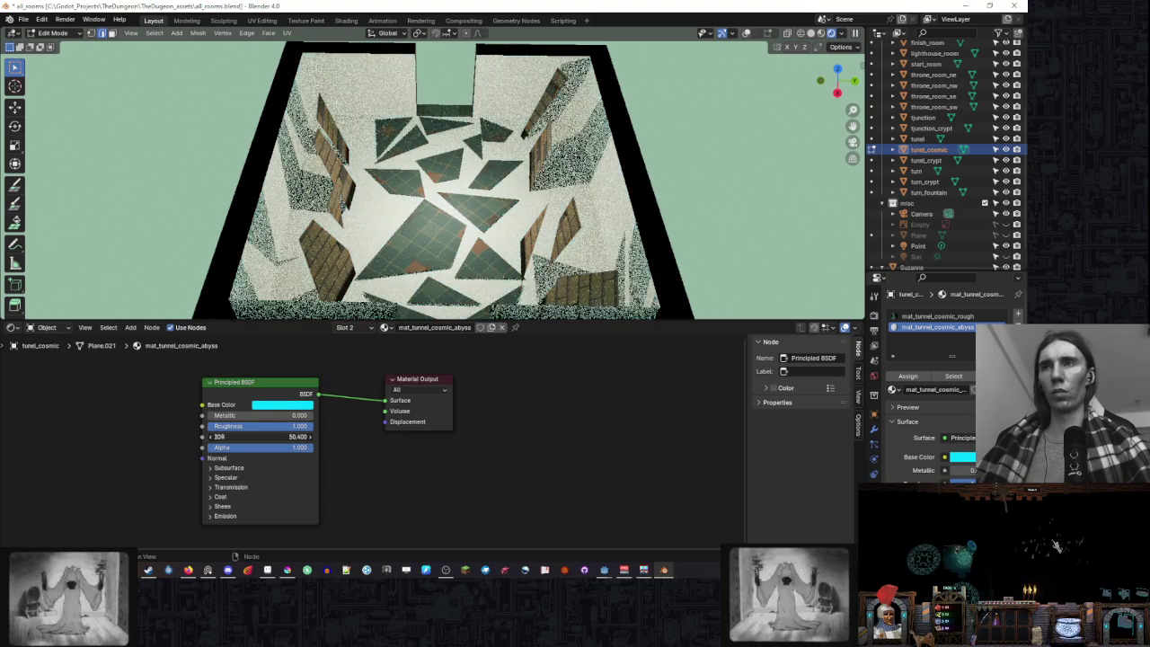
drag(429, 202, 465, 194)
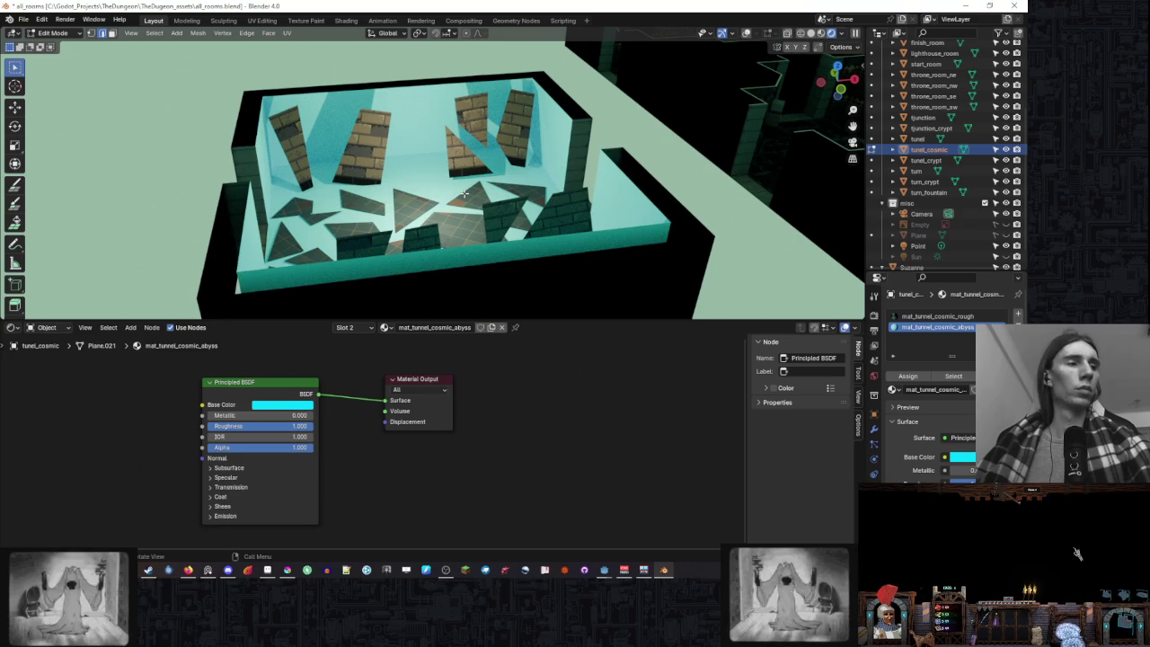
drag(464, 193, 449, 269)
- Change the base colour to a greener teal
click(282, 405)
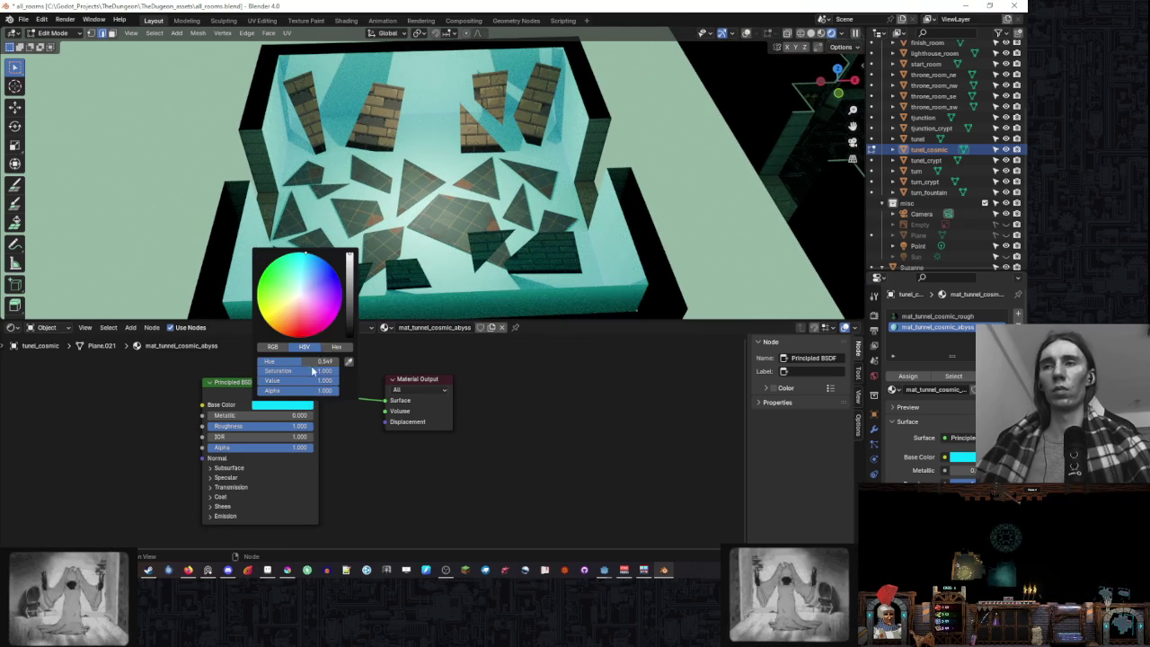
click(299, 265)
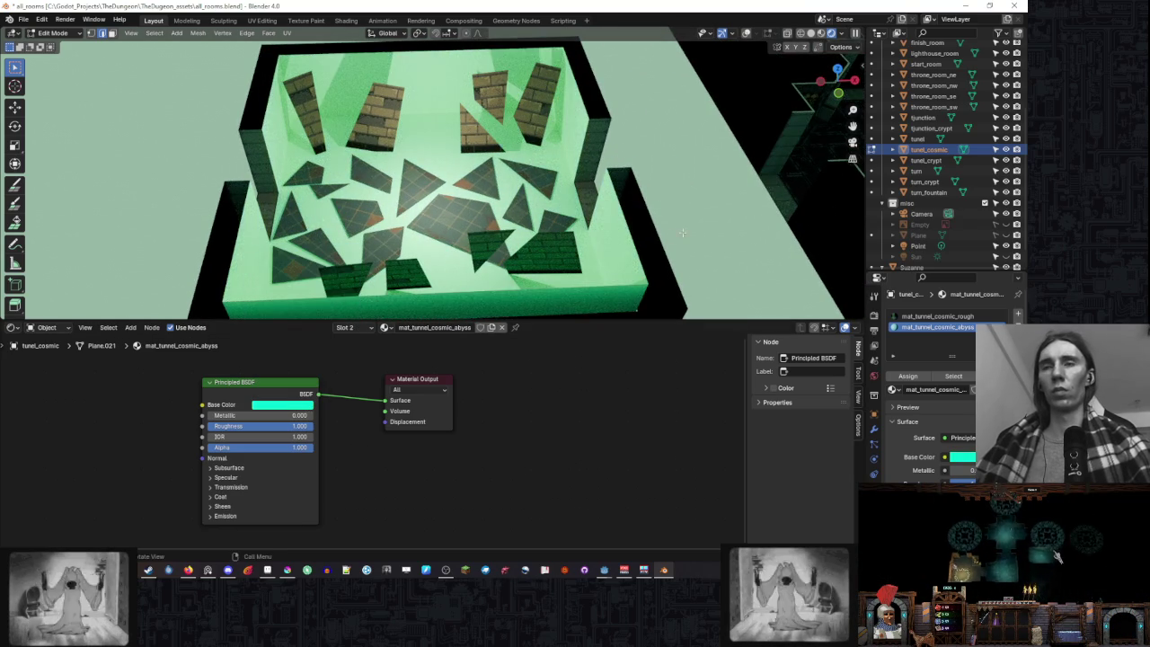
drag(695, 234, 546, 234)
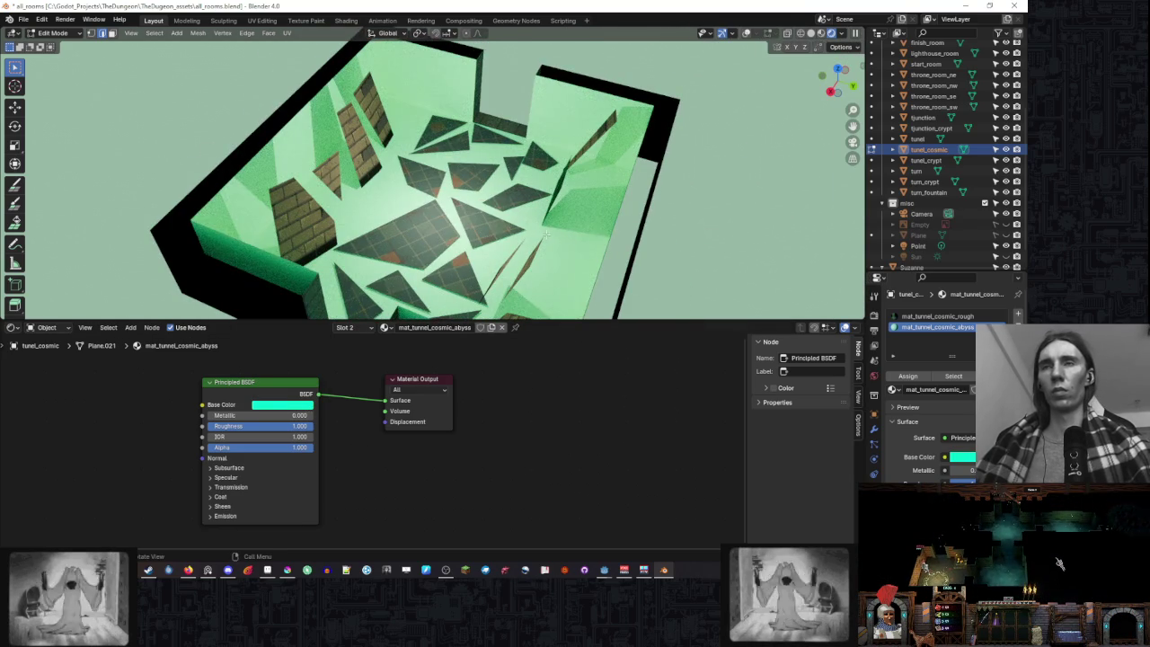
- Switch the viewport shading mode and select the mat_tunnel_cosmic_rough slot
click(829, 35)
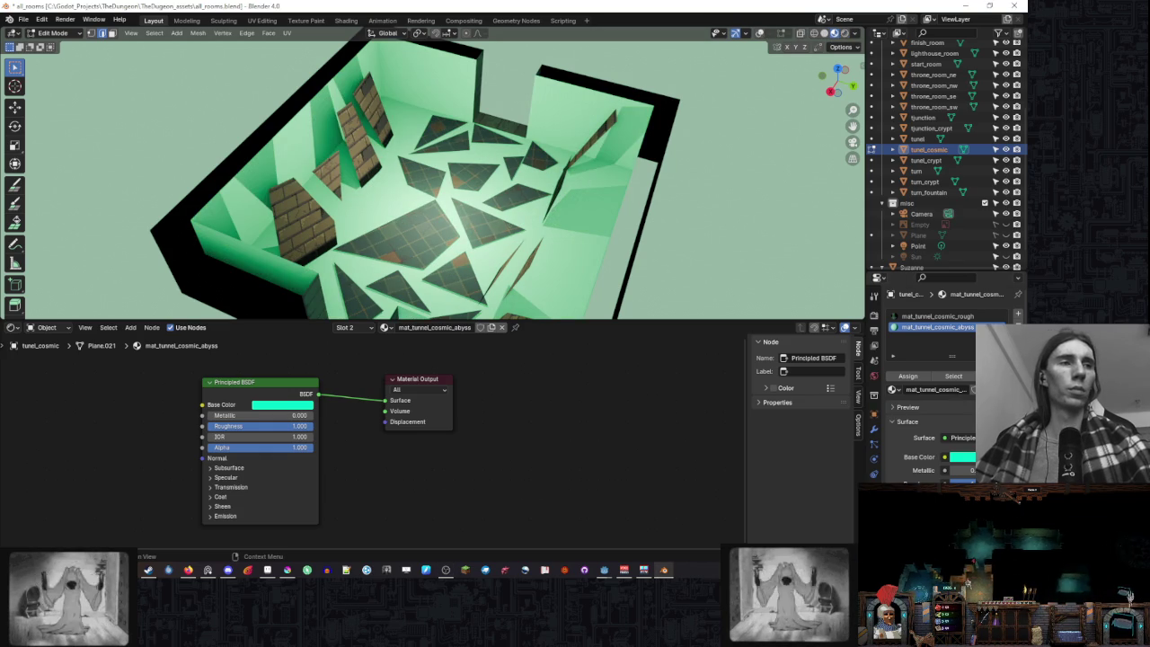
drag(563, 235, 405, 371)
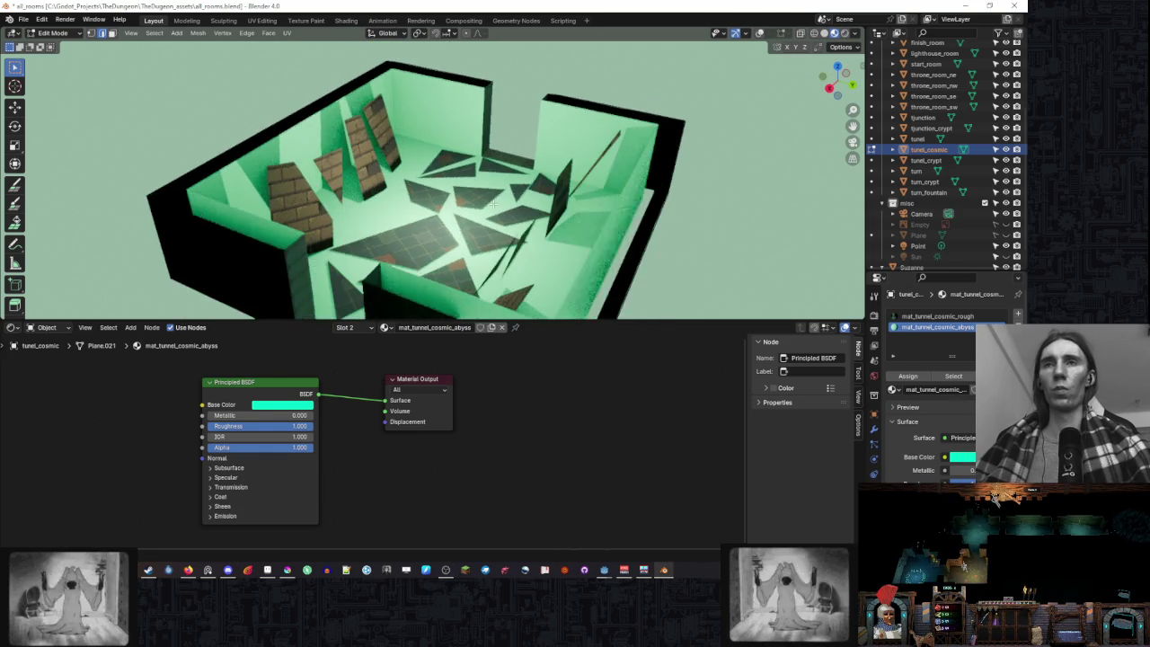
click(939, 316)
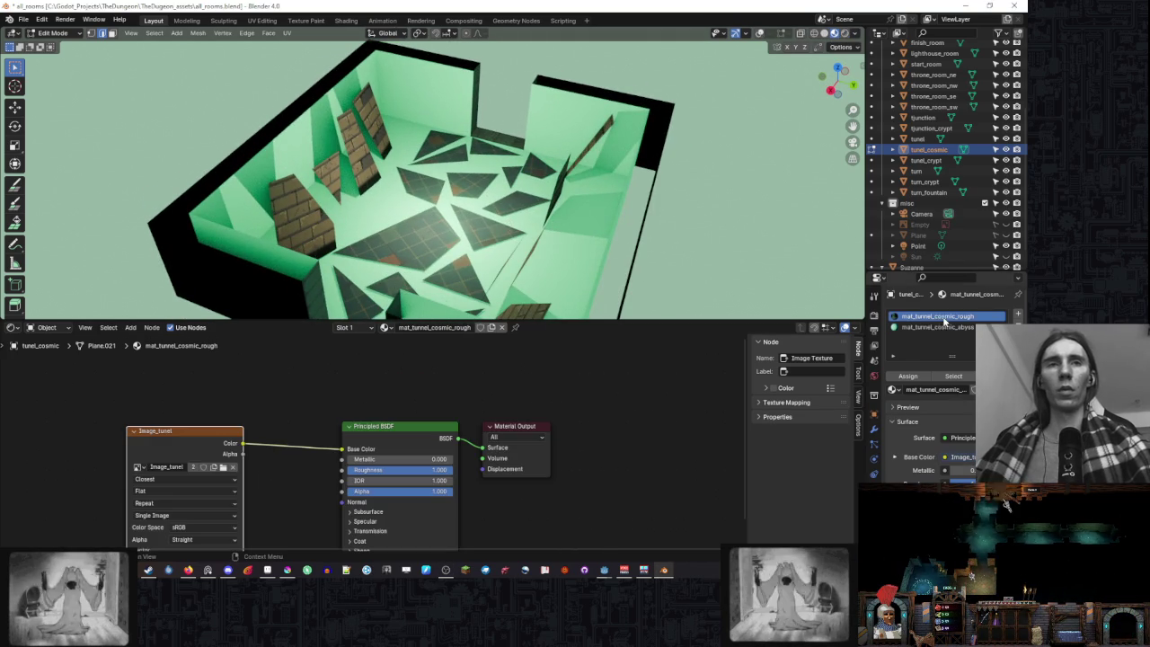
- Split the 3D view and turn the new left area into a UV image editor
drag(11, 57, 197, 41)
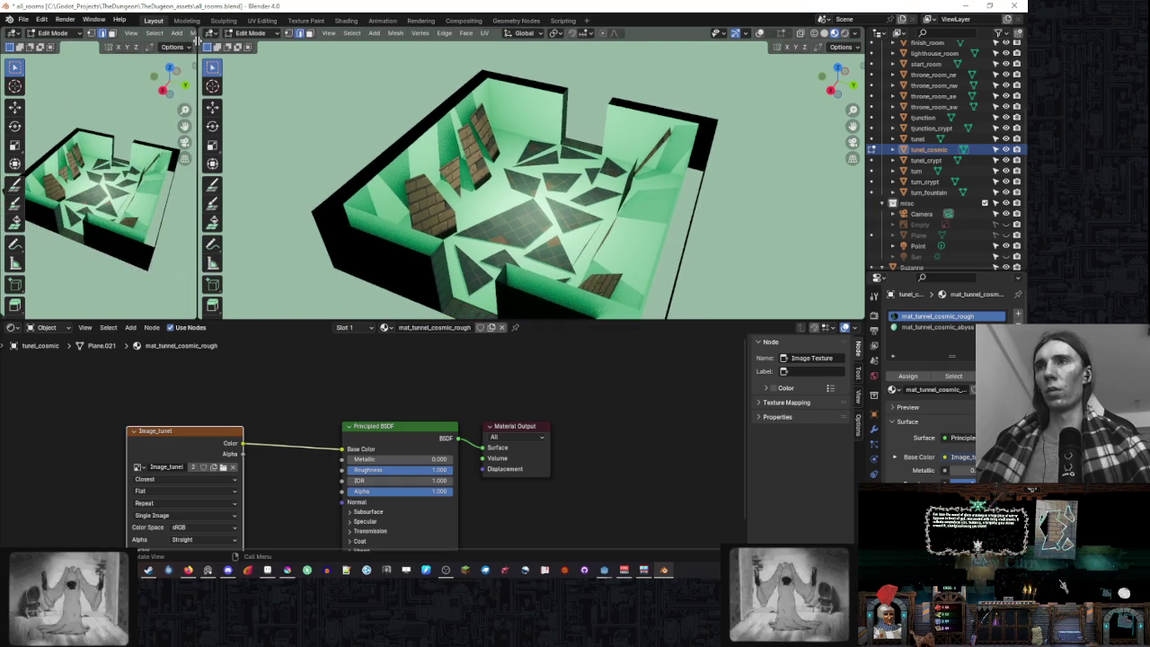
drag(3, 317, 263, 286)
click(13, 32)
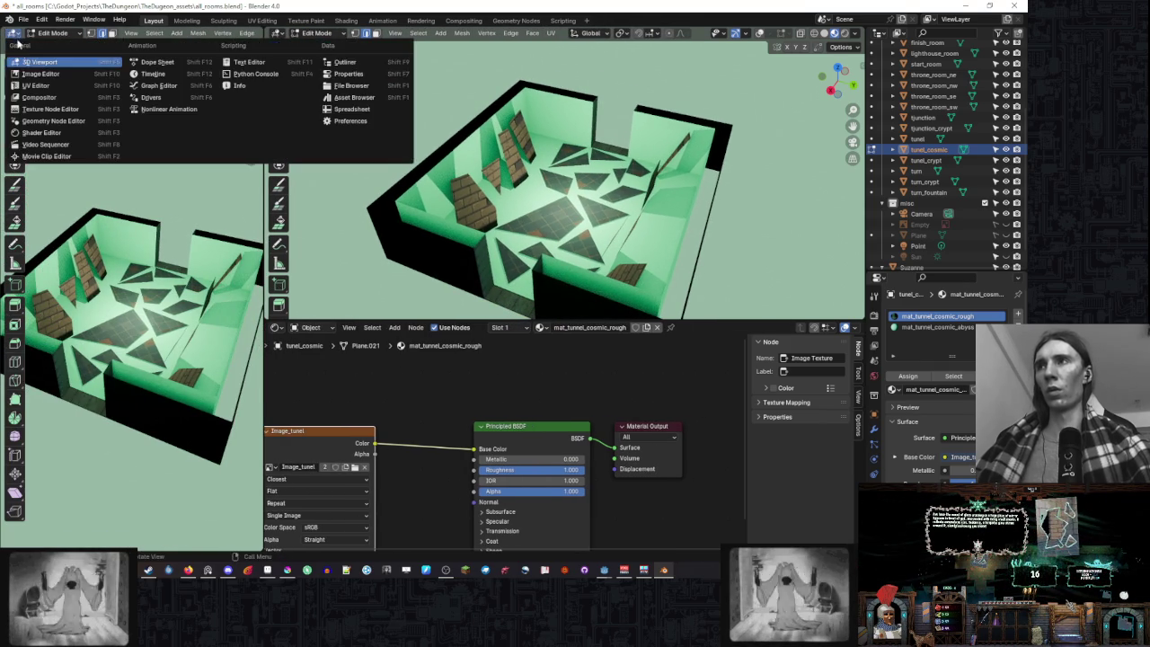
click(45, 76)
- With overlays on, select the room's wall-top edge loops and fill them with faces
drag(608, 214, 561, 202)
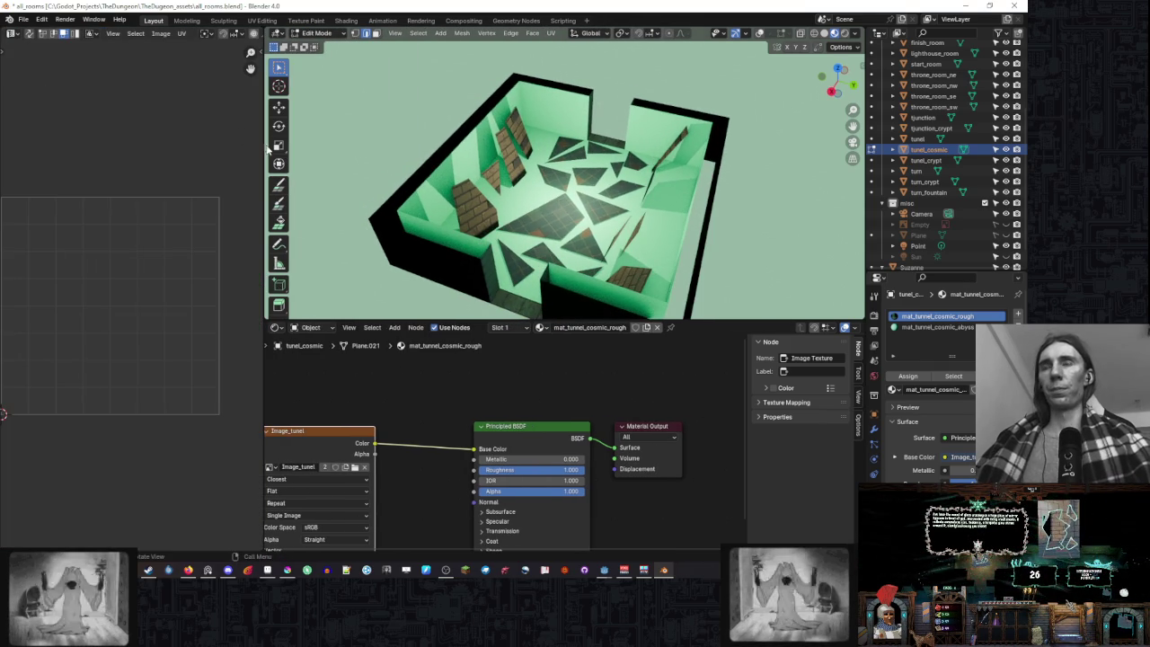
click(935, 326)
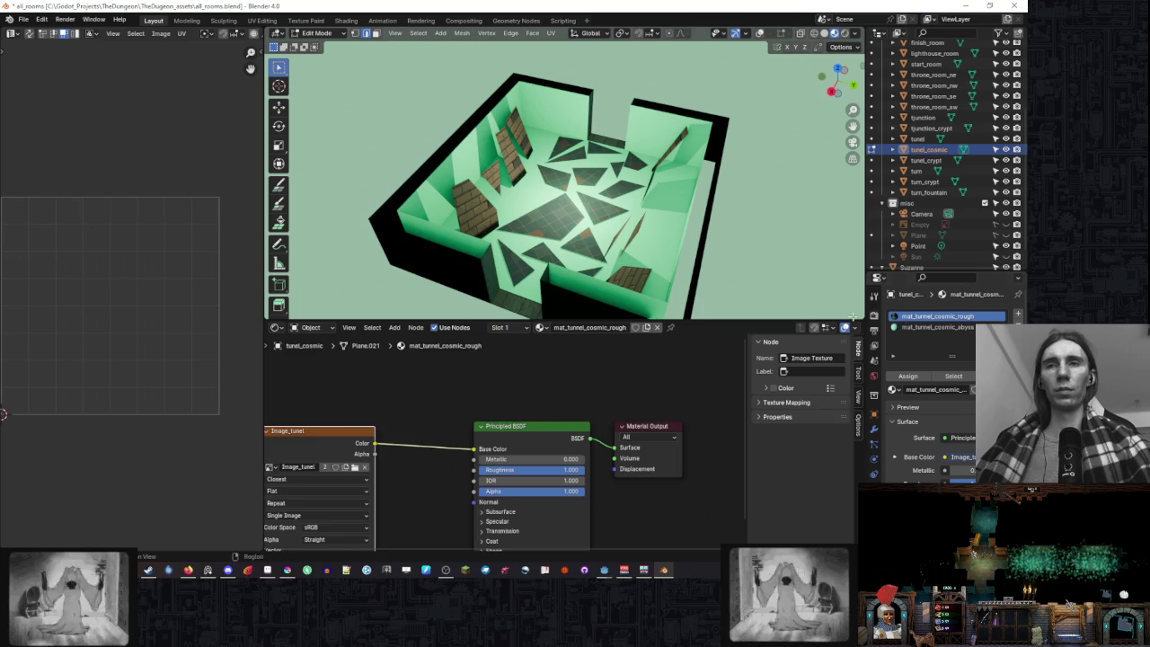
drag(629, 180, 696, 135)
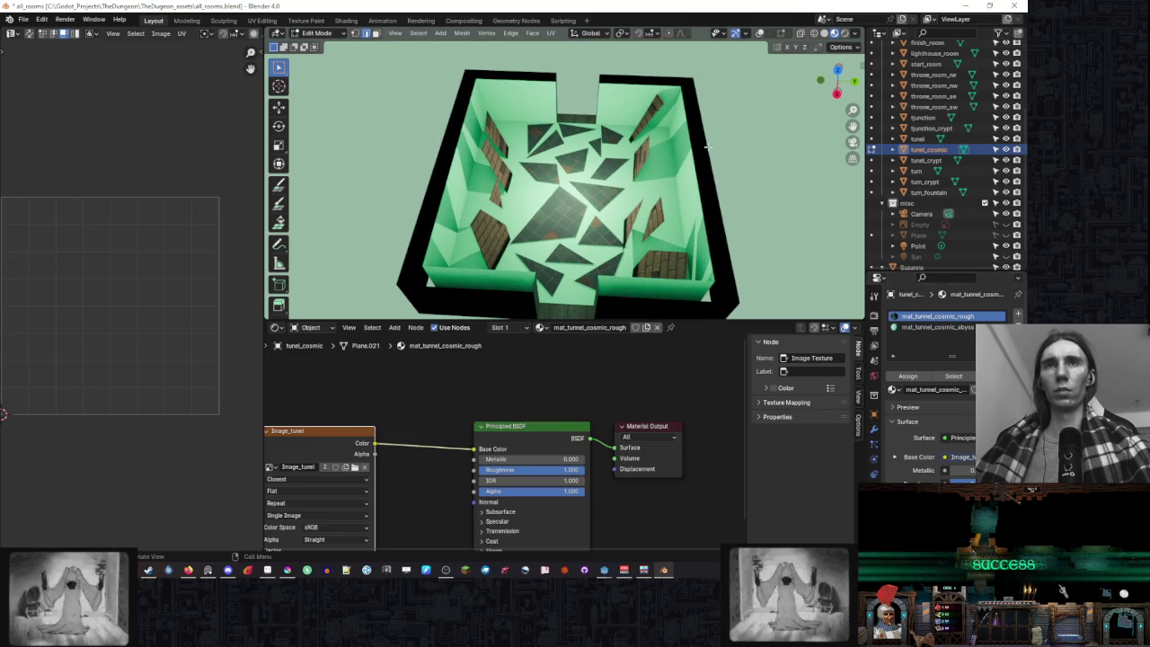
click(761, 34)
alt+click(709, 145)
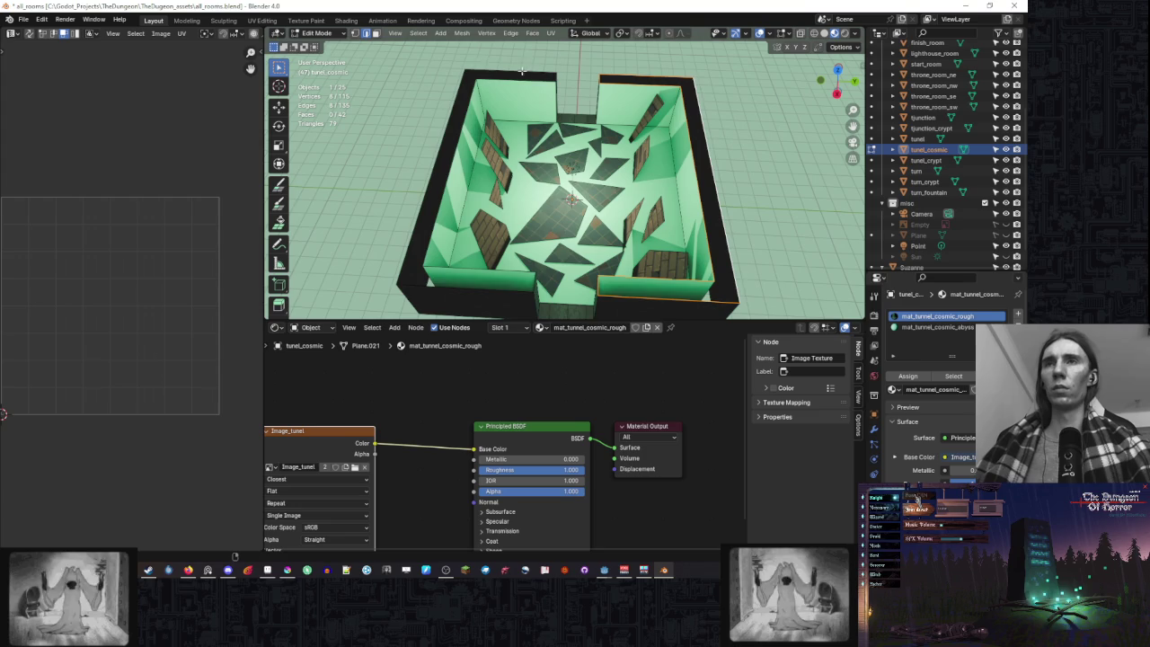
alt+shift+click(699, 142)
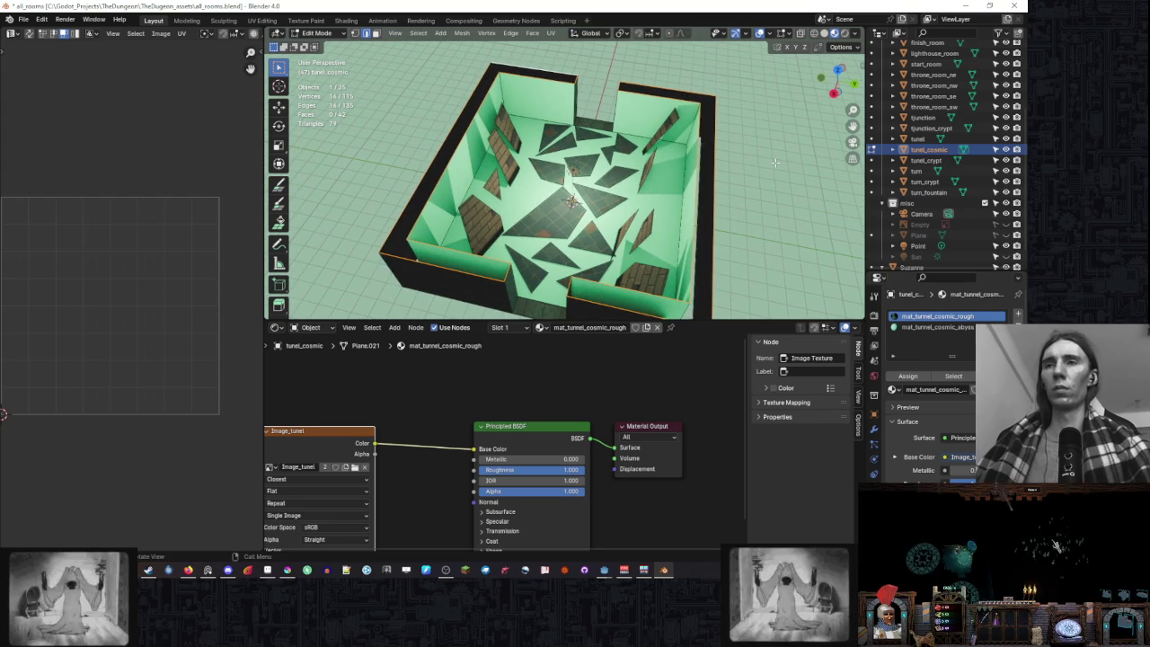
key(f)
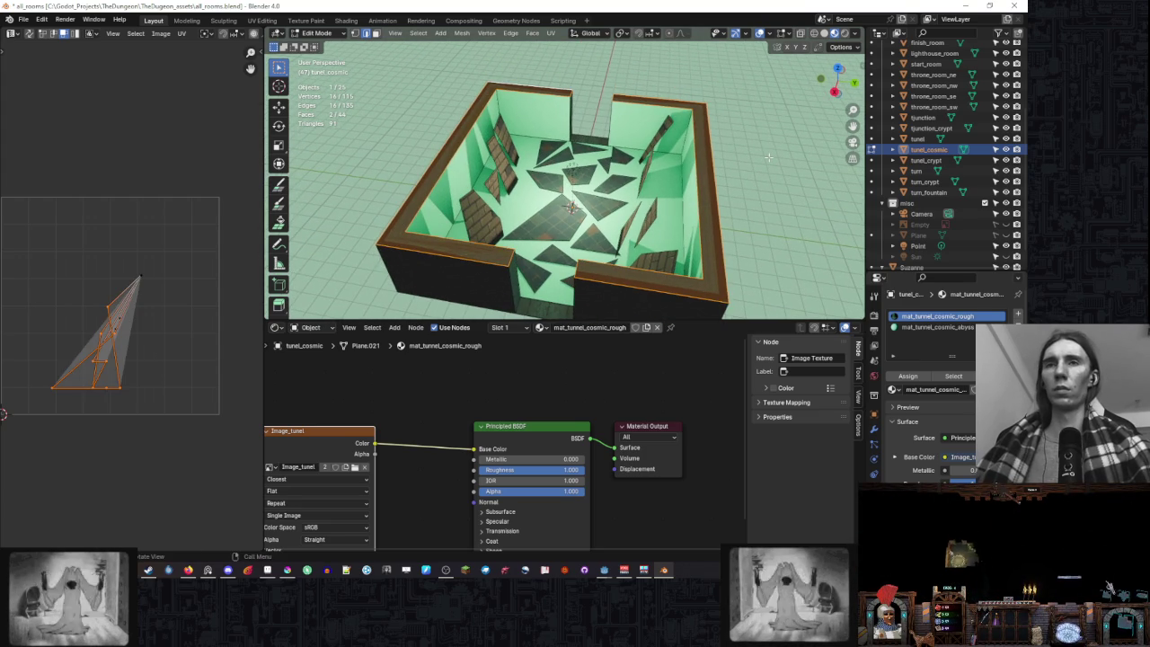
- Browse the texture node's images and move the Image_tunel node closer to the shader
right_click(731, 163)
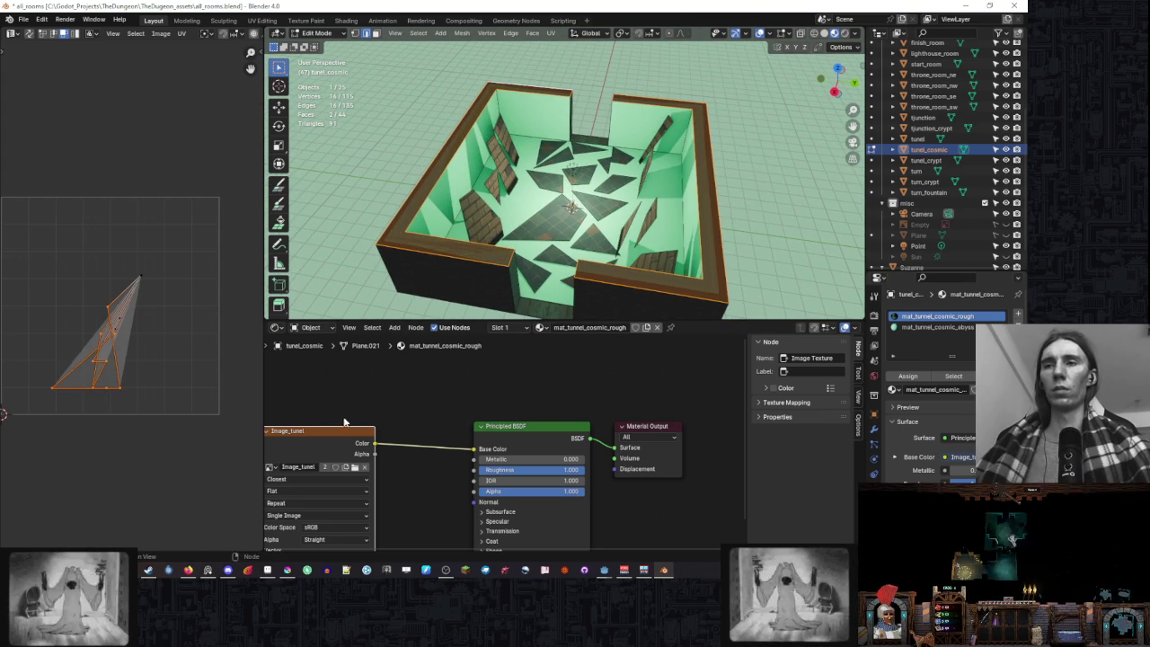
click(271, 467)
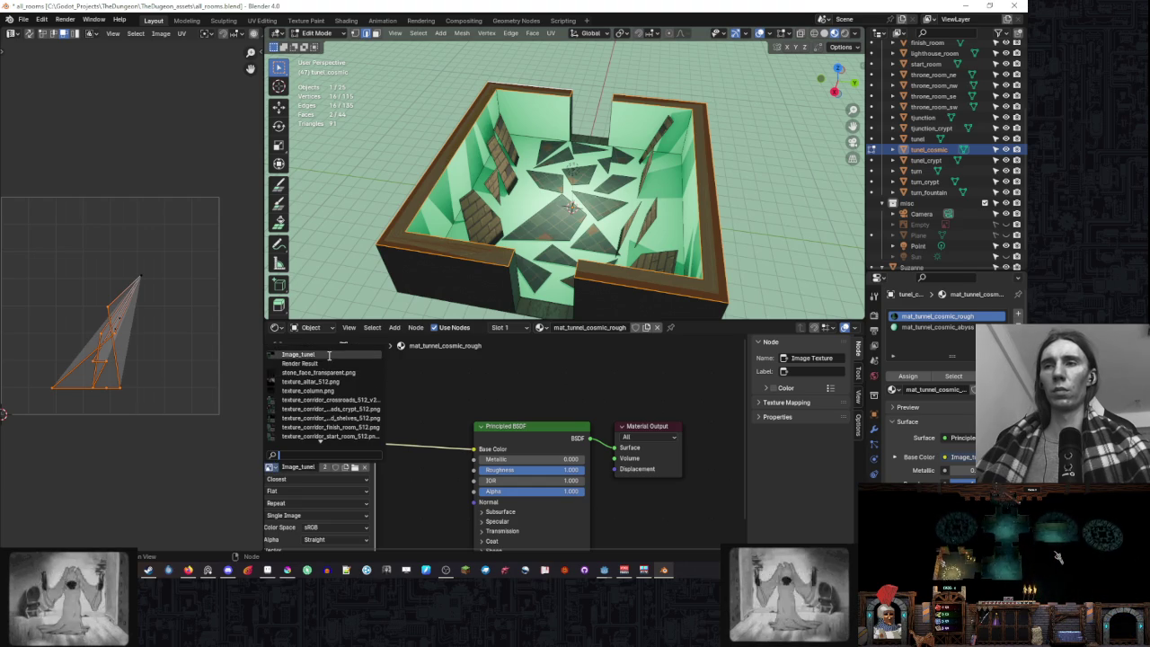
drag(306, 431, 343, 418)
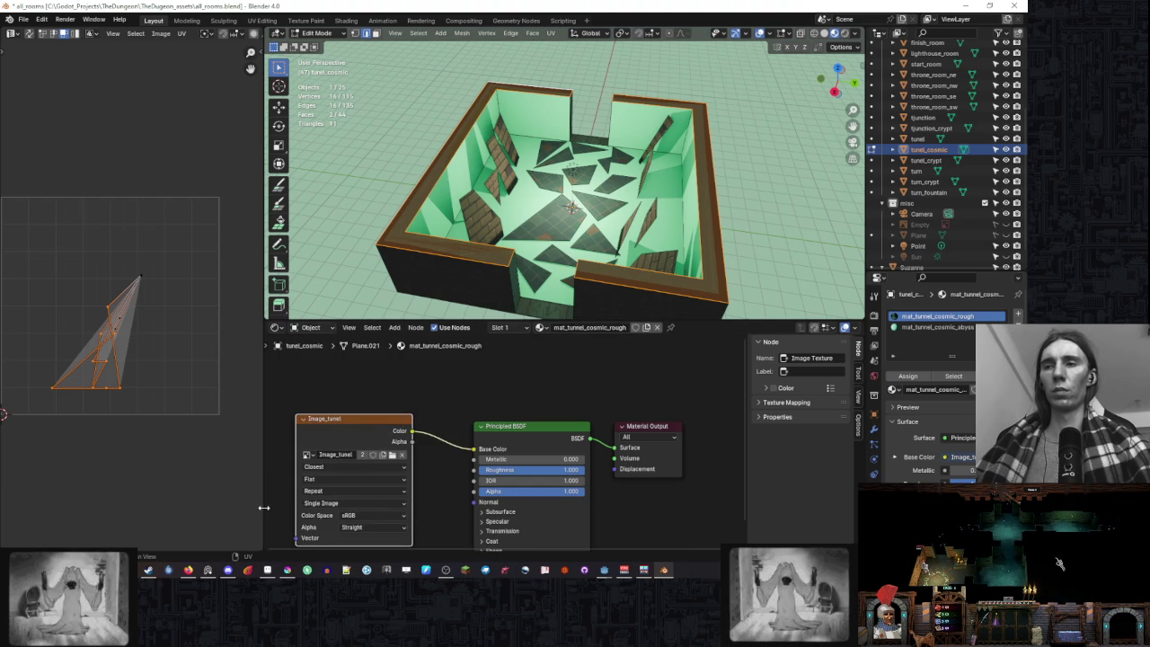
click(267, 569)
- Go to TheDugeon_assets > Models > rooms and select texture_corridor_tunel_512.png
click(236, 203)
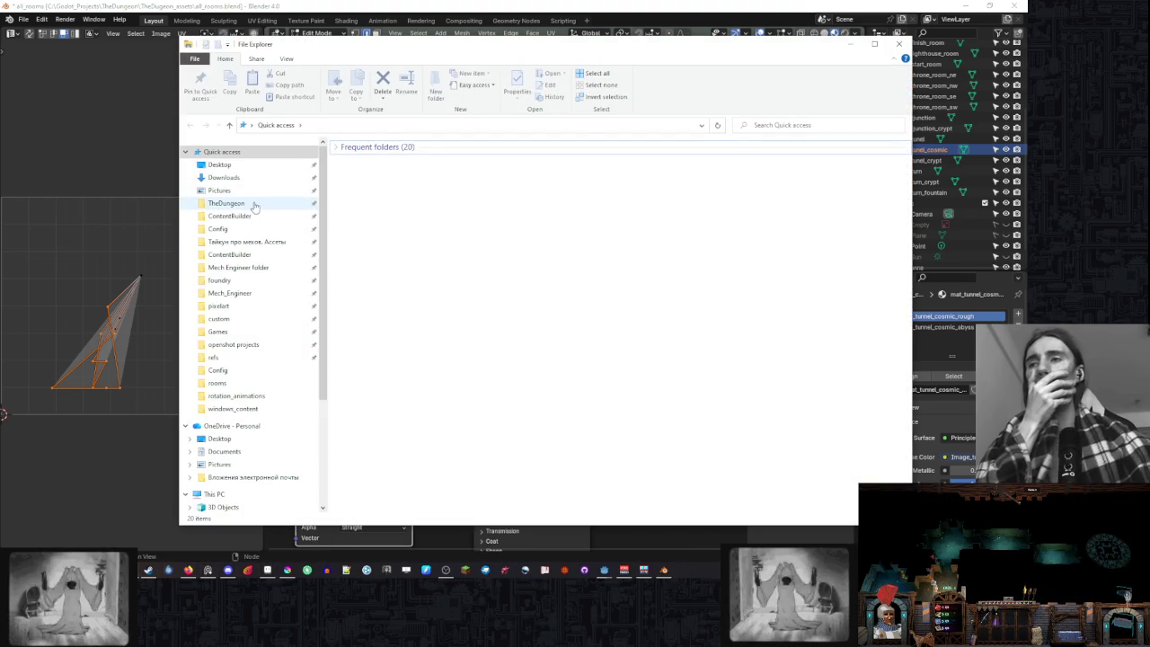
double_click(395, 249)
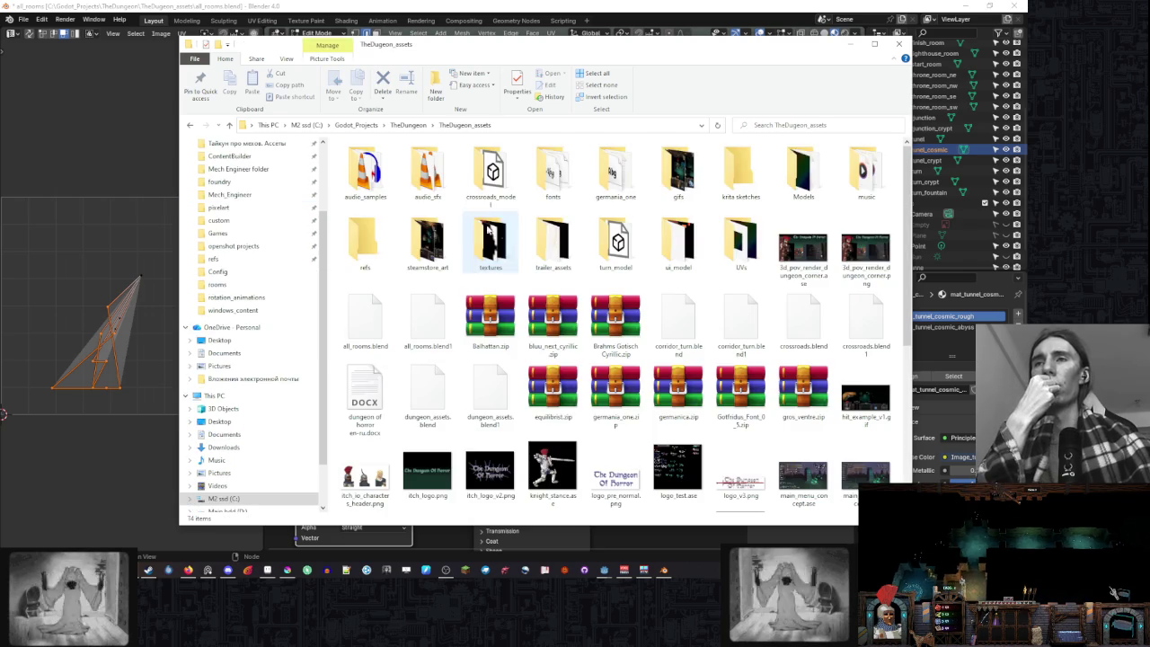
double_click(803, 171)
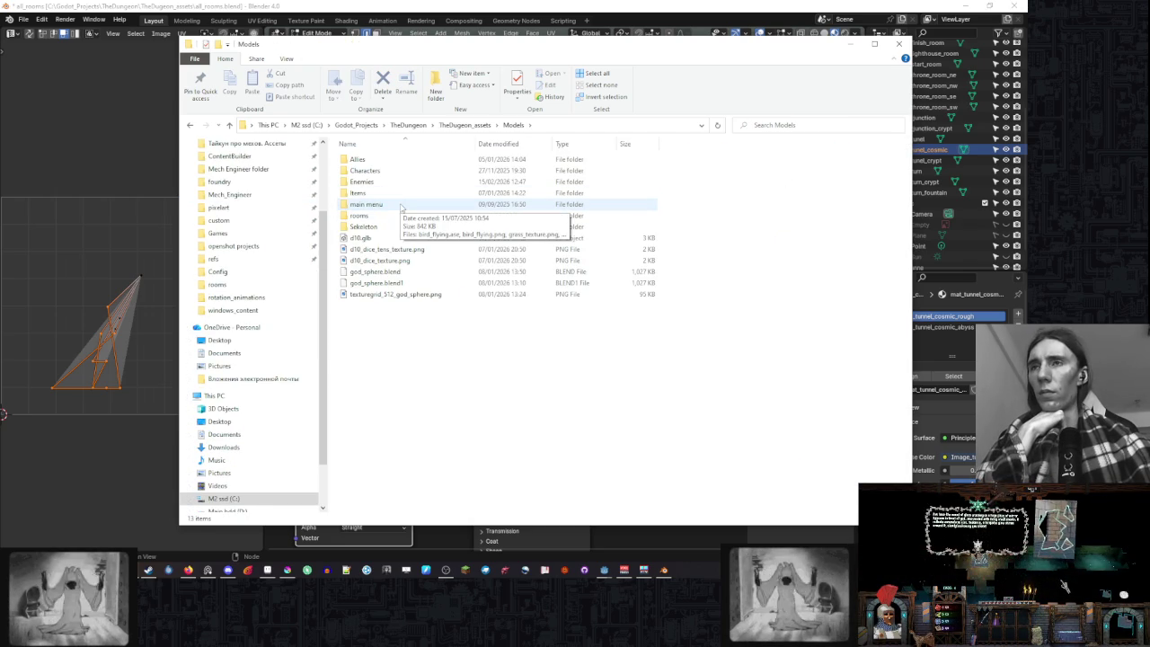
double_click(386, 216)
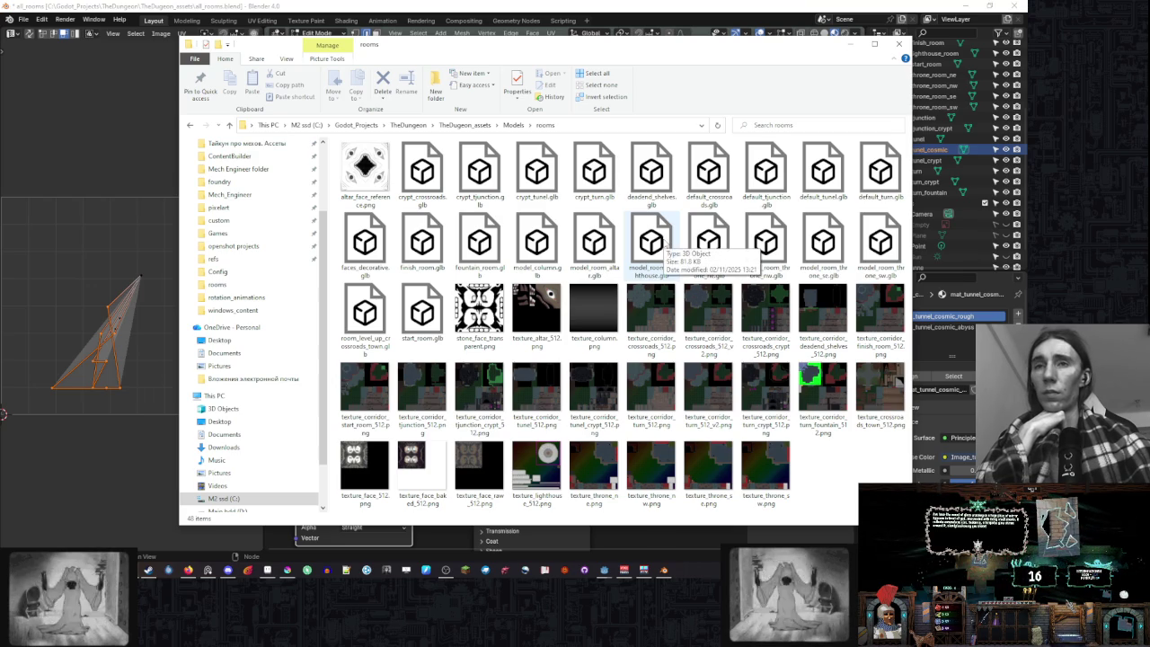
click(719, 323)
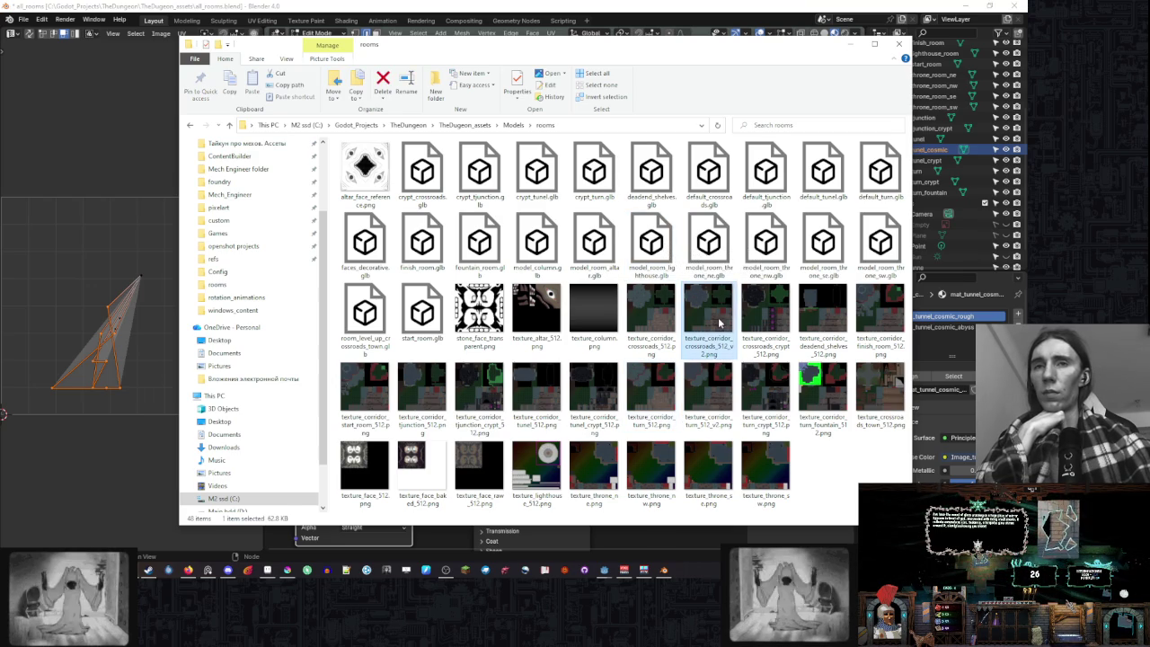
key(Right)
key(Right)
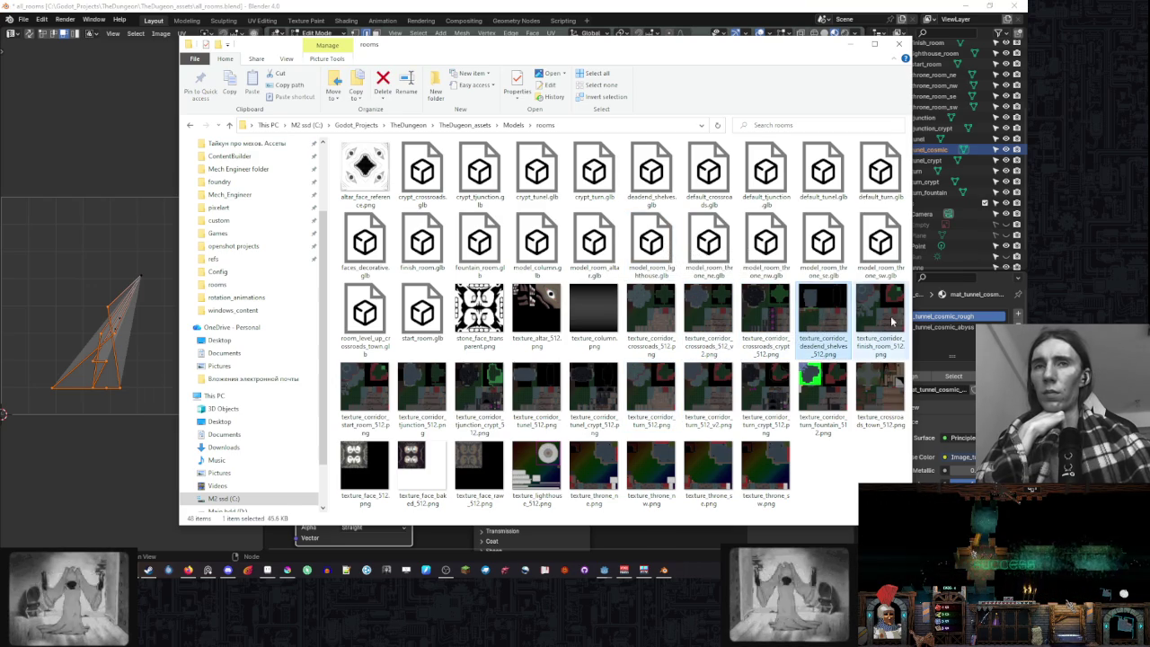
key(Right)
click(544, 388)
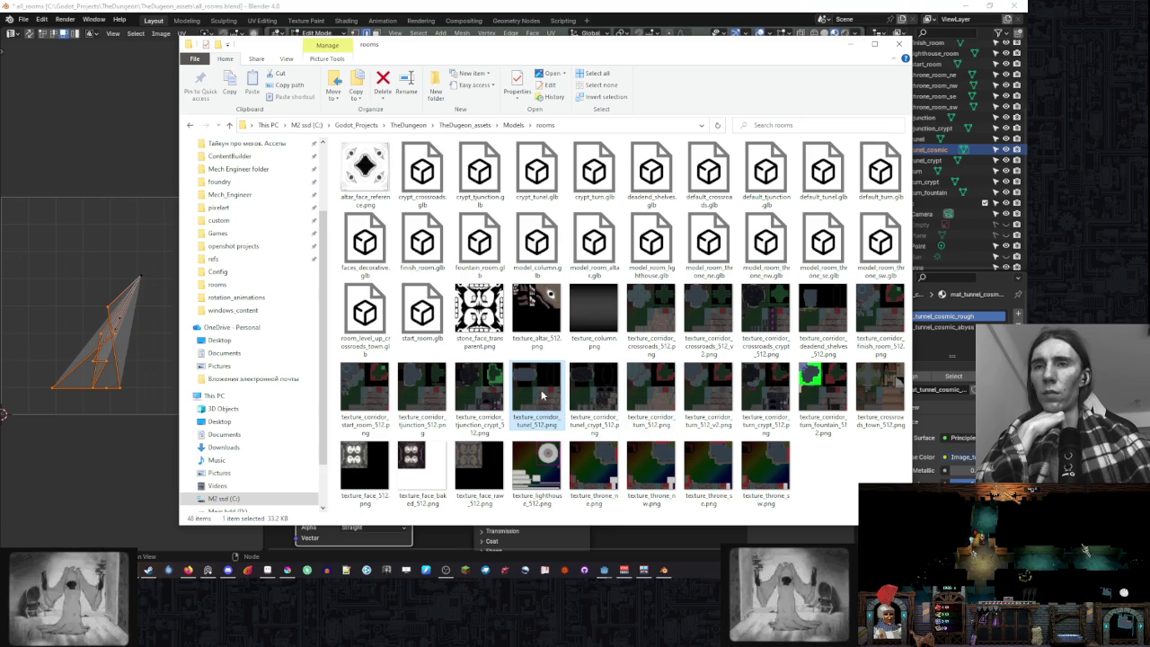
- Copy and paste the texture, renaming the duplicate texture_corridor_tunel_cosmic_512.png
right_click(539, 388)
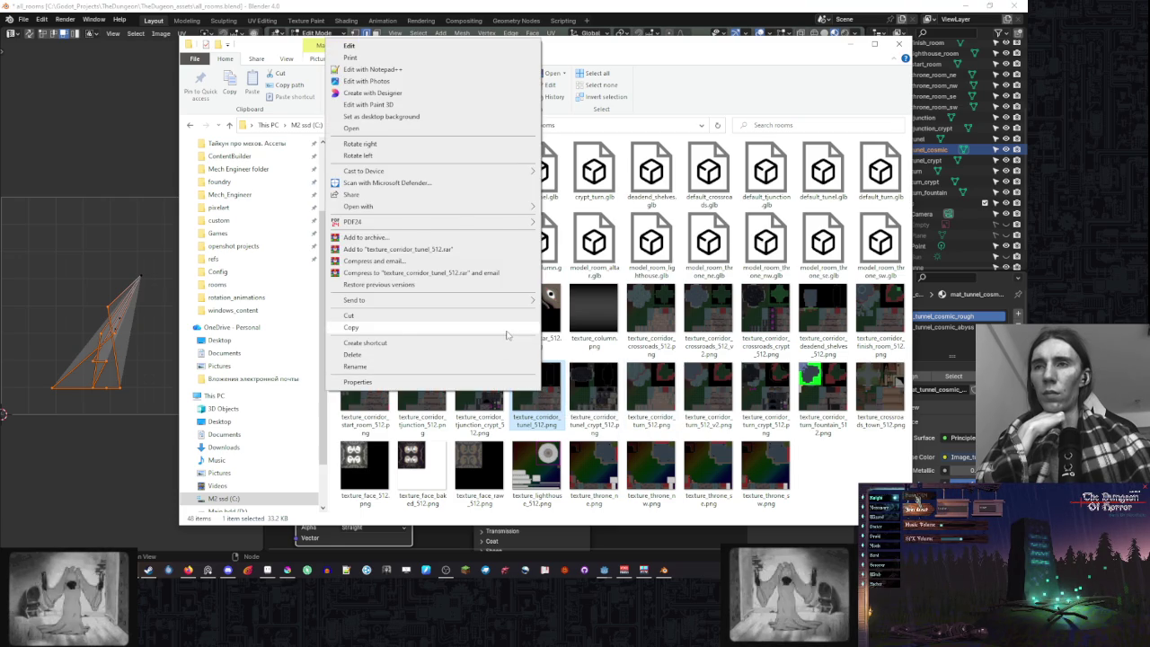
click(507, 329)
right_click(703, 273)
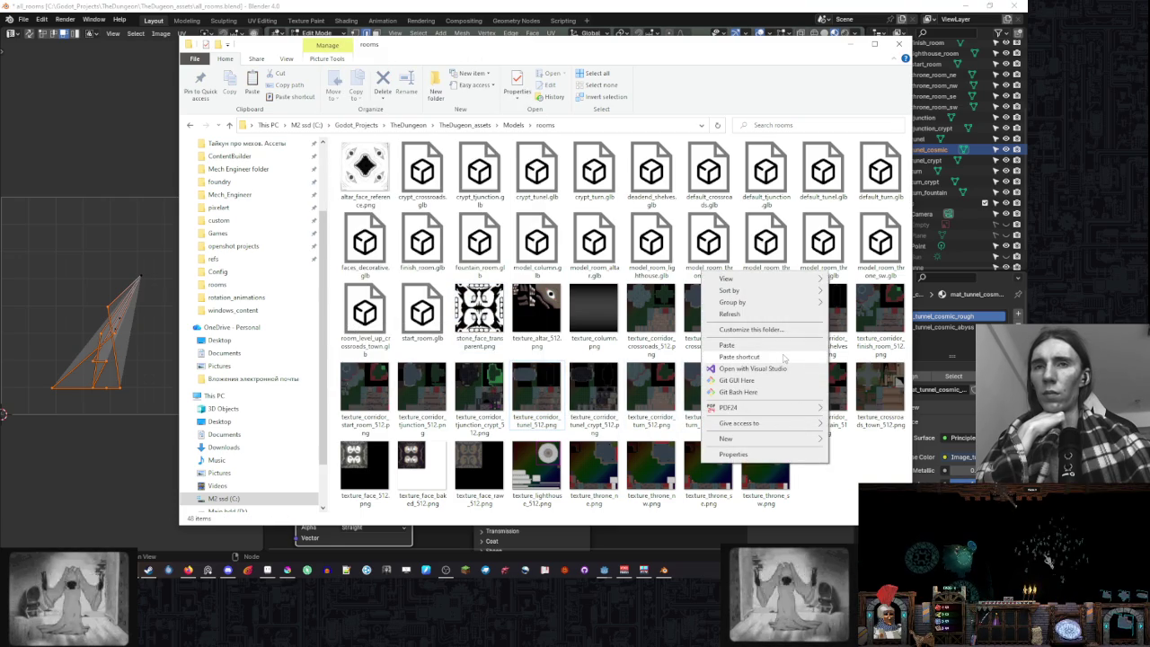
click(727, 346)
right_click(702, 409)
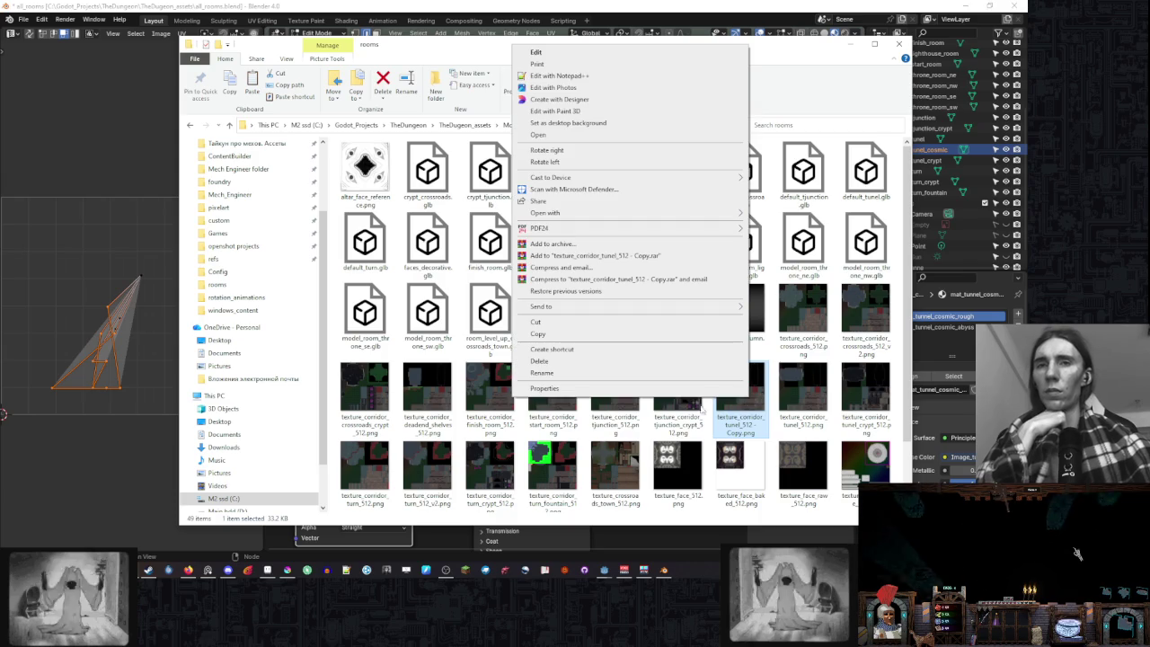
click(662, 373)
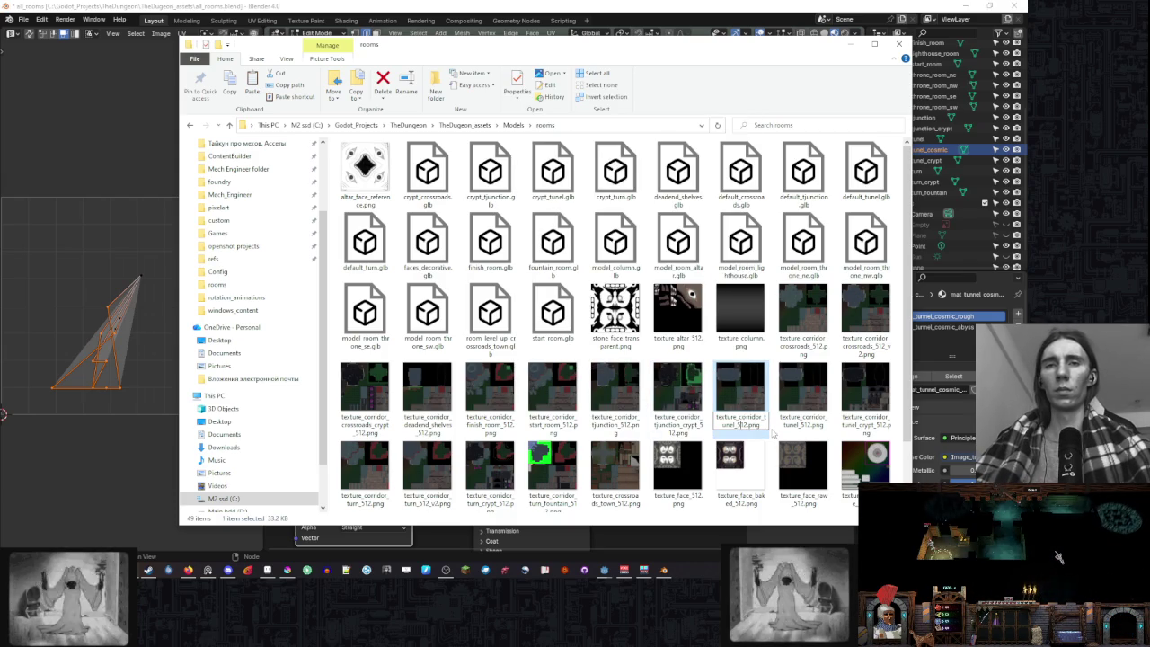
text(_cosmic)
key(Return)
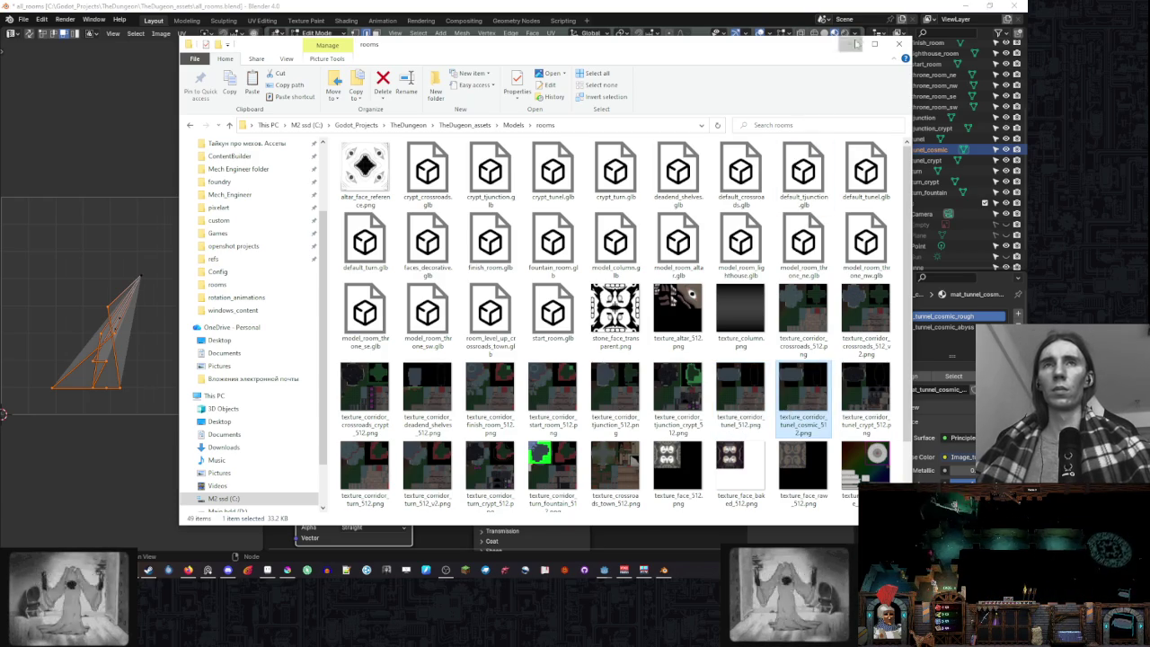
key(alt+Tab)
click(393, 456)
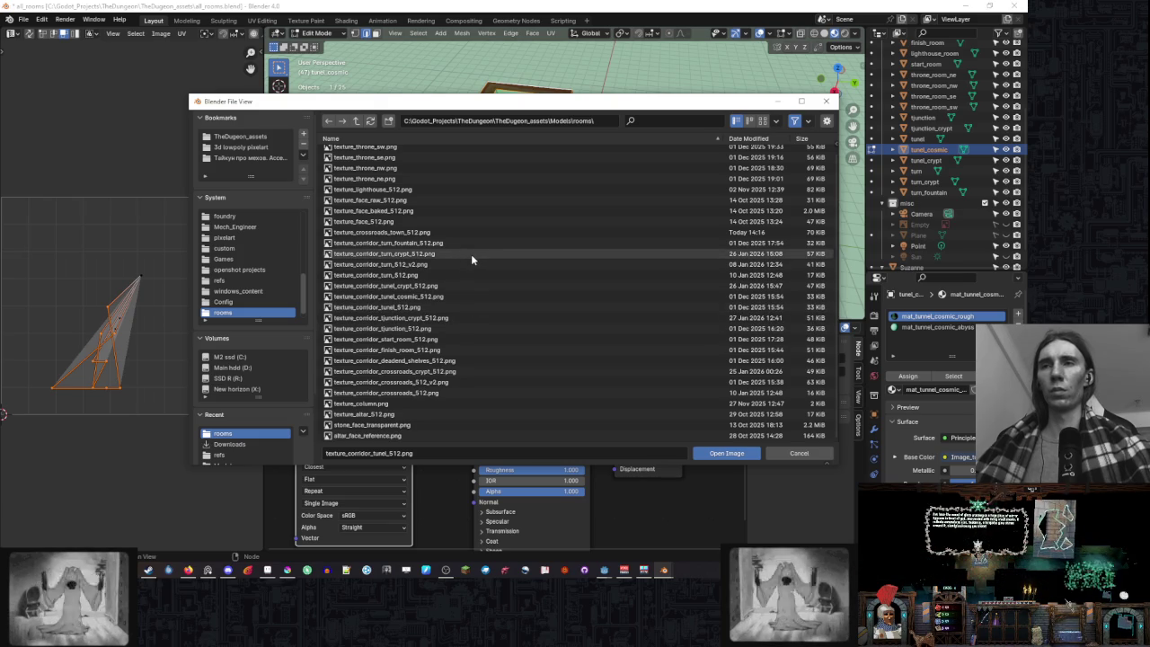
- Choose texture_corridor_tunel_cosmic_512.png in the rooms folder as the image to load
click(463, 286)
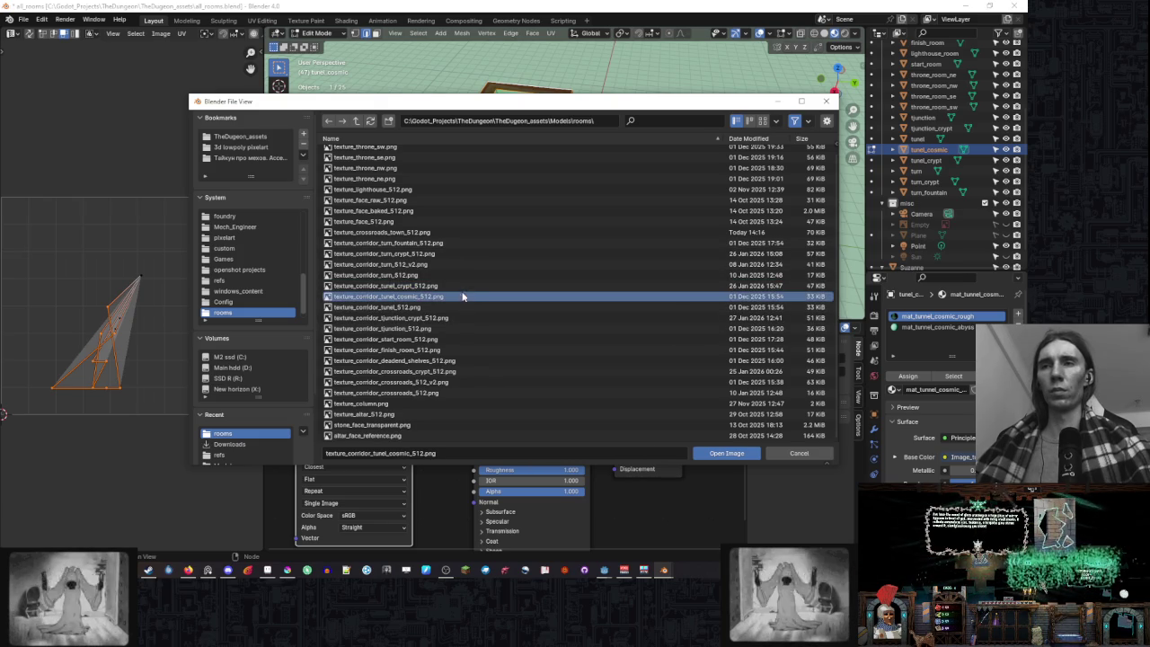